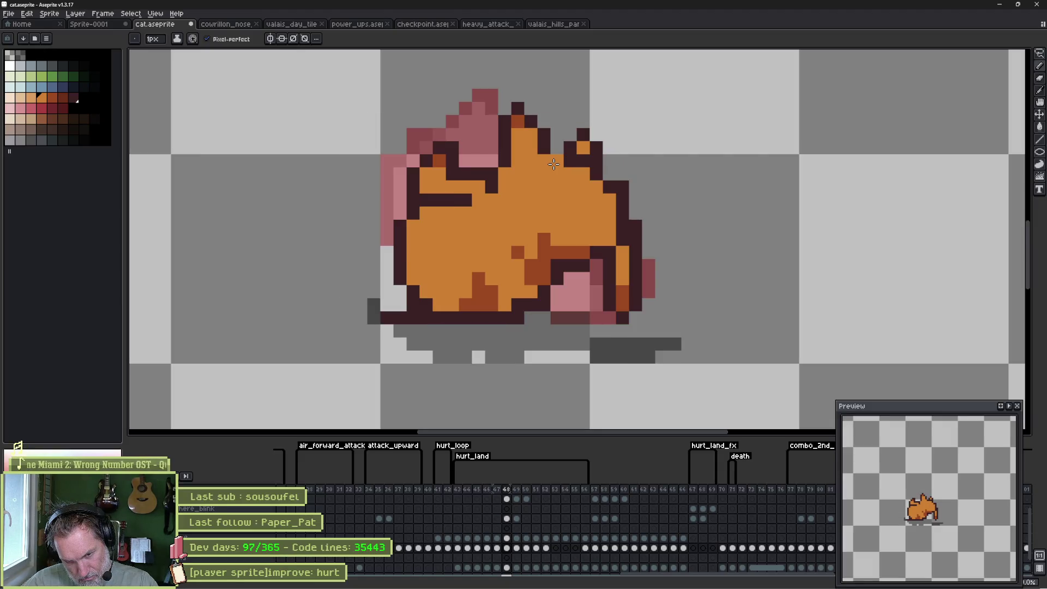
Step to frame 49 and erase the cat's top-left ear outline and a stray edge pixel.
key("period")
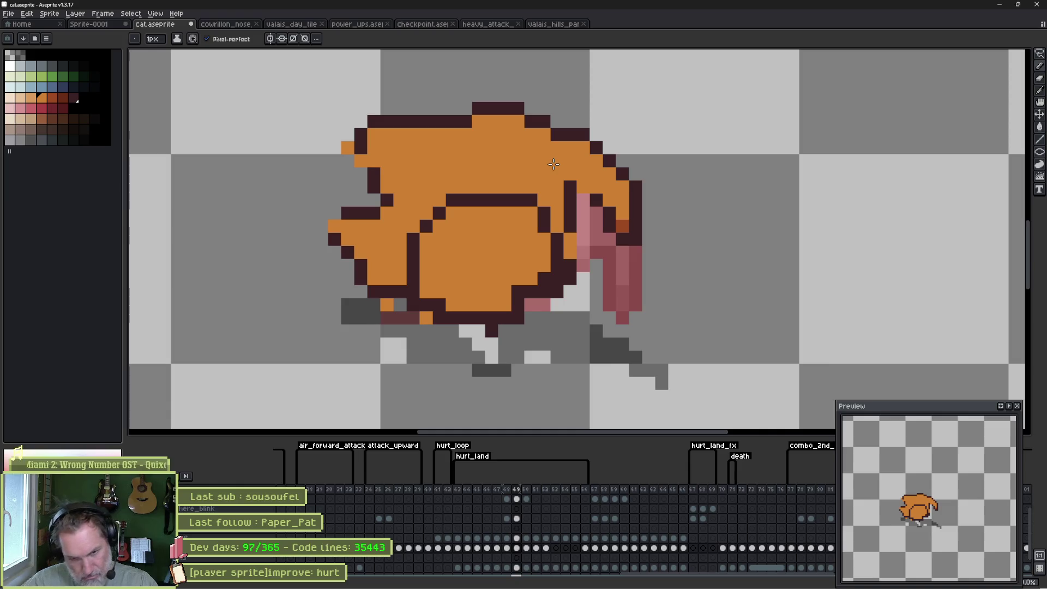
key("e")
left_click_drag(397, 117, 407, 104)
mouse_move(387, 188)
left_mouse_down()
mouse_move(465, 109)
mouse_move(383, 174)
left_mouse_up()
left_click(373, 187)
Pick the dark outline colour and redraw pixels beside the ear and at the inner line's end.
key("i")
left_click(477, 115)
key("b")
left_click(401, 186)
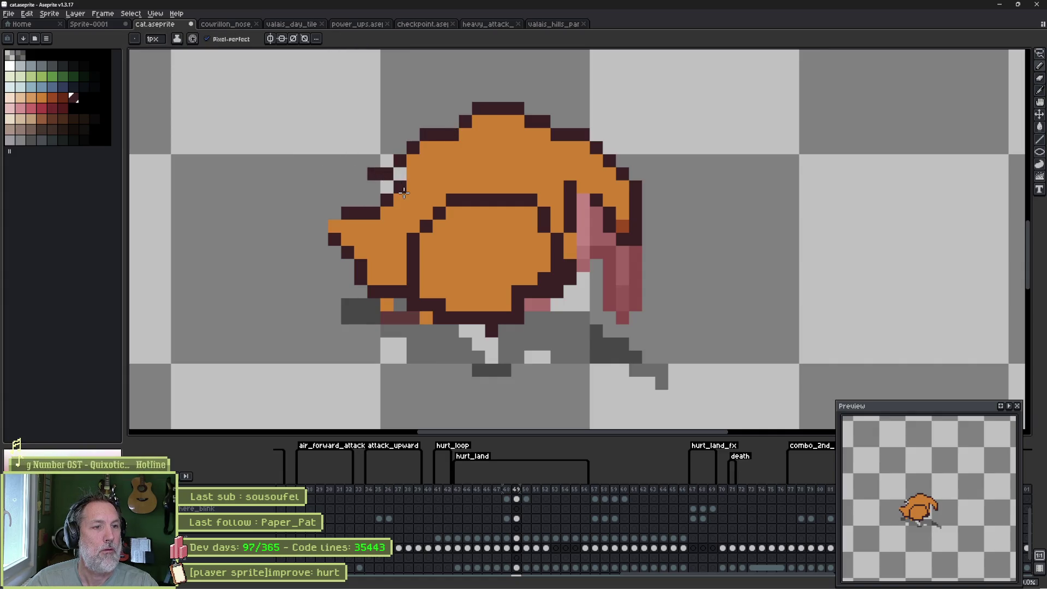
left_click(448, 188)
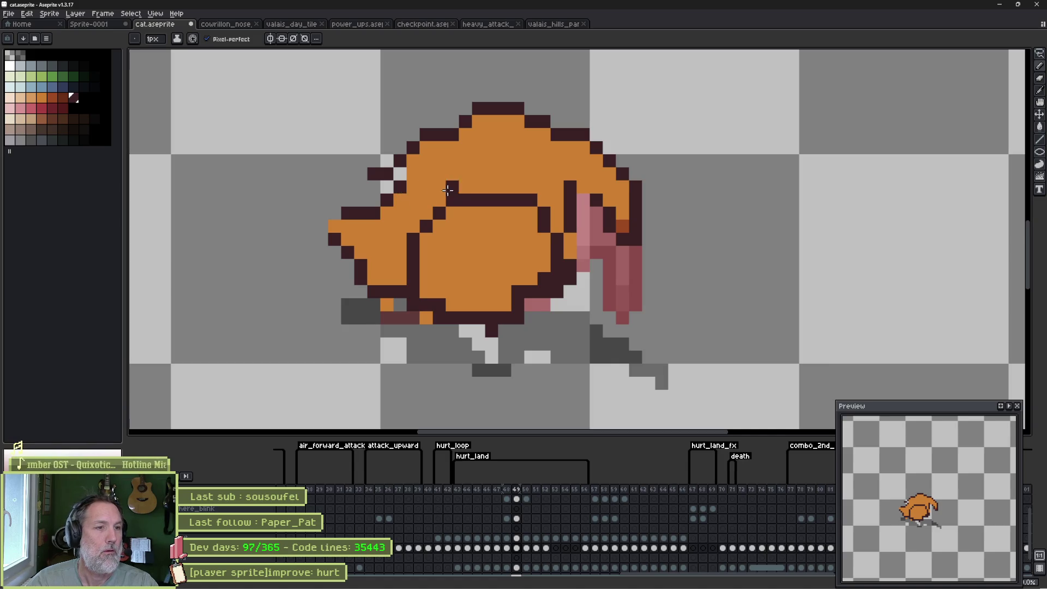
Repaint the inner dark body outline in the orange body colour.
left_click(458, 175, "alt")
left_click_drag(453, 188, 414, 242)
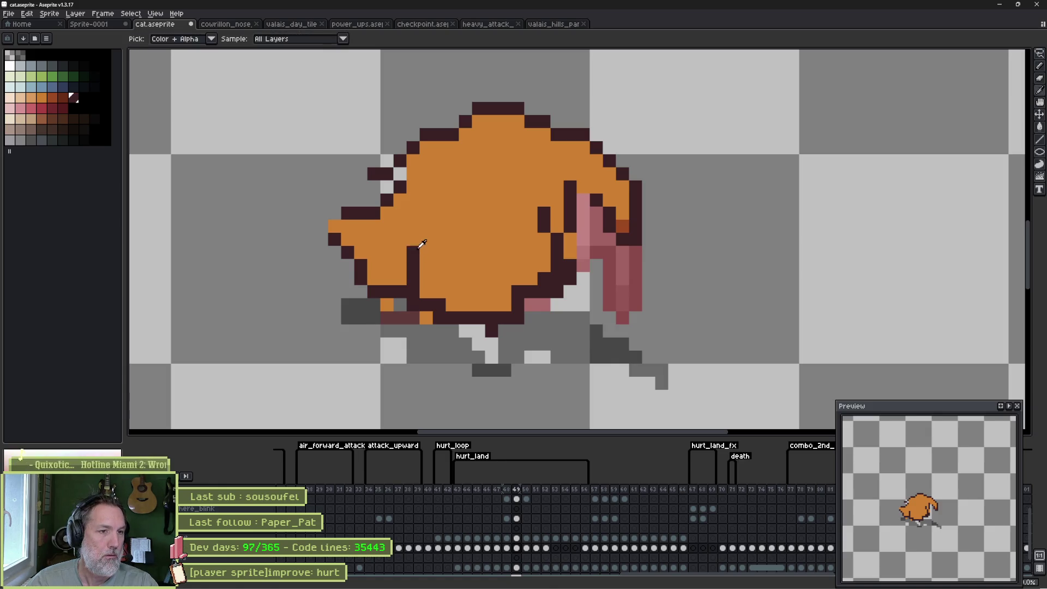
key("ctrl+z")
mouse_move(543, 224)
left_mouse_down()
mouse_move(556, 270)
mouse_move(514, 290)
left_mouse_up()
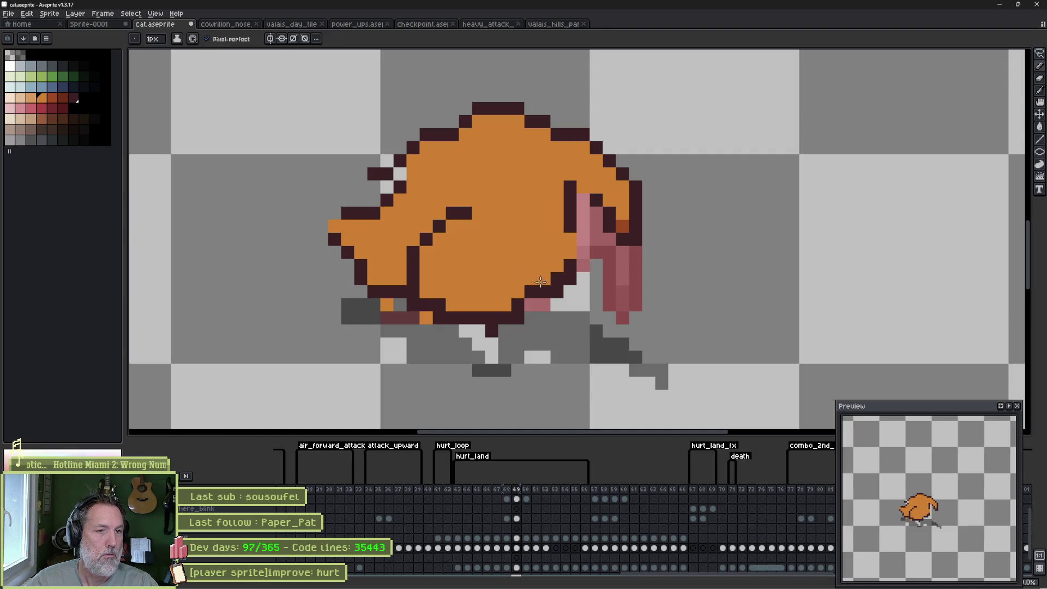
key("alt")
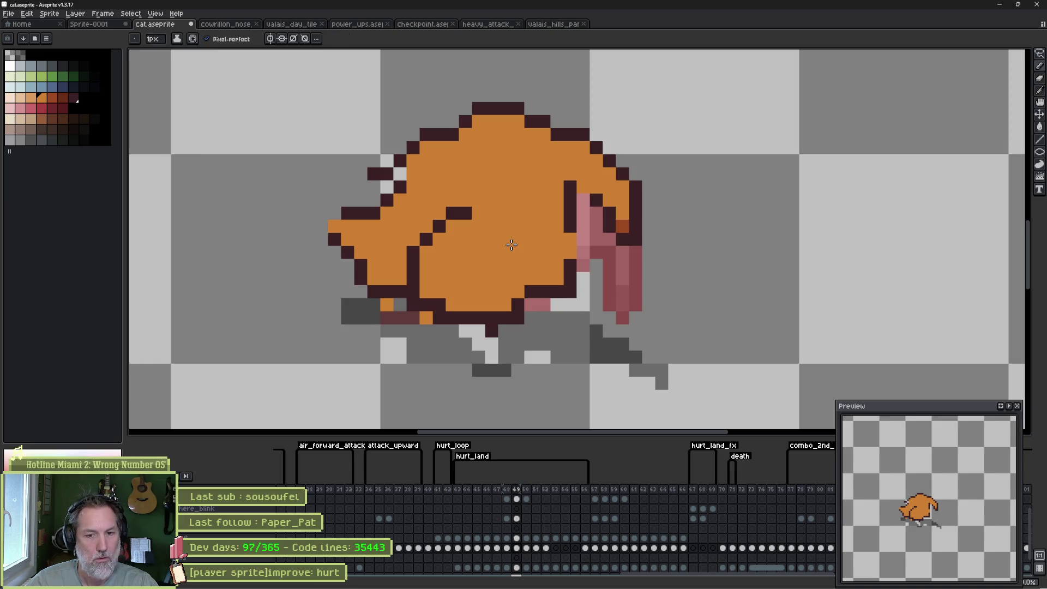
Compare frame 49 against frame 48, then lasso-select the cat's head and ear region.
key("comma")
key("period")
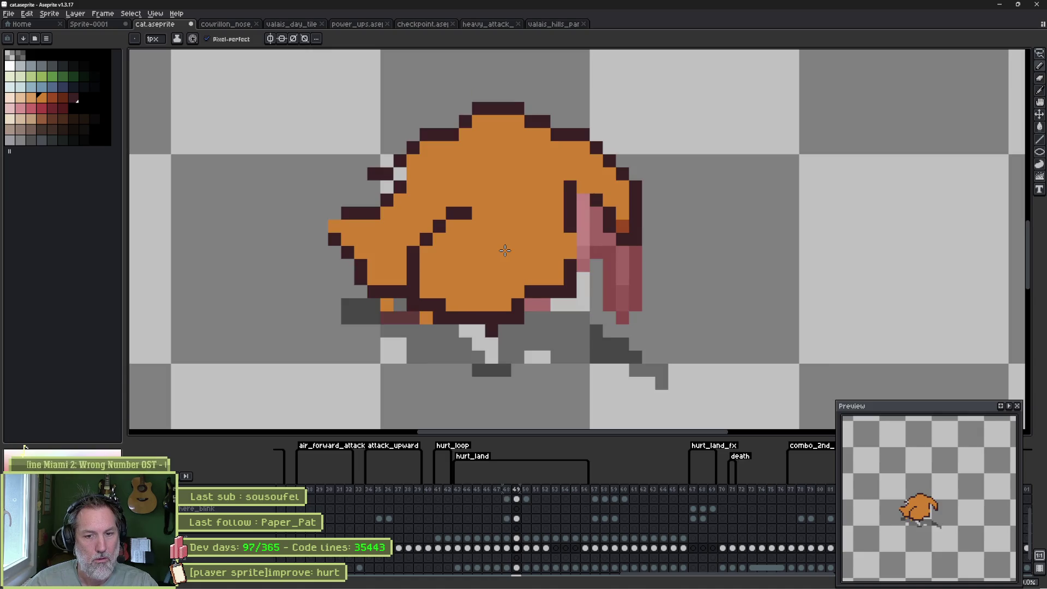
key("comma")
key("period")
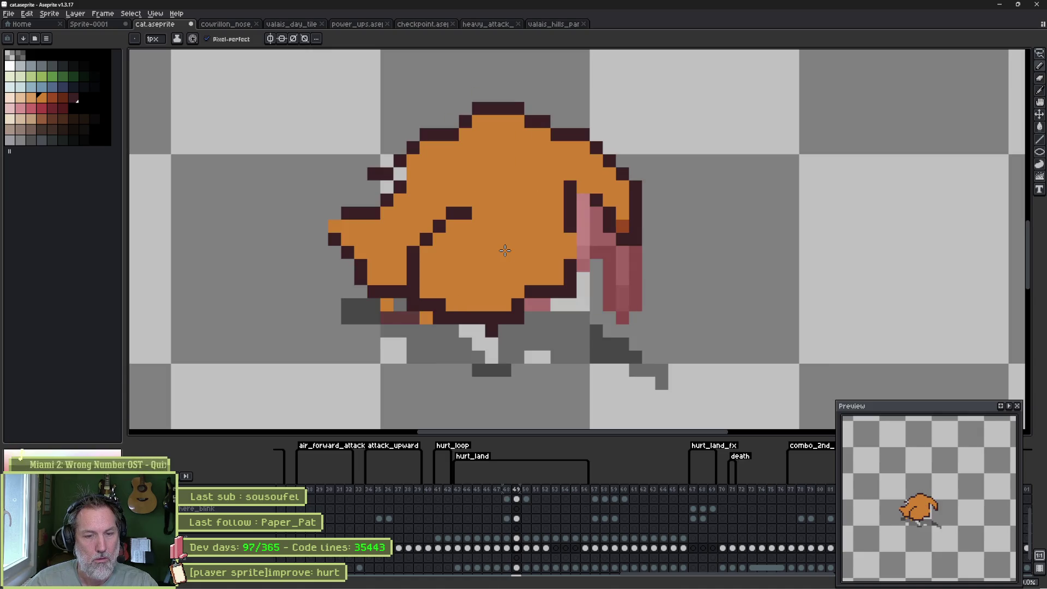
key("ctrl+v")
mouse_move(670, 148)
left_mouse_down()
mouse_move(659, 256)
mouse_move(388, 109)
mouse_move(423, 79)
left_mouse_up()
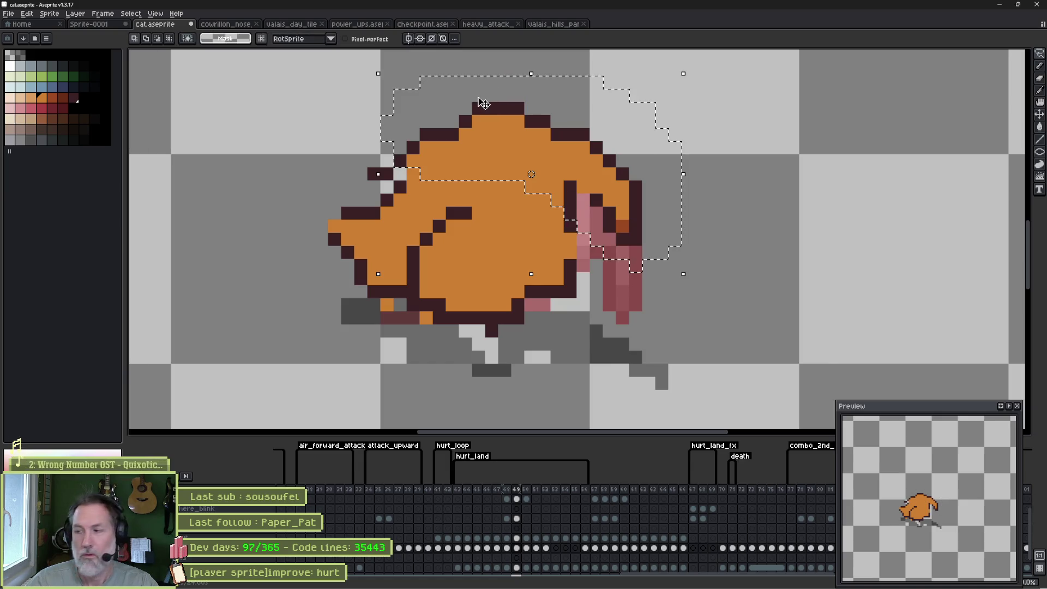
Lower the selected head one pixel on frame 49 and commit the move.
key("Down")
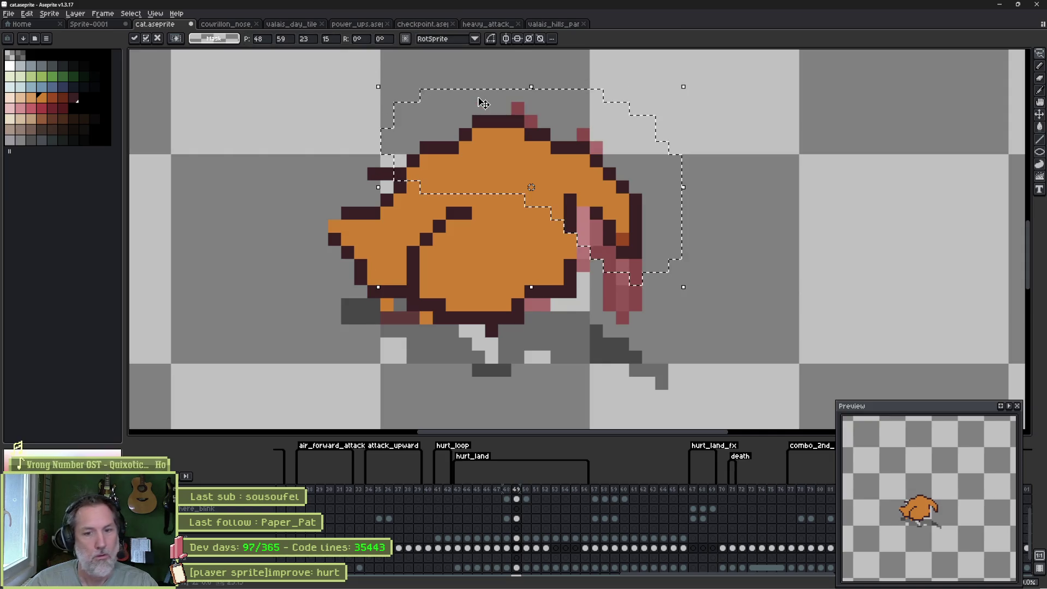
key("Return")
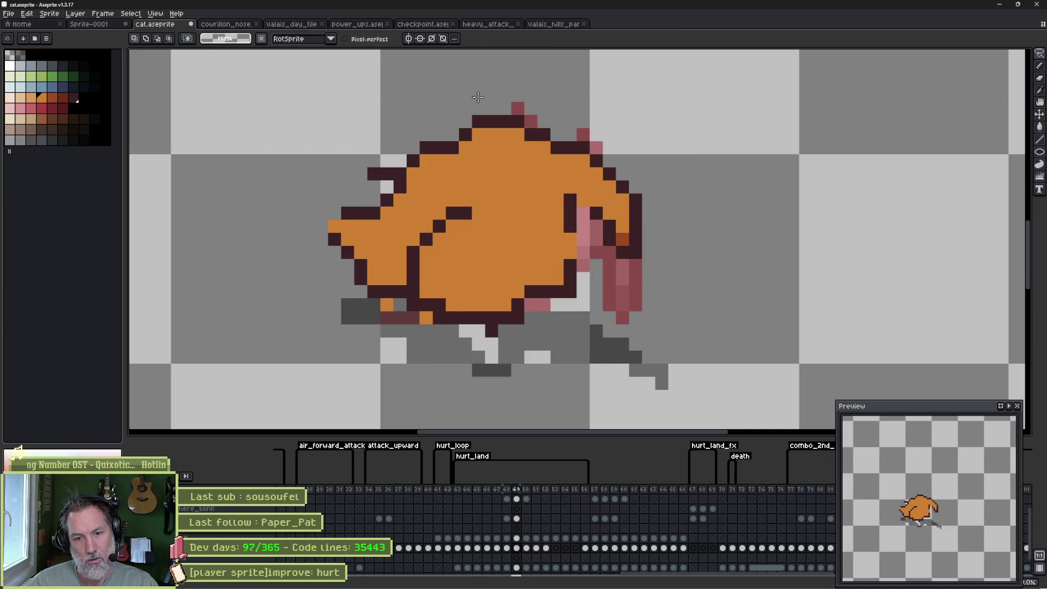
key("Right")
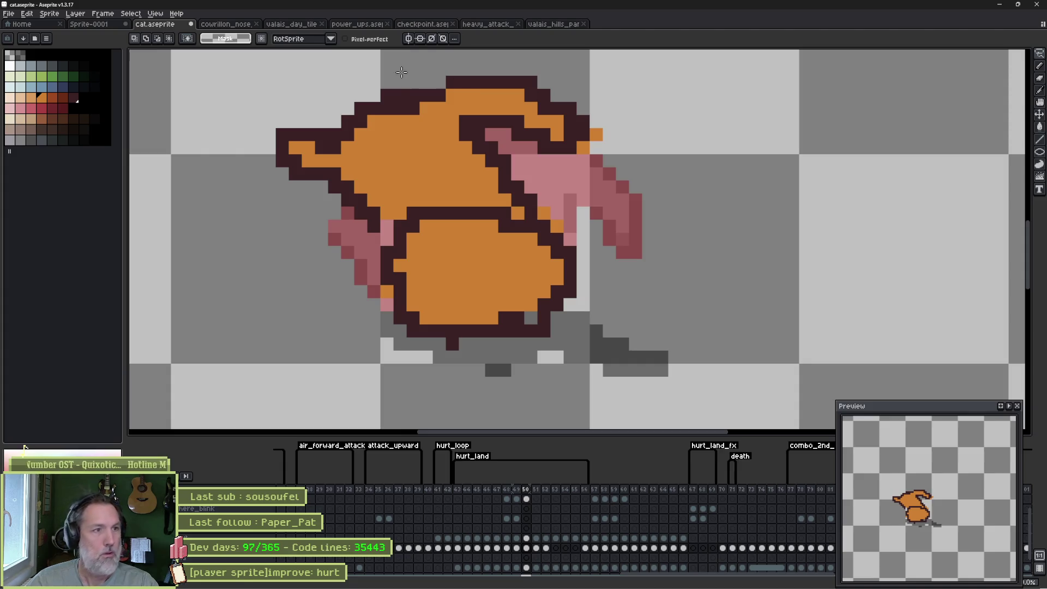
On frame 50, move the cat's head down and right, then draw a pink line through the eye.
mouse_move(458, 55)
left_mouse_down()
mouse_move(616, 141)
mouse_move(370, 174)
mouse_move(447, 54)
left_mouse_up()
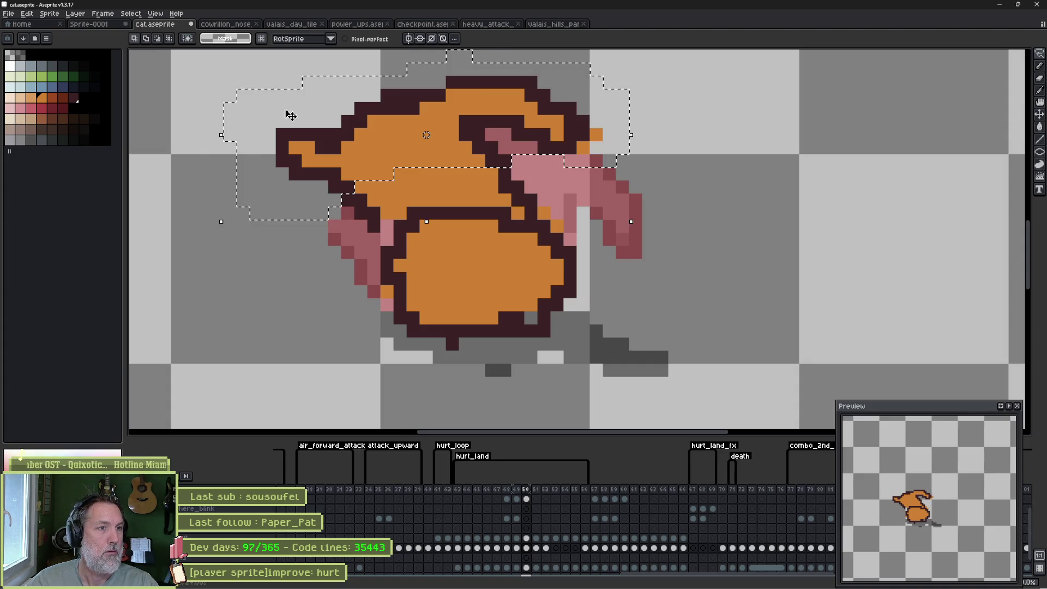
left_click_drag(403, 157, 402, 169)
key("Down")
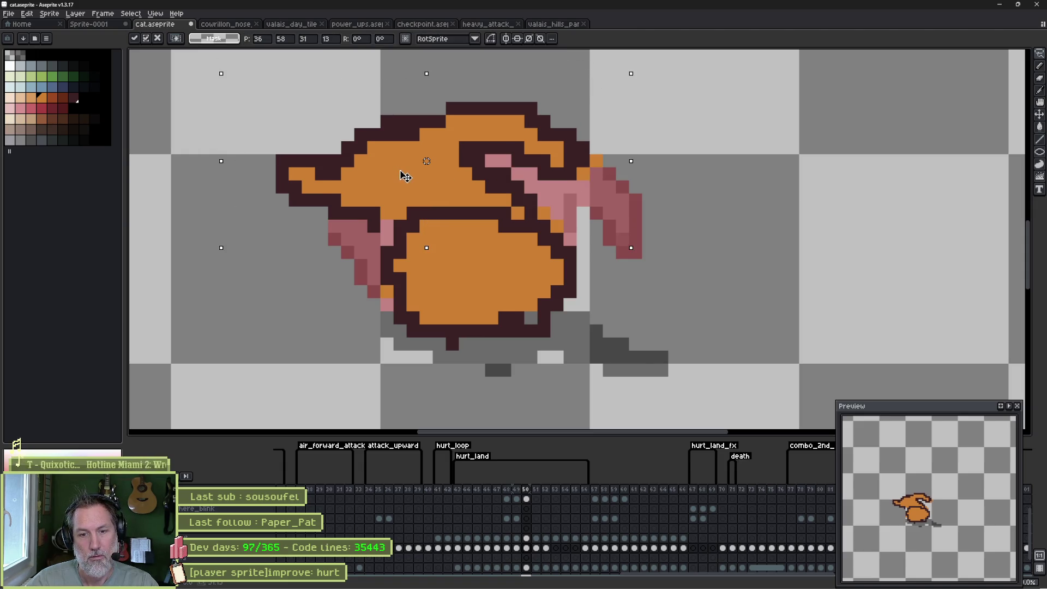
key("Right")
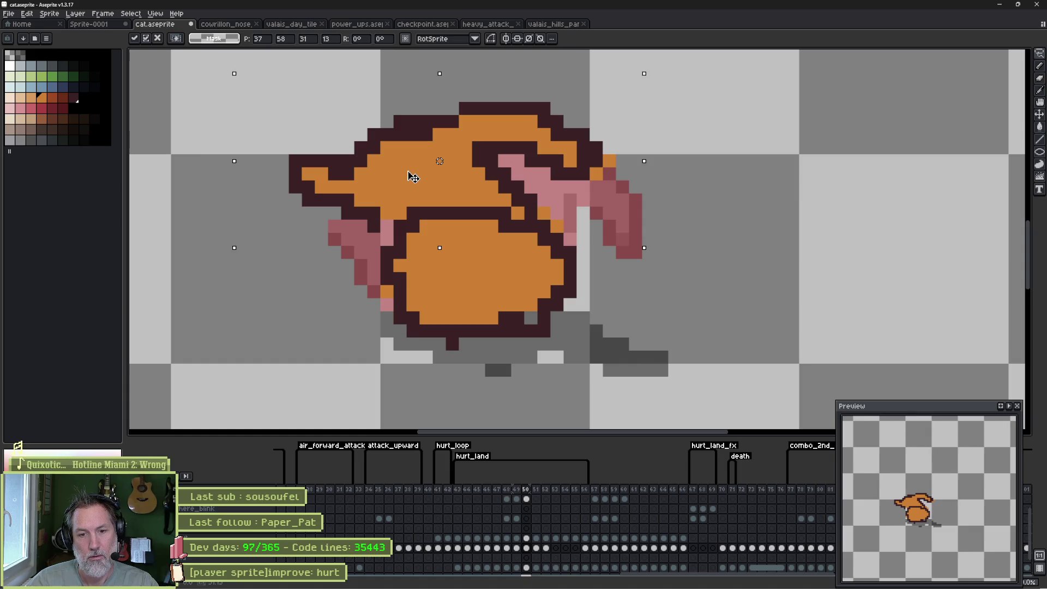
key("Down")
mouse_move(414, 198)
left_mouse_down()
mouse_move(416, 212)
mouse_move(394, 212)
left_mouse_up()
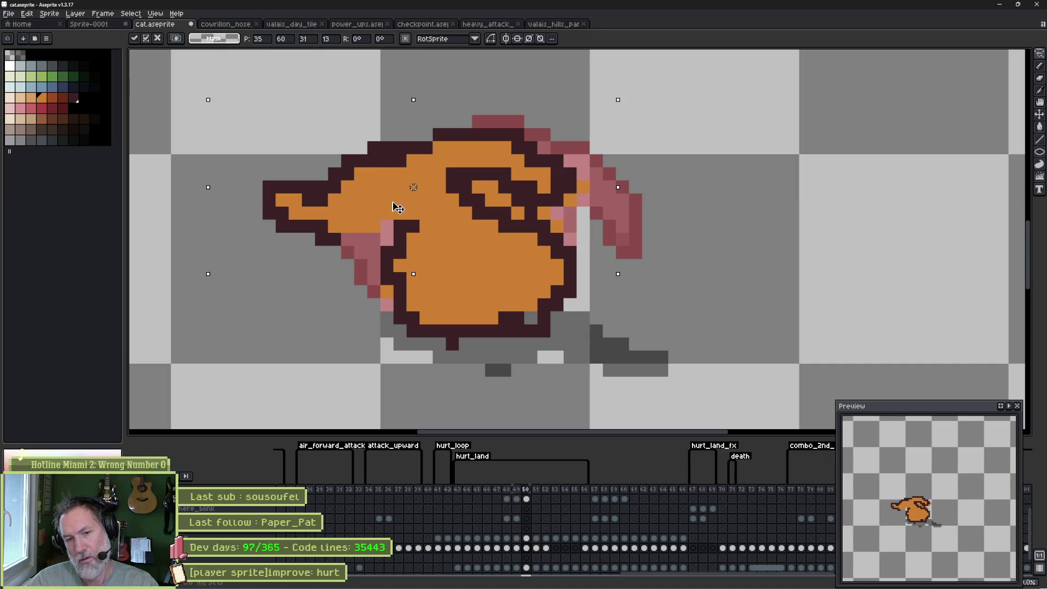
key("ctrl+d")
key("b")
left_click_drag(485, 184, 537, 213)
Add two pink pixels beside the eye and darken the reddish left-edge pixels dark maroon.
left_click(544, 213)
left_click(570, 200)
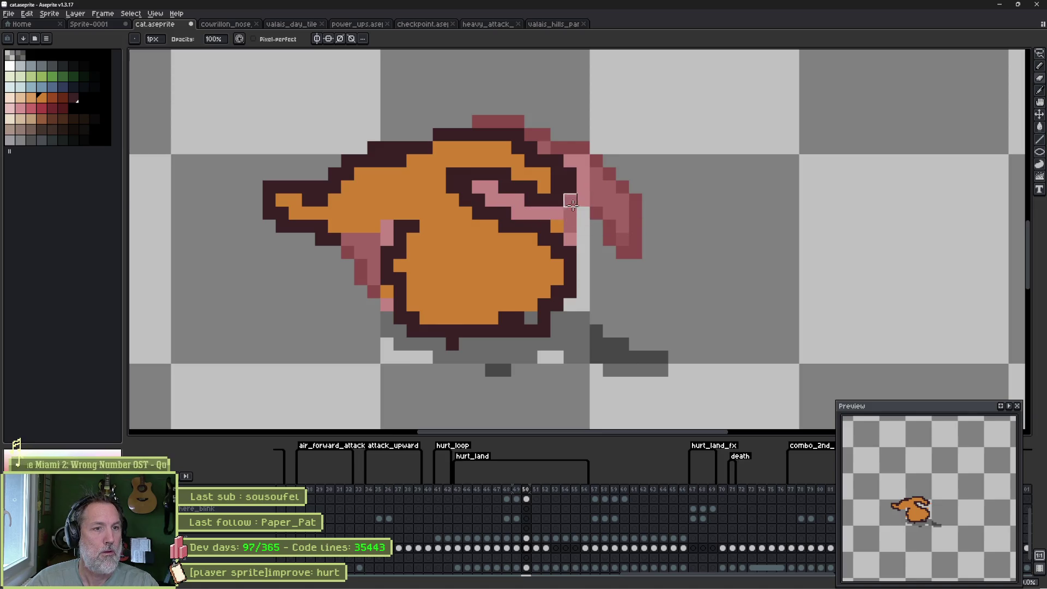
left_click(339, 237, "alt")
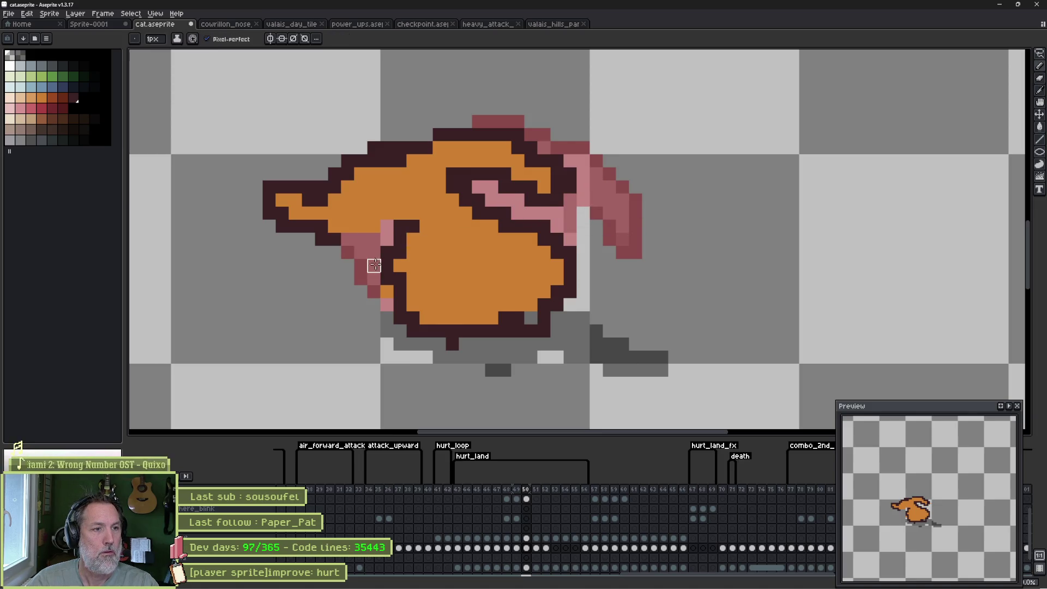
left_click_drag(348, 240, 385, 281)
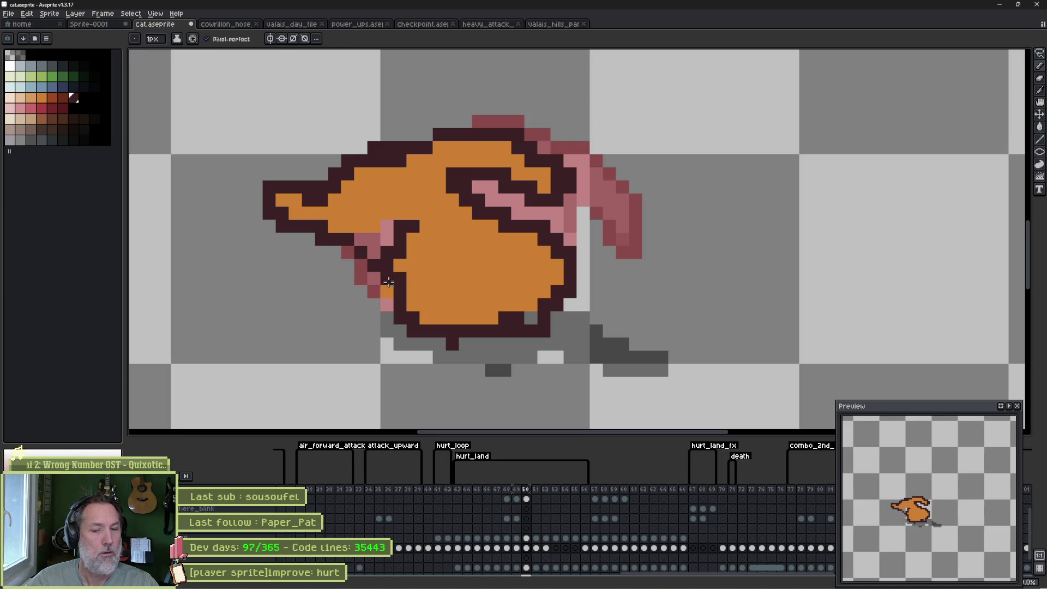
Step back to frame 49, then forward through the frames to frame 52.
key("comma")
key("comma")
key("comma")
key("comma")
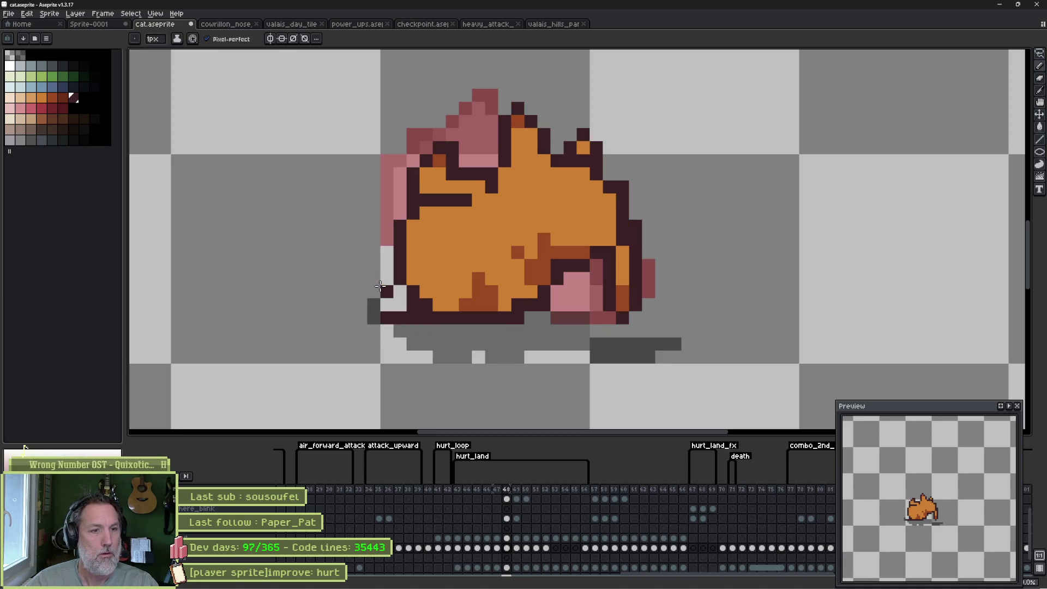
key("period")
key("period")
key("period")
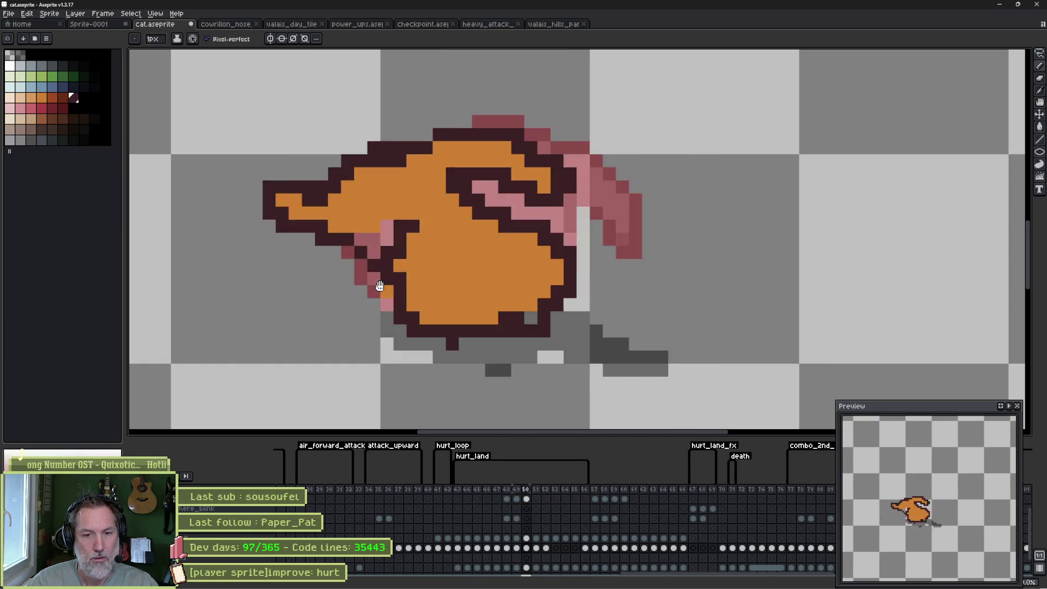
key("period")
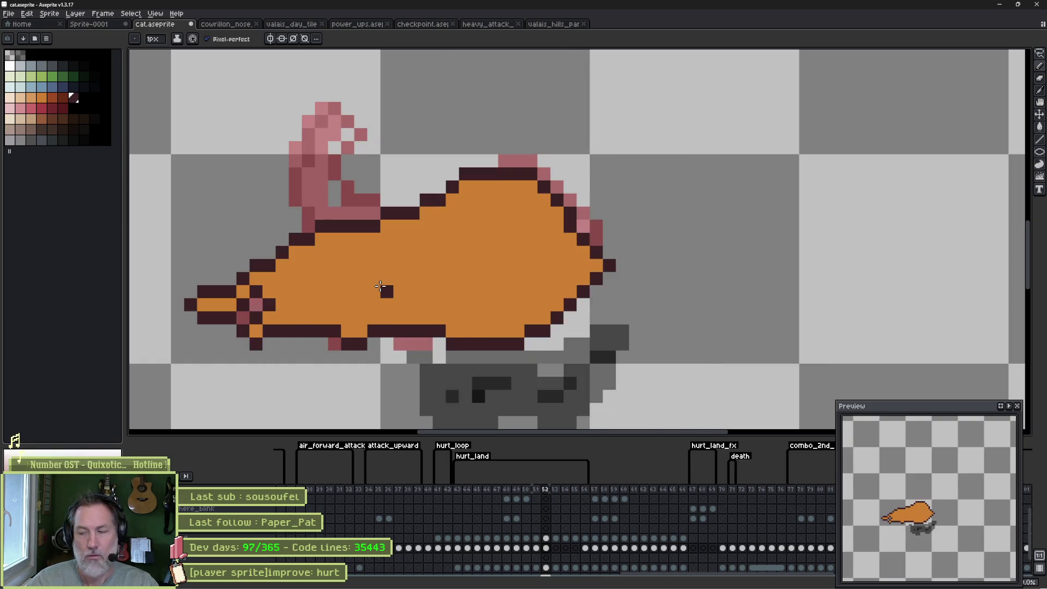
key("v")
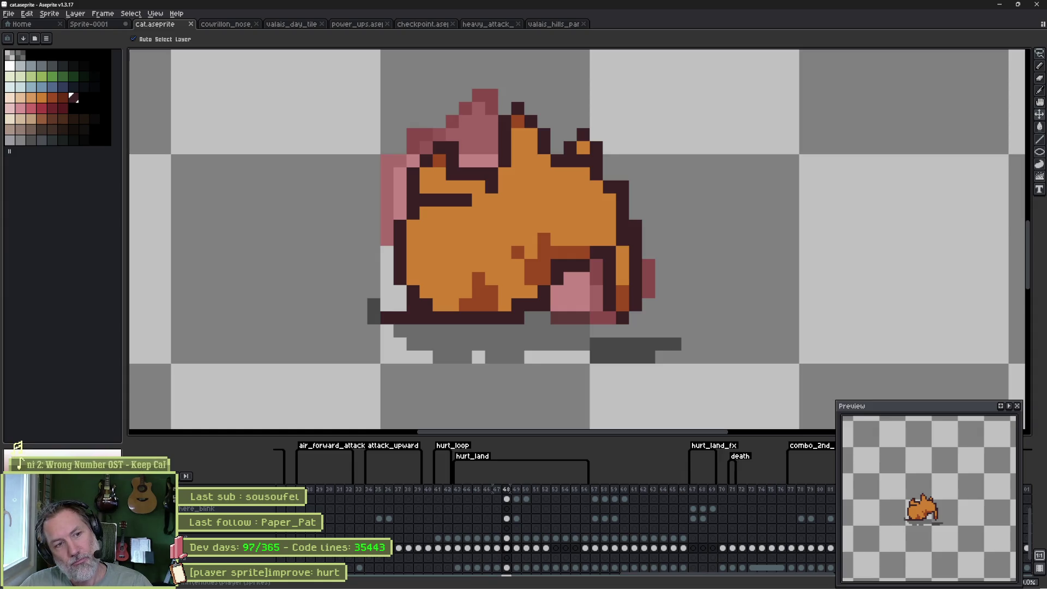
Zoom in and redraw the dark outline pixels around the eye and snout.
key("b")
scroll(515, 281, "up", 1)
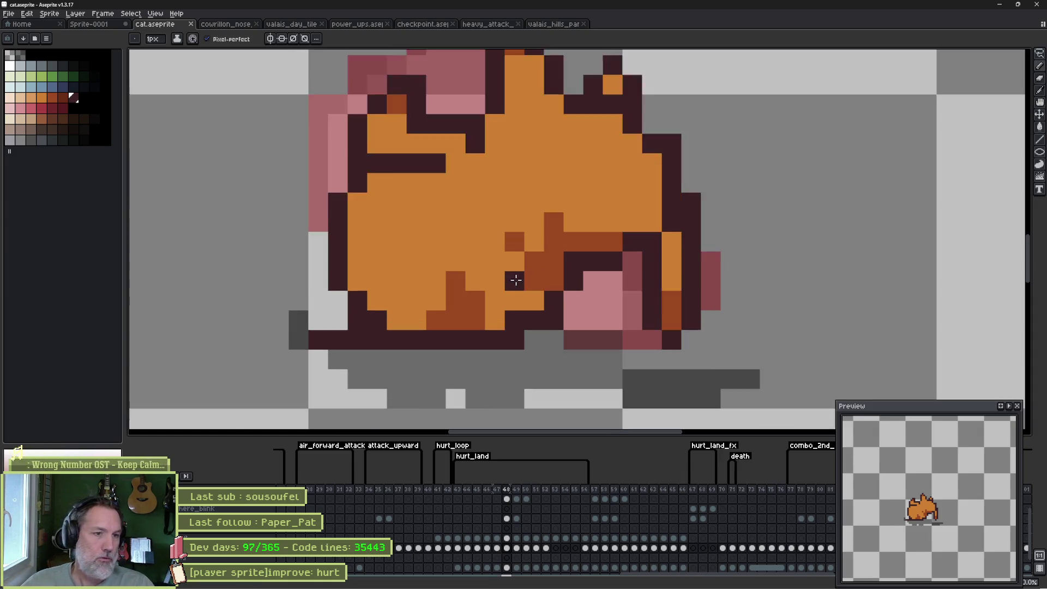
scroll(515, 281, "up", 1)
left_click(567, 280)
mouse_move(540, 254)
left_mouse_down()
mouse_move(485, 196)
mouse_move(537, 201)
mouse_move(565, 243)
mouse_move(501, 169)
mouse_move(488, 173)
mouse_move(502, 215)
mouse_move(540, 254)
left_mouse_up()
left_click(458, 163, "alt")
left_click(540, 278)
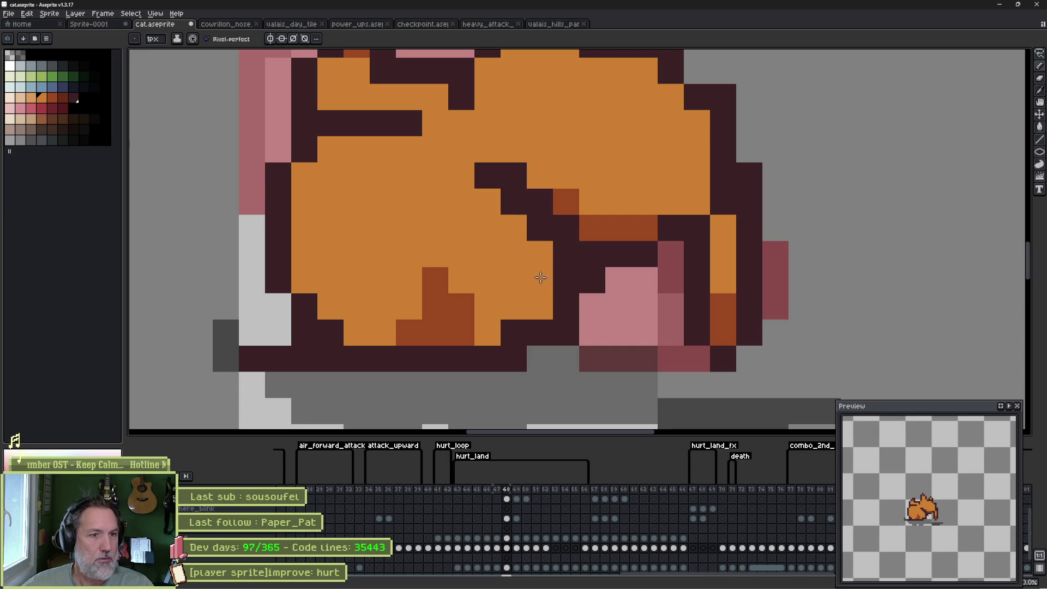
Compare against frame 47, then paint the pink nose pixels dark brown on frame 48.
key("Left")
key("Left")
key("Right")
key("Right")
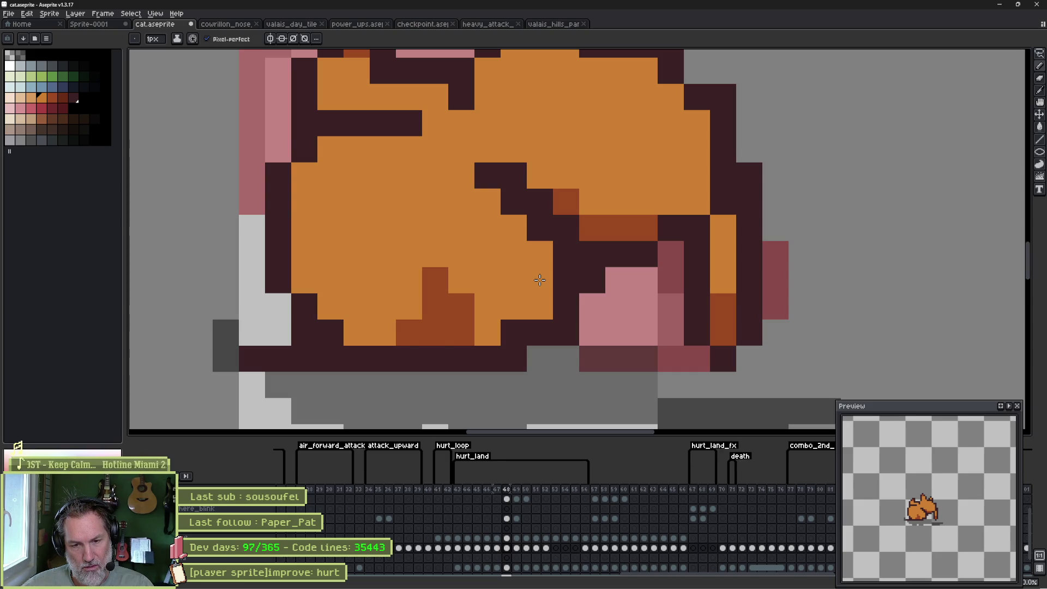
key("Left")
key("Right")
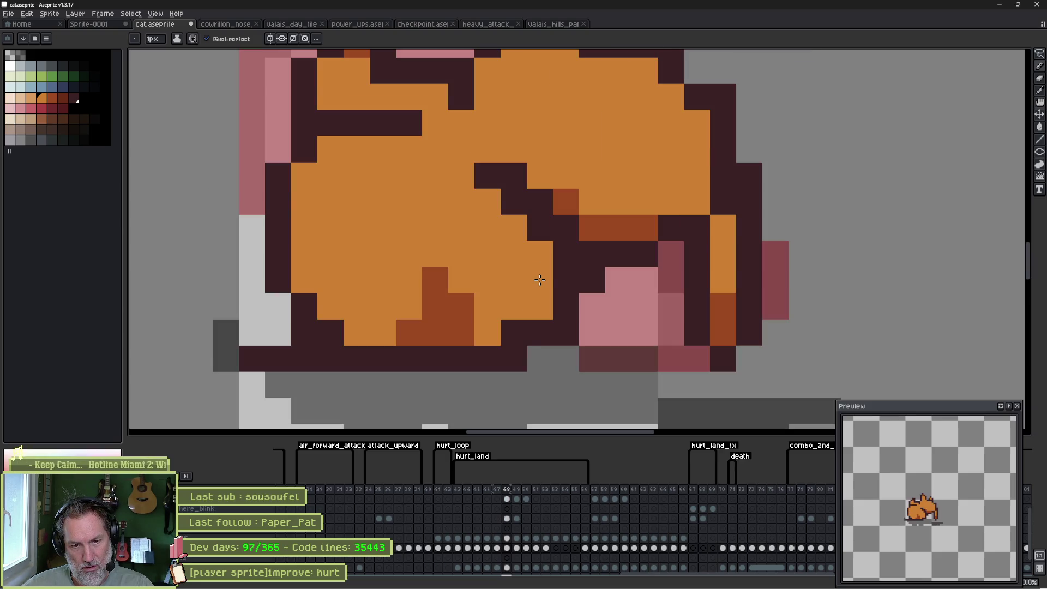
left_click(636, 257, "alt")
mouse_move(644, 280)
left_mouse_down()
mouse_move(603, 308)
mouse_move(592, 332)
left_mouse_up()
Paint a rust-orange diagonal under the nose and recolour a rust pixel orange.
left_click(610, 224, "alt")
mouse_move(644, 254)
left_mouse_down()
mouse_move(602, 293)
mouse_move(592, 250)
left_mouse_up()
left_click(603, 175, "alt")
mouse_move(570, 201)
left_mouse_down()
mouse_move(587, 207)
mouse_move(593, 246)
left_mouse_up()
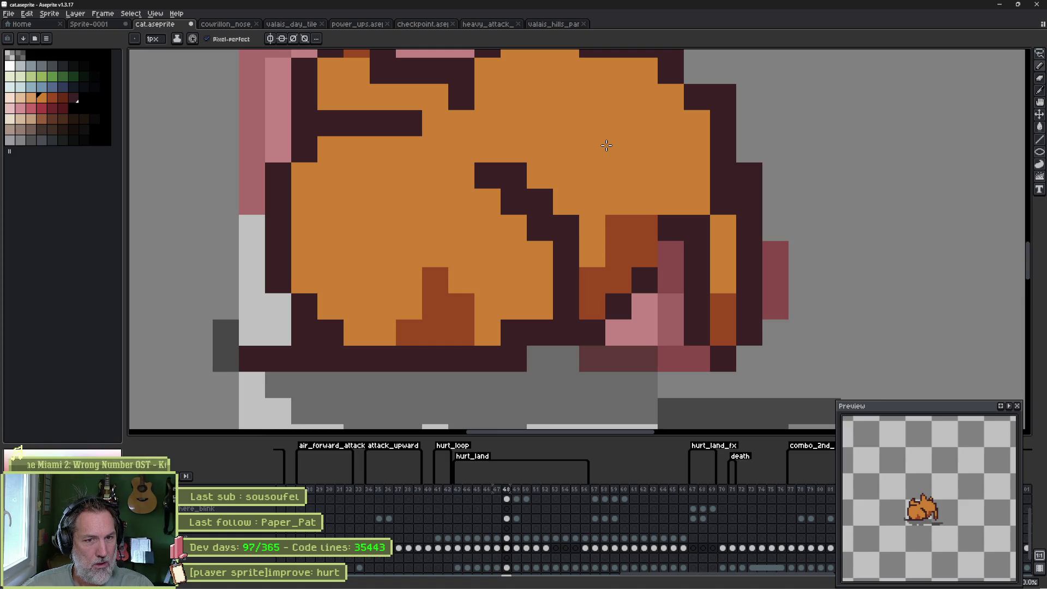
Darken the mauve pixel brown and turn the right-edge outline pixels orange.
left_click(670, 229, "alt")
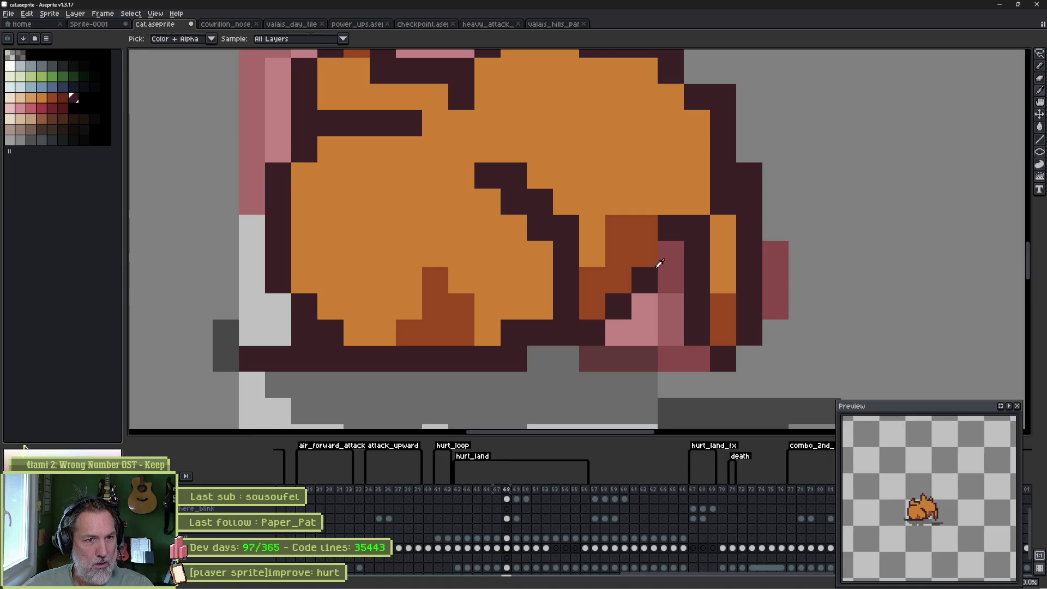
left_click(671, 255)
left_click(681, 188, "alt")
left_click(696, 228)
left_click(723, 202)
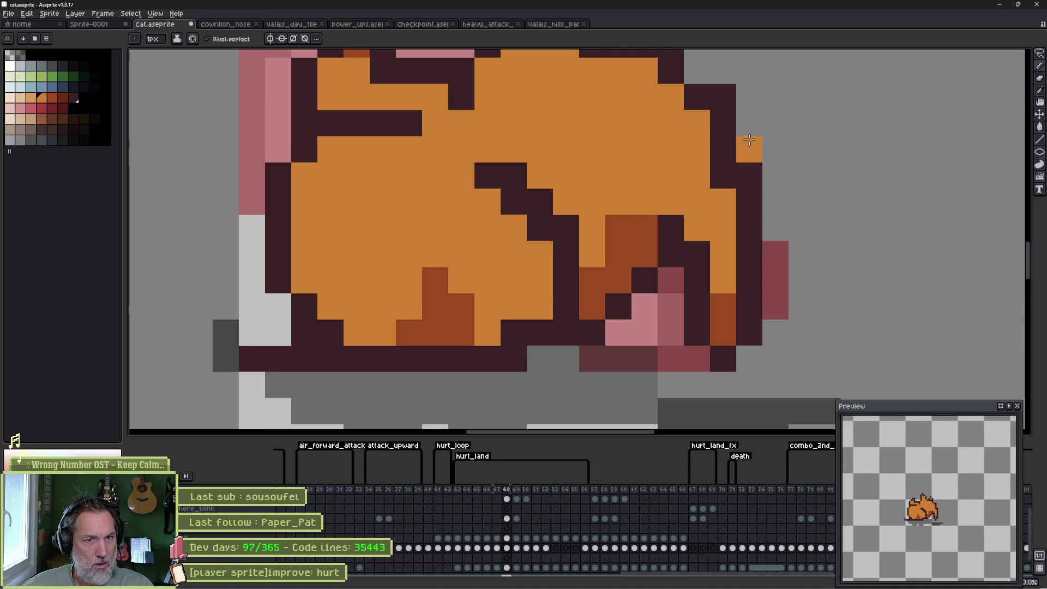
left_click(728, 167)
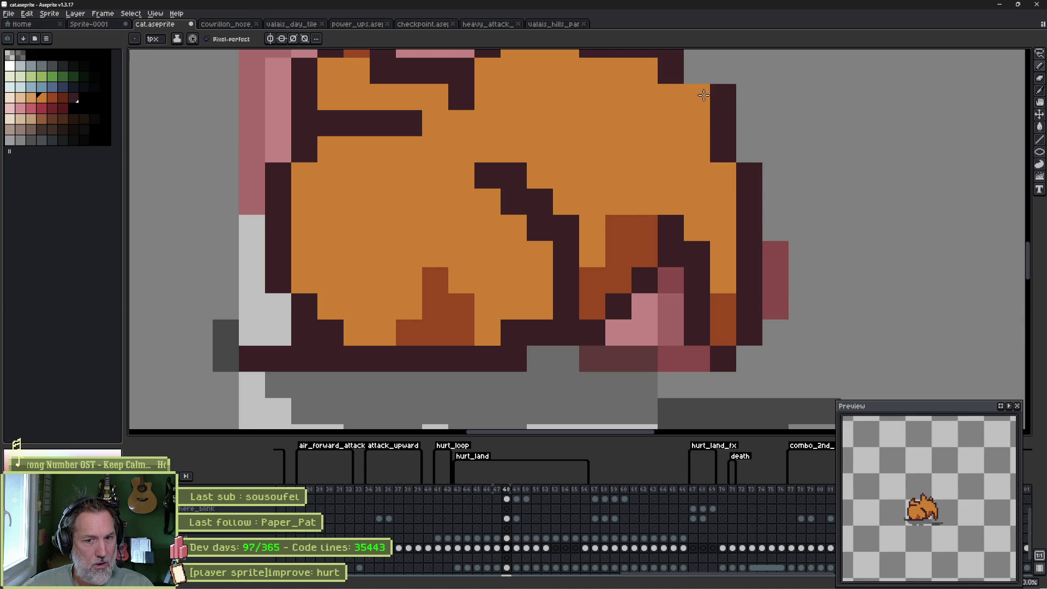
key("e")
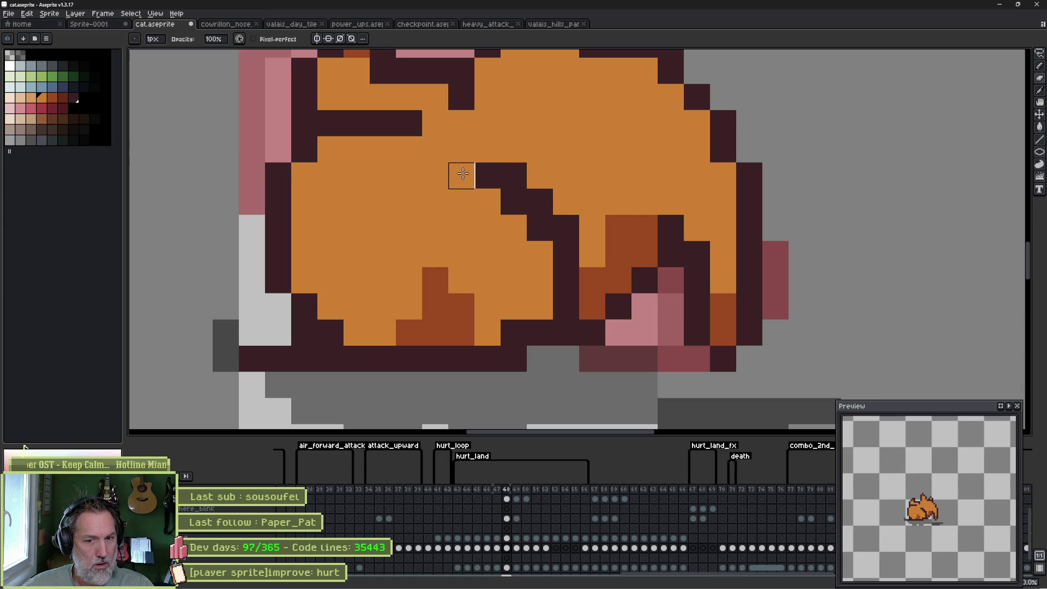
mouse_move(423, 184)
left_mouse_down()
mouse_move(490, 238)
mouse_move(466, 219)
mouse_move(556, 234)
mouse_move(579, 262)
left_mouse_up()
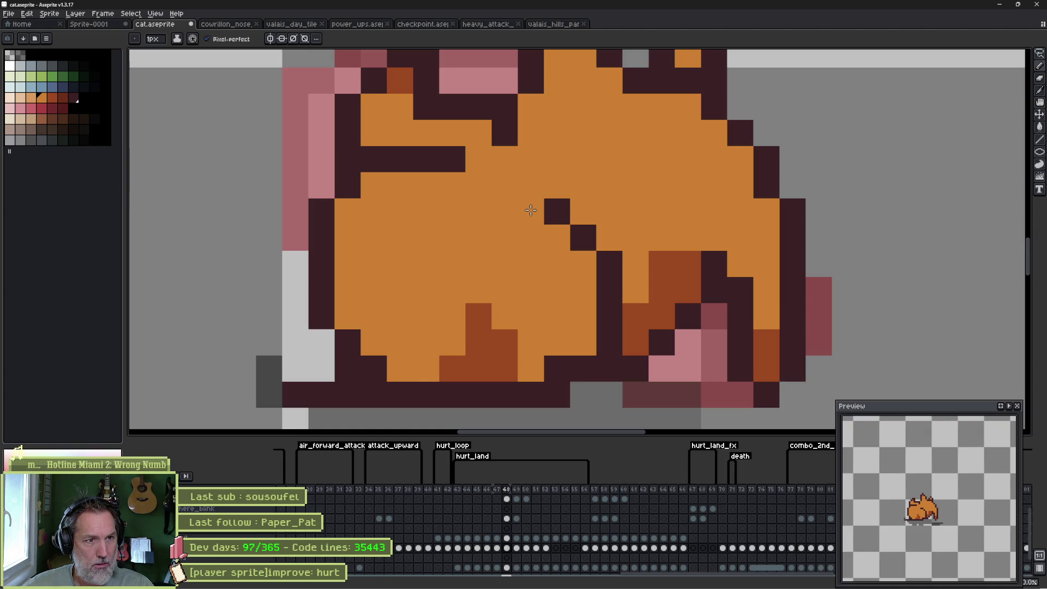
Touch up the outline pixels around the cat's head on frame 48.
left_click_drag(372, 159, 412, 252)
left_click(413, 263)
left_click(361, 236, "alt")
left_click(387, 237)
left_click(387, 211, "alt")
left_click(413, 236)
left_click(518, 237)
Place dark pixels on the ear and extend the dark outline along the head top.
key("ctrl+z")
left_click(640, 263)
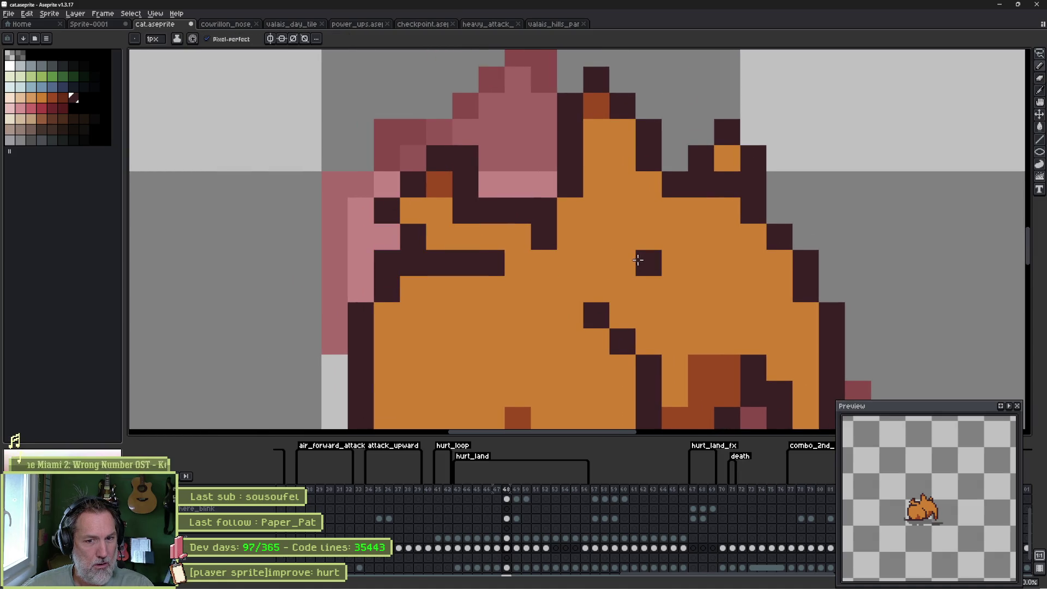
key("ctrl+z")
left_click(632, 257)
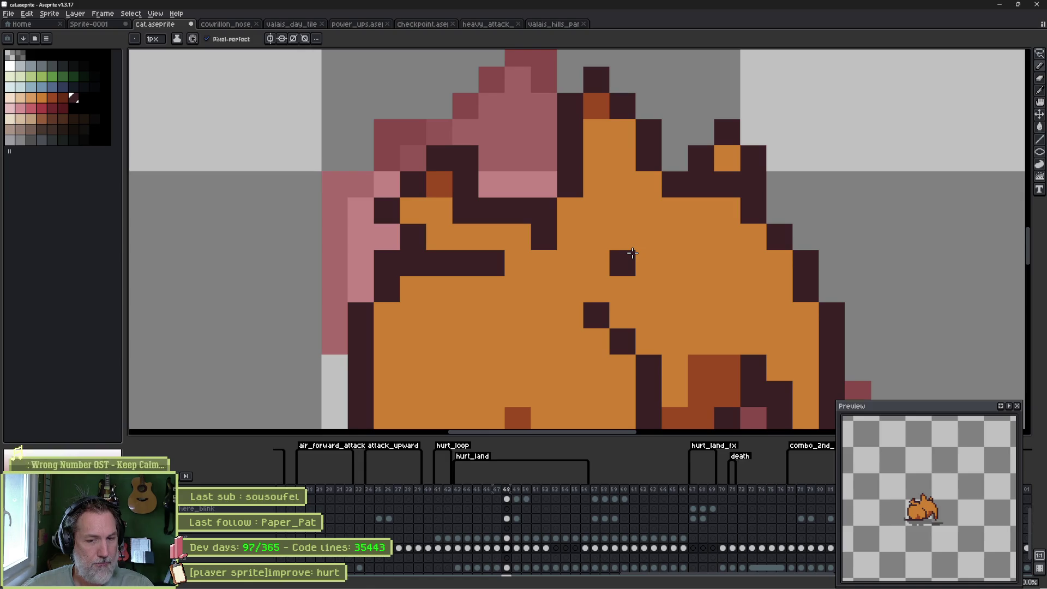
key("ctrl+z")
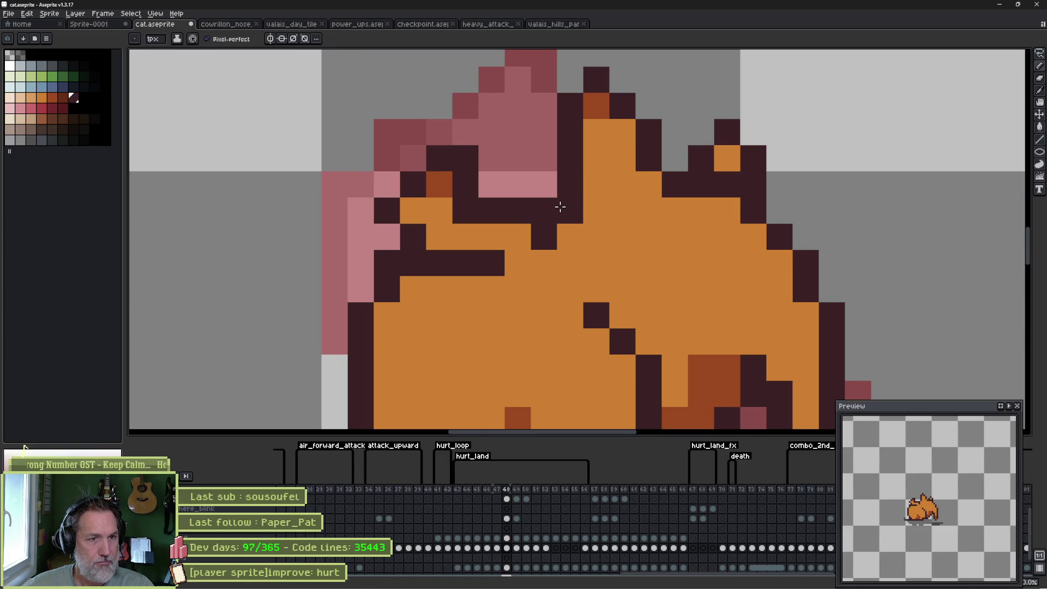
left_click(587, 236)
left_click(622, 262)
left_click(815, 239)
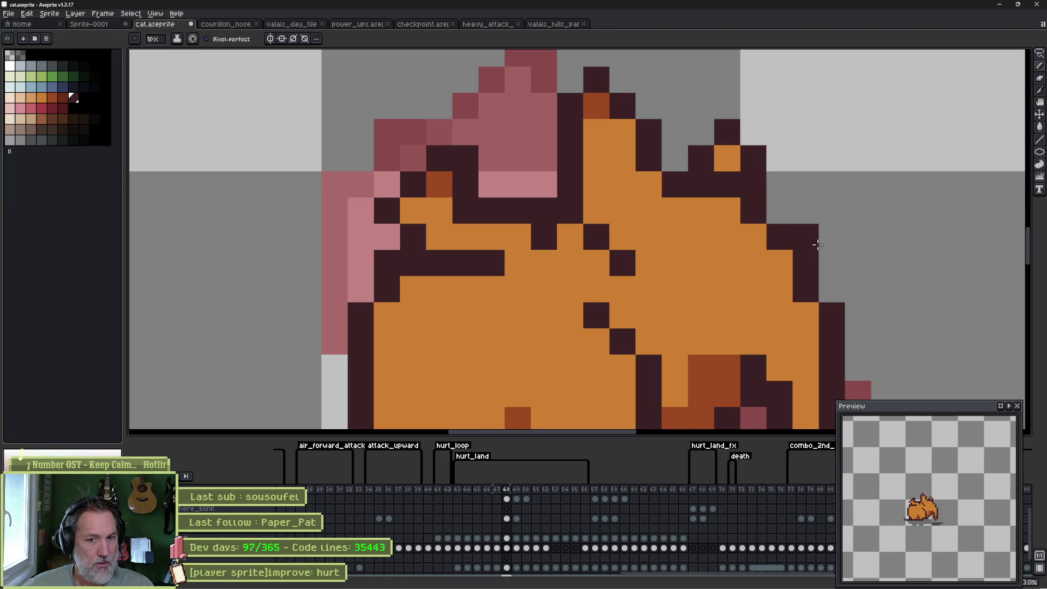
Play the animation to check the edit, then move on to frame 49.
key("Return")
key("Return")
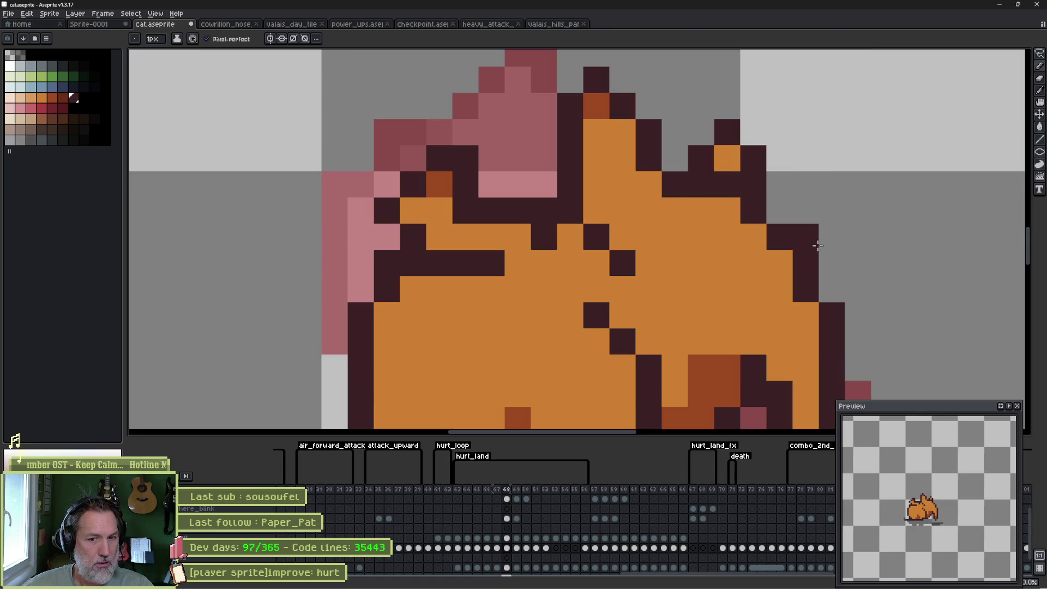
key("Right")
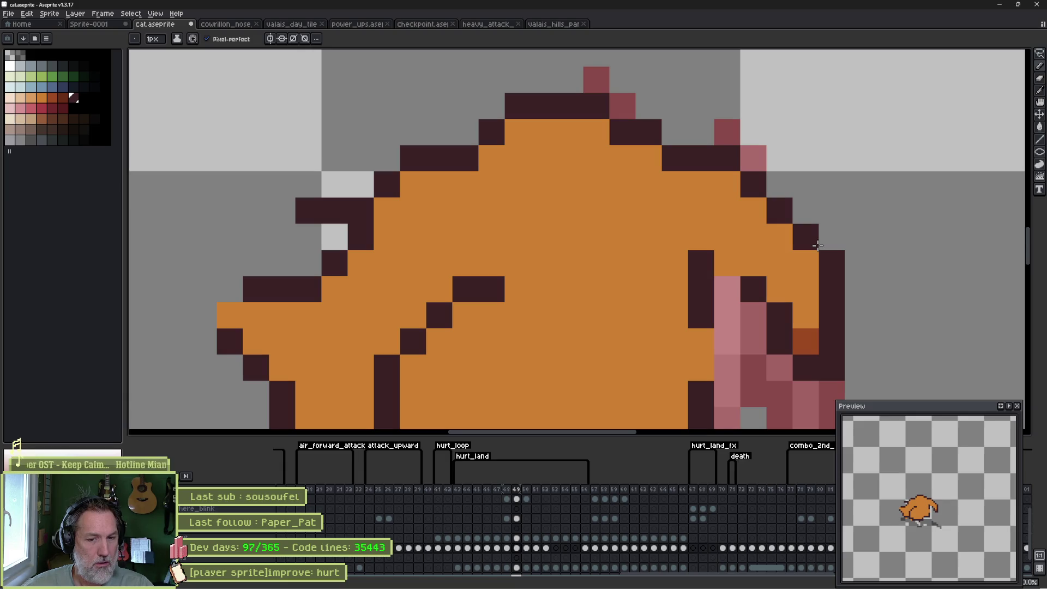
key("Left")
key("Right")
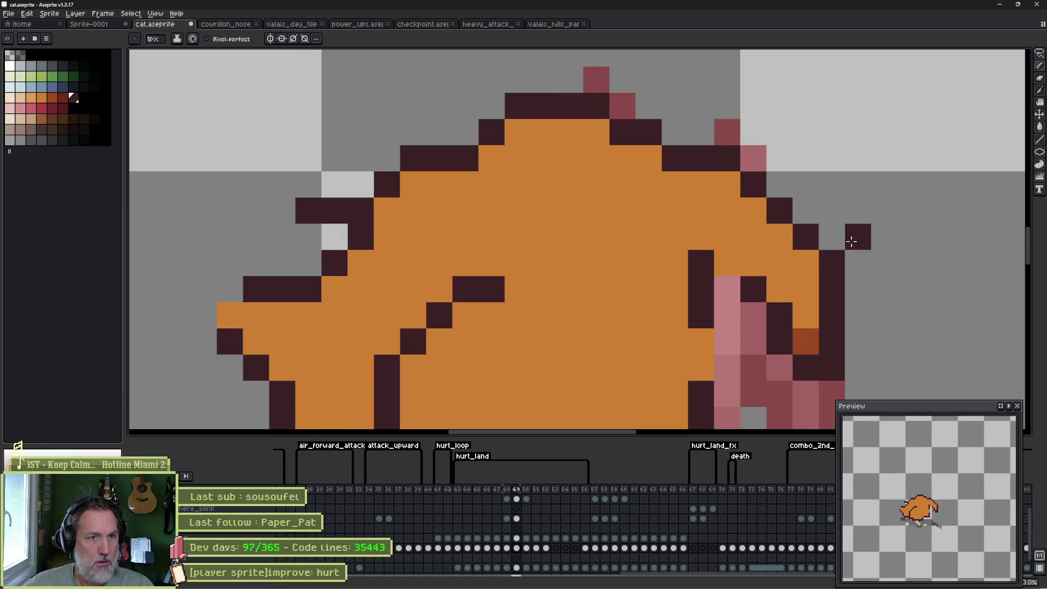
key("m")
key("b")
Paint the ear and cheek pink with shading, and outline the ear in dark pixels.
mouse_move(607, 101)
left_mouse_down()
mouse_move(534, 131)
mouse_move(570, 89)
mouse_move(726, 161)
mouse_move(739, 228)
left_mouse_up()
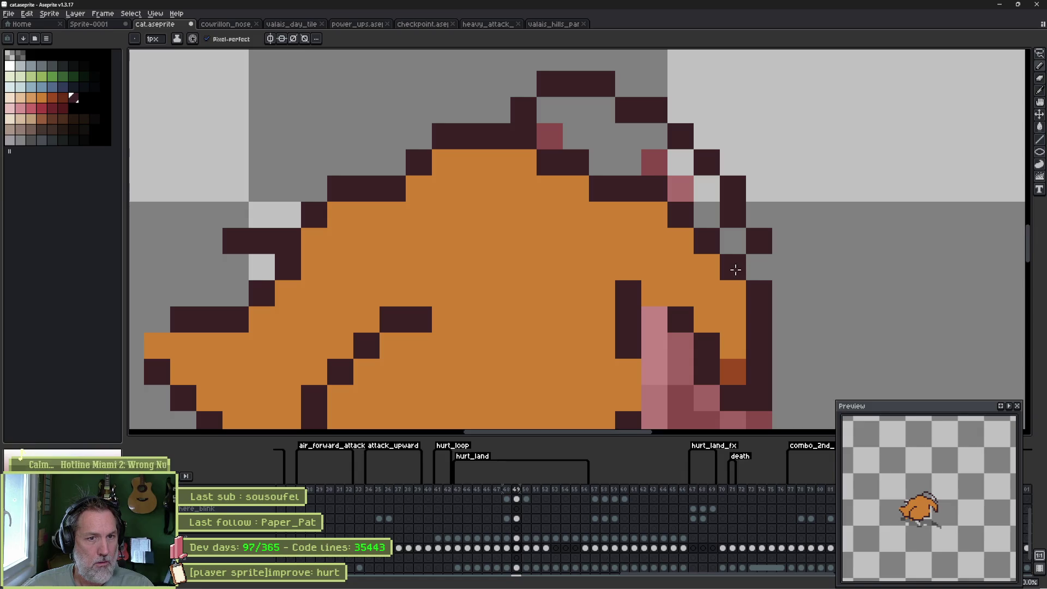
mouse_move(720, 265)
left_mouse_down()
mouse_move(654, 294)
mouse_move(678, 346)
mouse_move(764, 403)
left_mouse_up()
left_click(703, 269)
left_click(654, 241)
left_click(681, 241)
left_click(628, 214)
left_click_drag(624, 211, 615, 264)
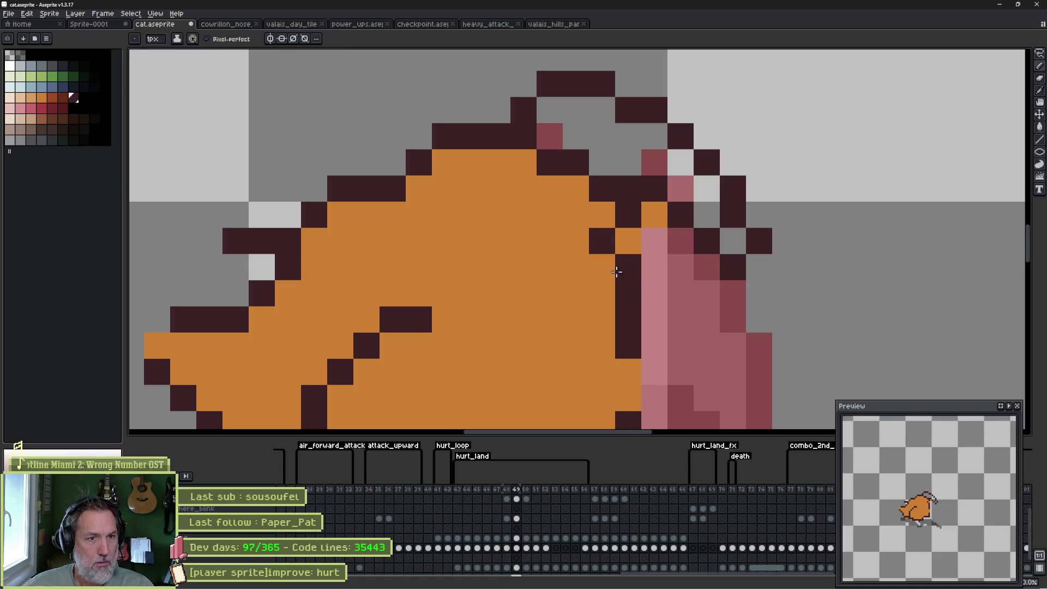
Paint the head top and ear area orange and extend the dark ear line.
left_click(601, 222, "alt")
left_click(550, 162)
mouse_move(605, 202)
left_mouse_down()
mouse_move(577, 161)
mouse_move(627, 374)
mouse_move(686, 321)
left_mouse_up()
left_click(627, 218)
left_click(629, 221, "alt")
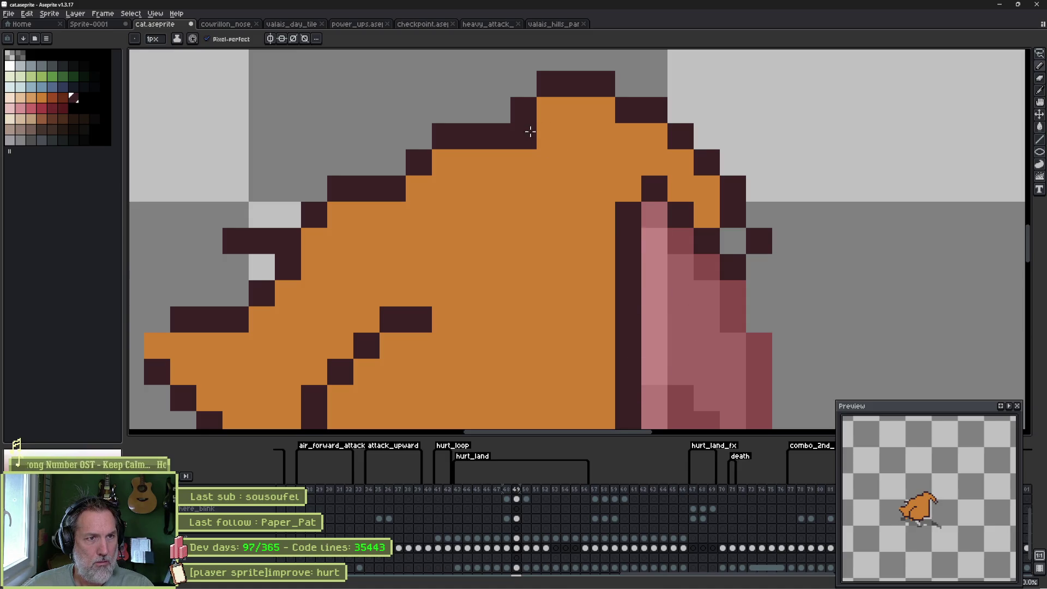
Redraw the head-top outline and fill the remaining gap orange.
mouse_move(471, 110)
left_mouse_down()
mouse_move(494, 85)
mouse_move(523, 83)
mouse_move(524, 136)
mouse_move(478, 144)
left_mouse_up()
left_click(574, 111, "alt")
left_click(499, 113)
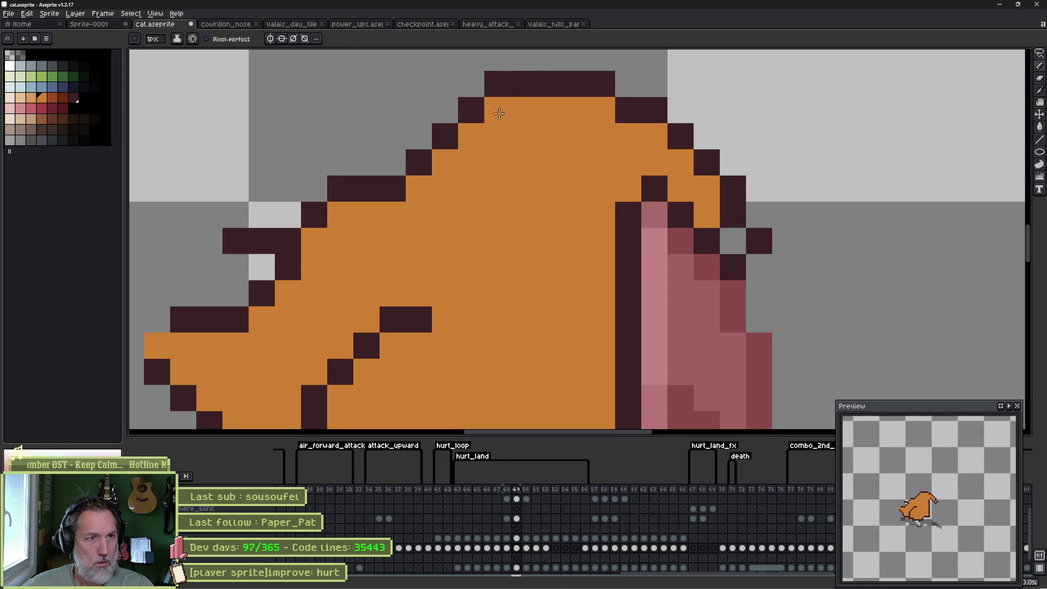
scroll(551, 229, "down", 2)
key("Left")
key("Right")
key("Left")
key("Right")
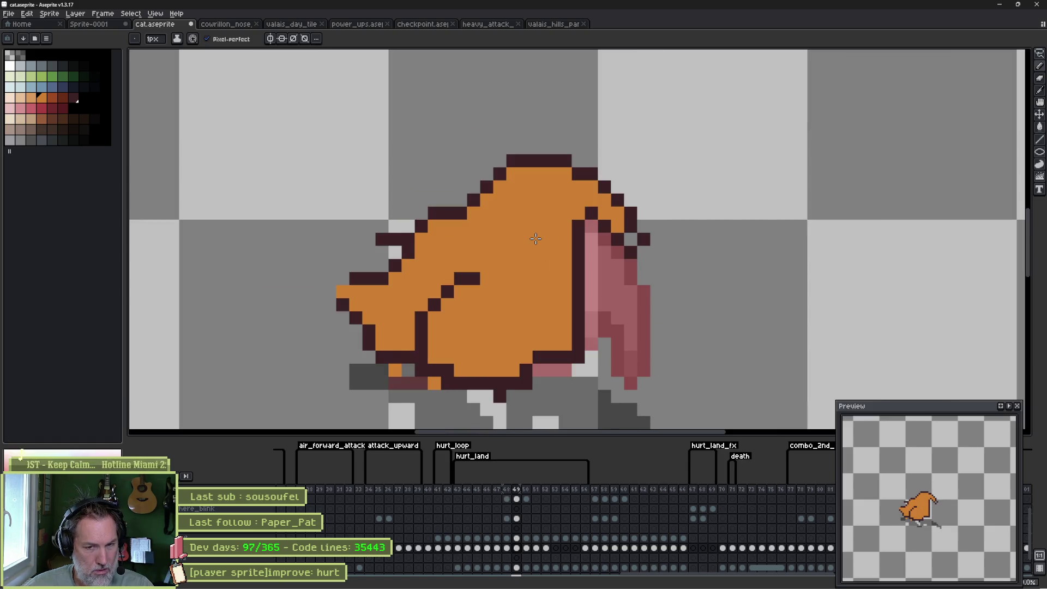
key("Left")
key("Left")
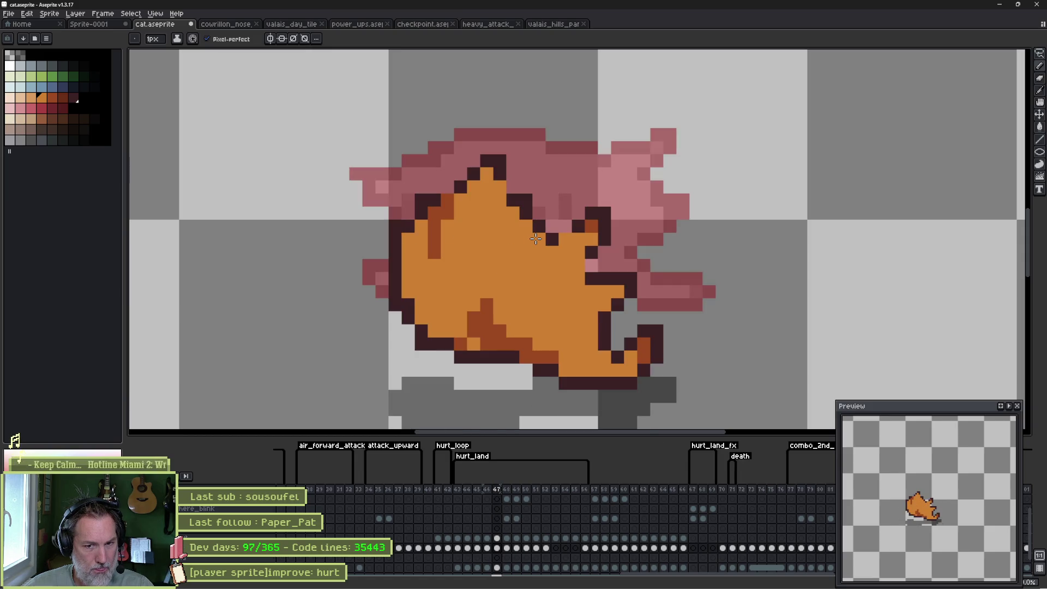
key("Right")
key("Right")
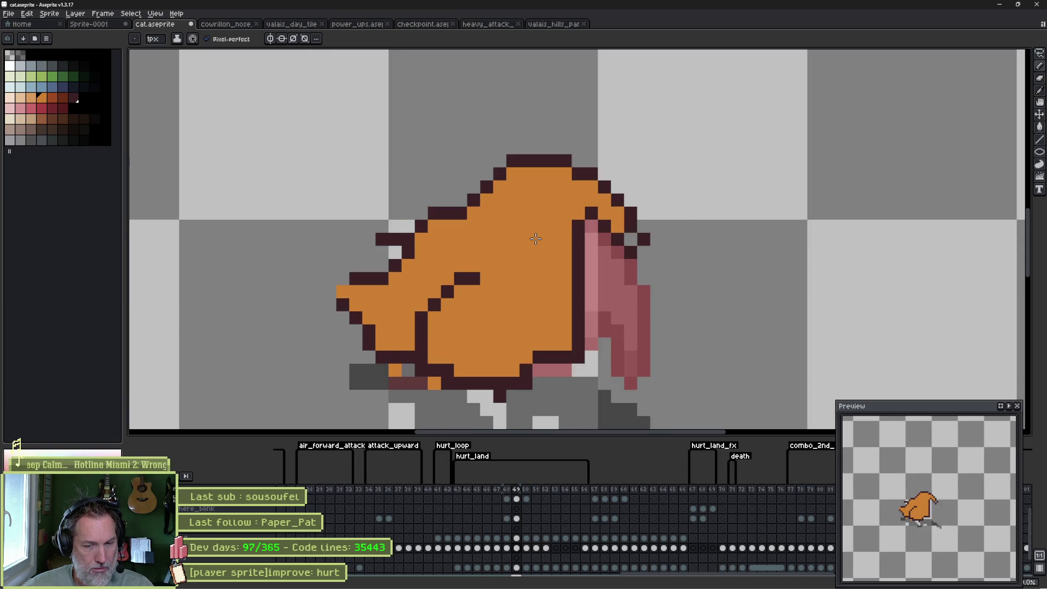
key("Left")
key("Left")
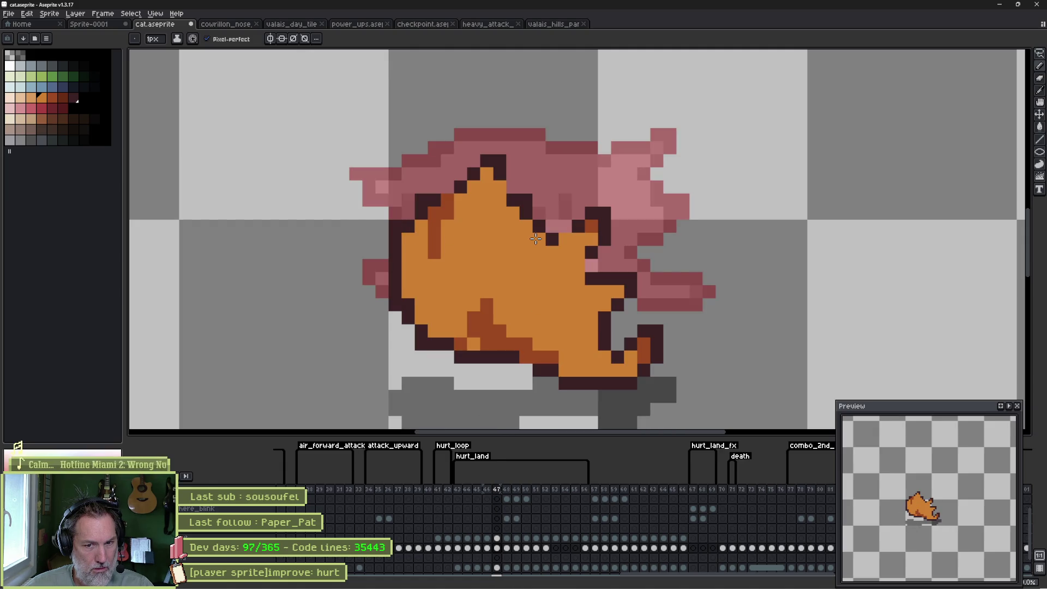
key("Right")
key("Left")
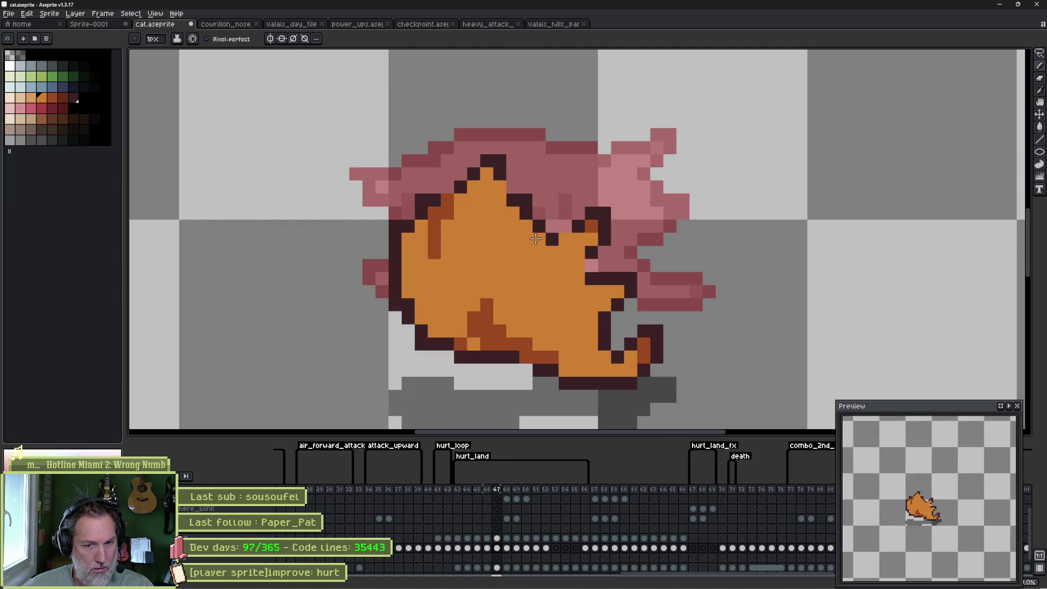
key("Right")
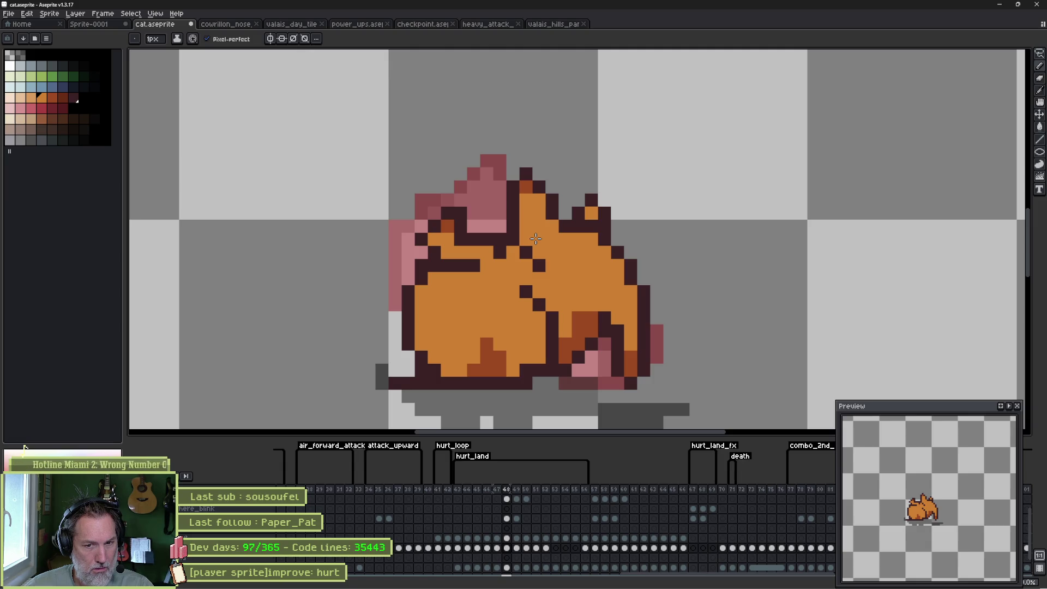
scroll(245, 534, "up", 2)
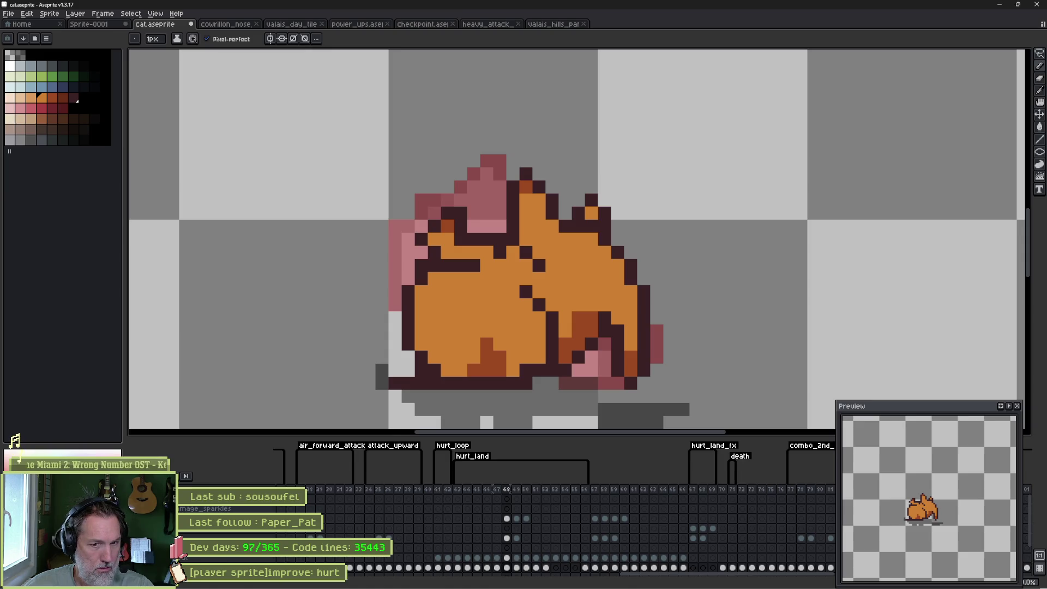
scroll(545, 529, "down", 1)
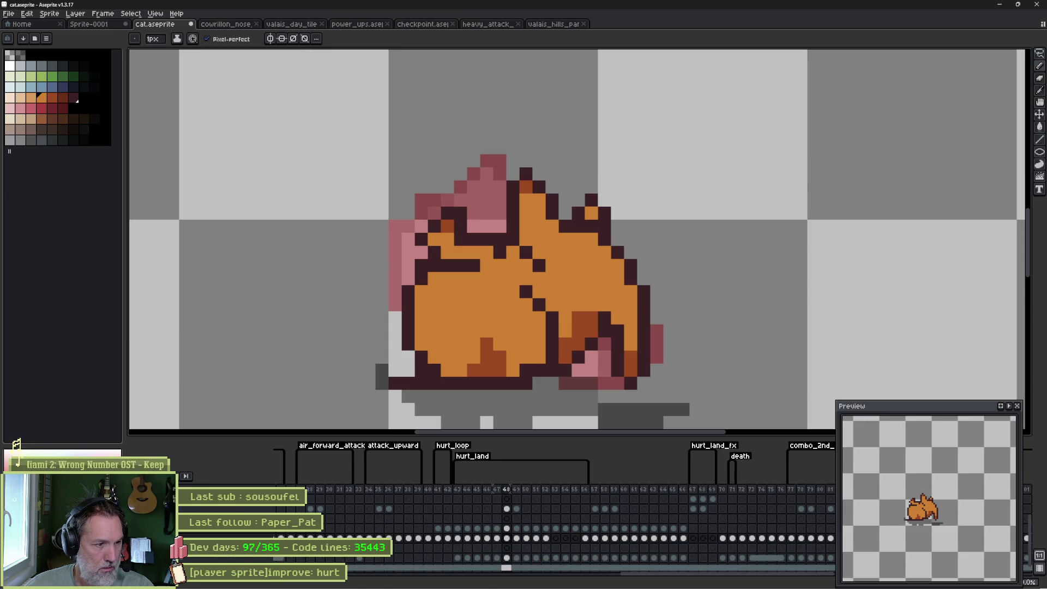
key("Left")
key("Right")
key("Left")
key("Left")
key("Left")
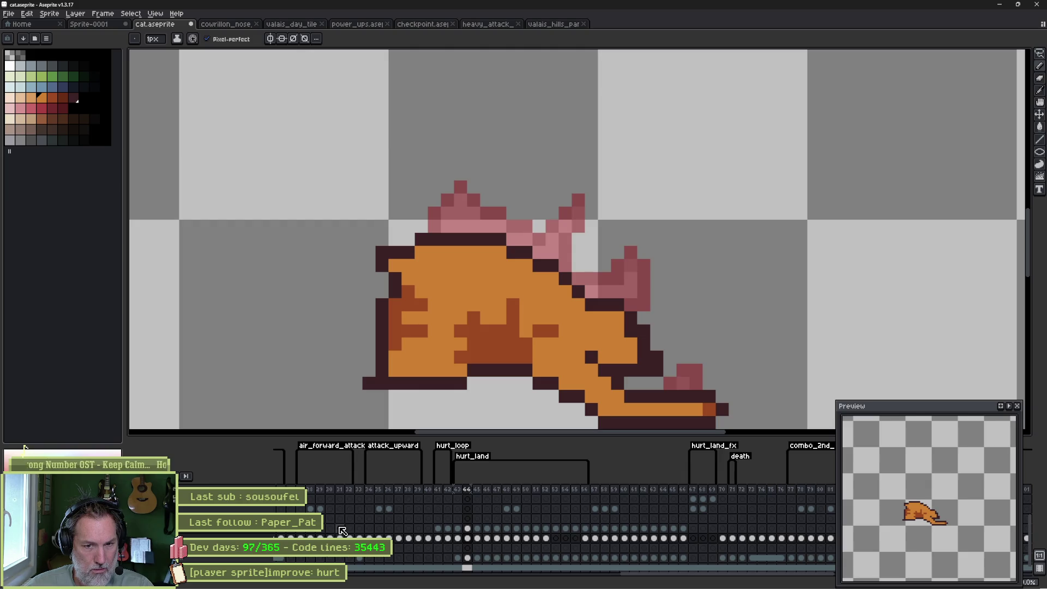
key("Right")
key("Right")
key("Right")
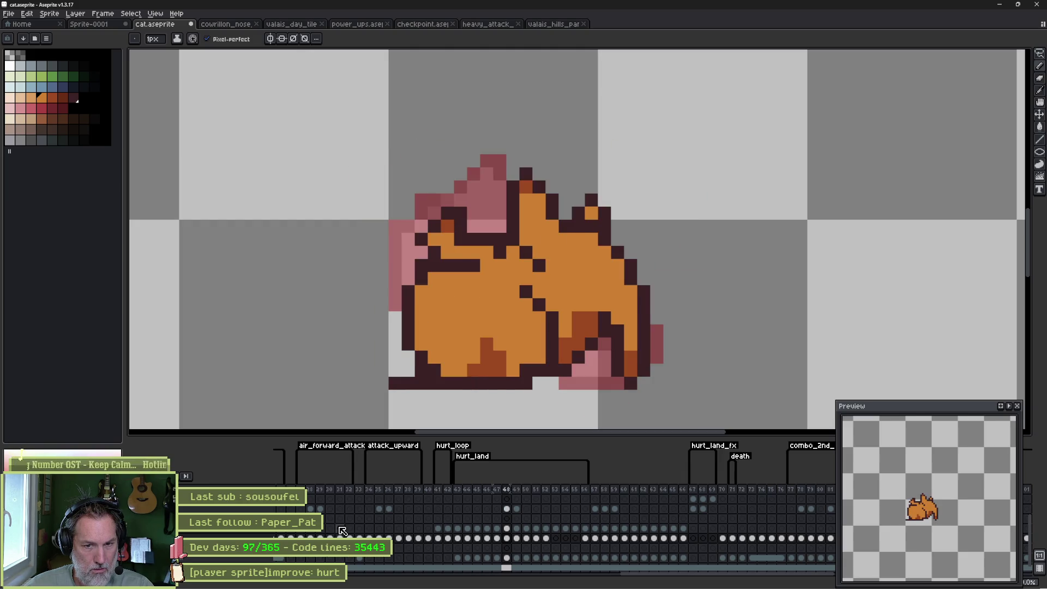
key("Return")
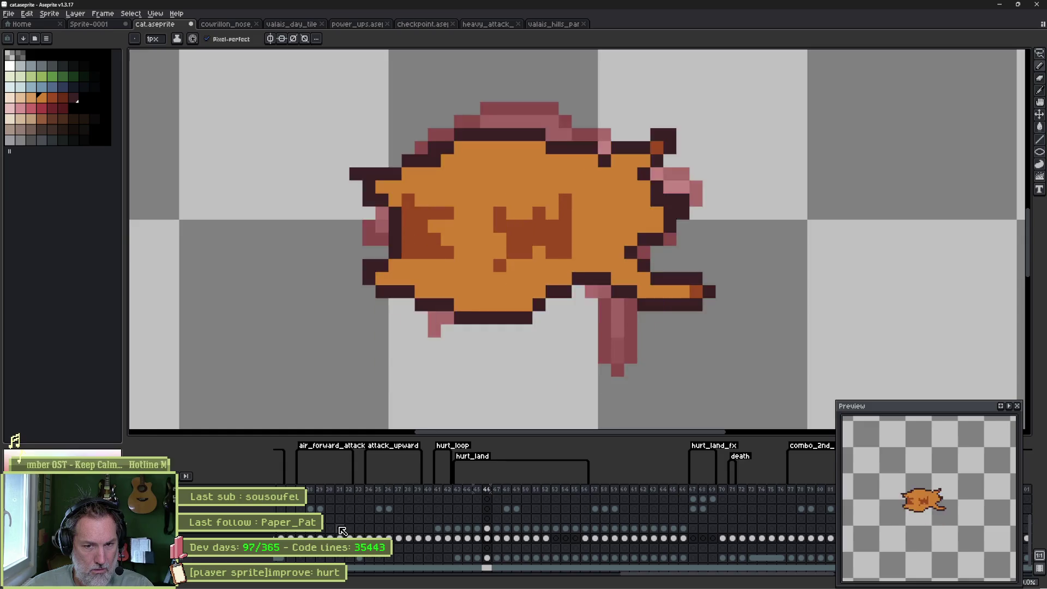
key("Return")
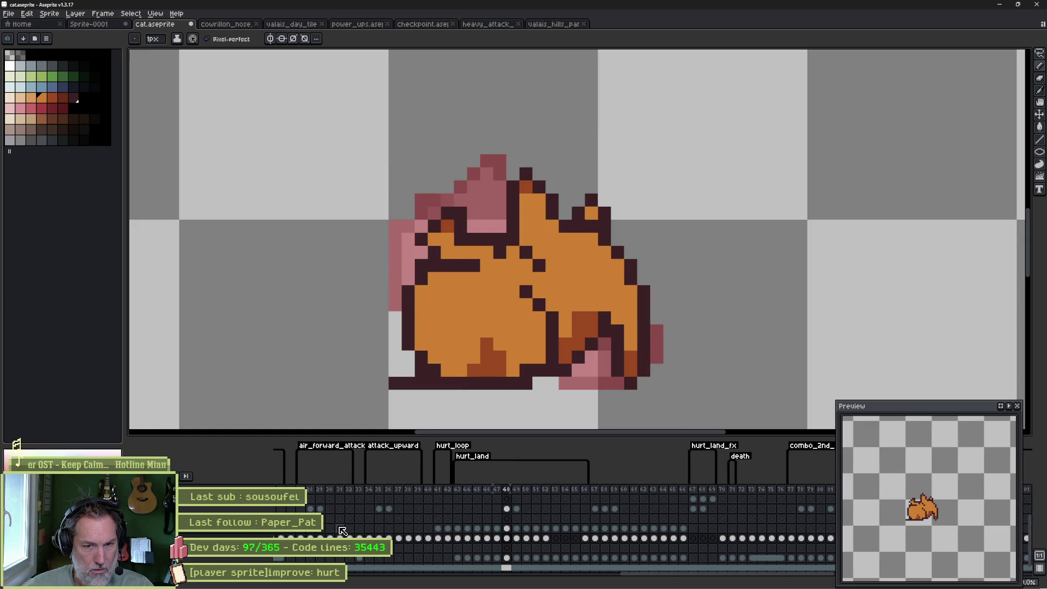
key("Right")
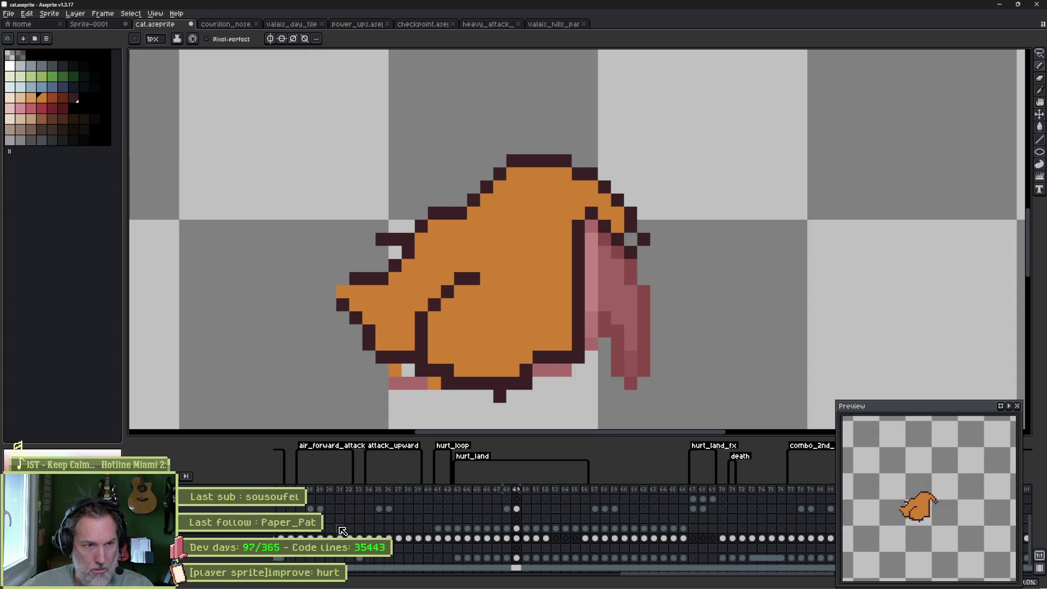
key("q")
mouse_move(472, 278)
left_mouse_down()
mouse_move(567, 294)
mouse_move(484, 395)
mouse_move(455, 287)
left_mouse_up()
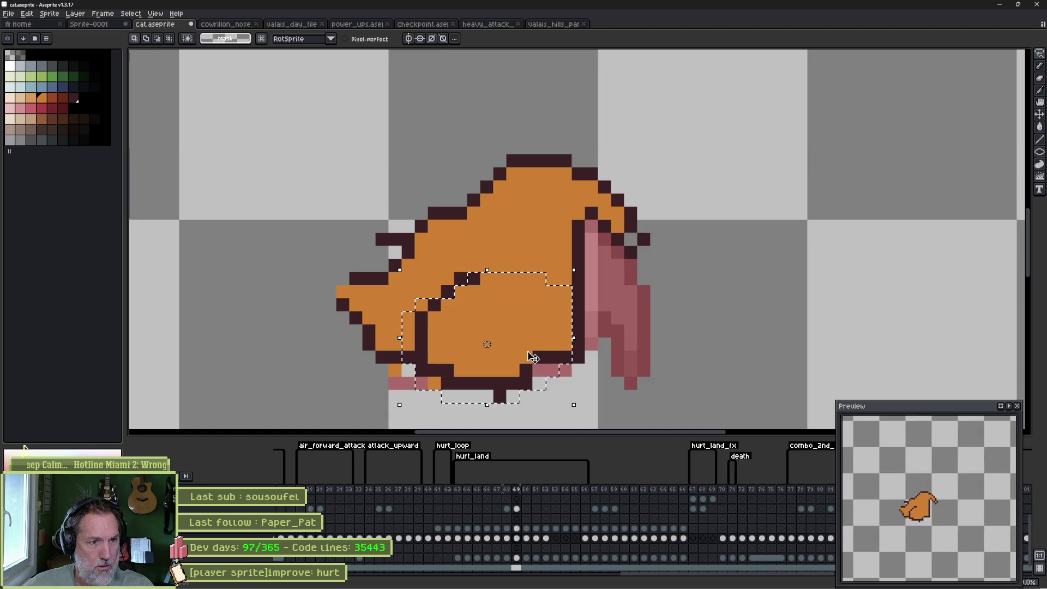
Shift the selected lower body right, commit it, and outline the belly in dark pixels.
left_click_drag(533, 357, 552, 358)
key("Return")
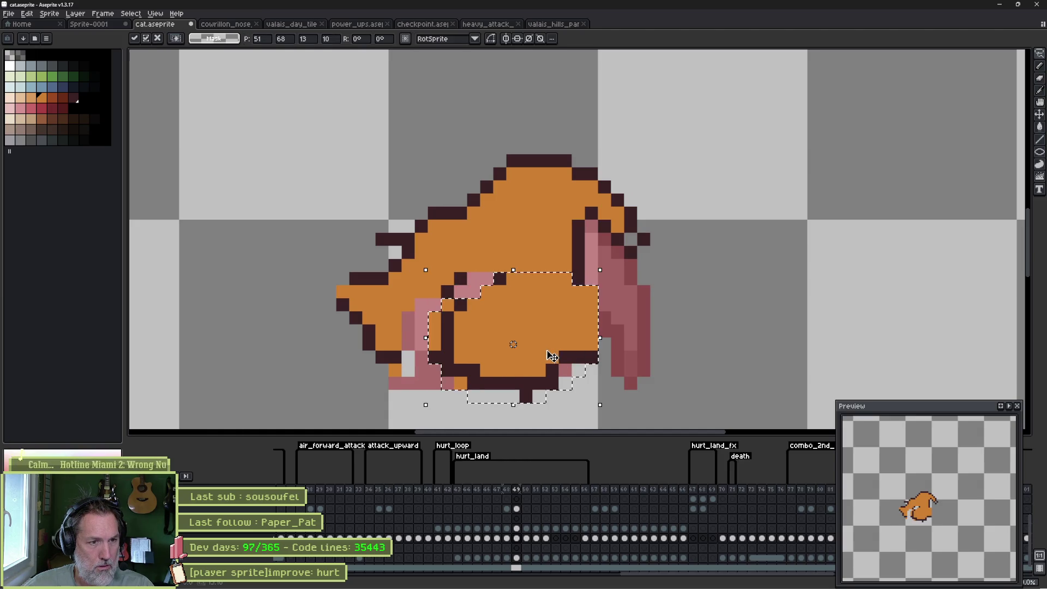
key("b")
left_click_drag(436, 345, 415, 345)
left_click(408, 343)
Paint stray pink pixels orange and redraw the dark outline along the body's left and right edges.
left_click(415, 319, "alt")
left_click(428, 325)
left_click(423, 310)
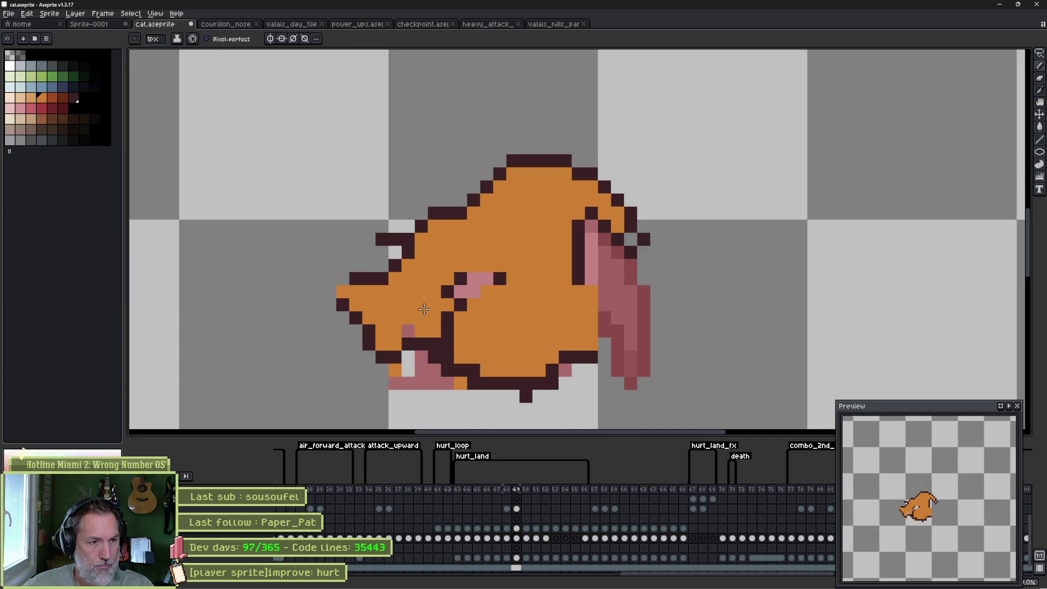
left_click(460, 308, "alt")
left_click_drag(460, 285, 447, 311)
left_click(565, 371)
mouse_move(592, 352)
left_mouse_down()
mouse_move(577, 289)
mouse_move(552, 279)
left_mouse_up()
left_click(509, 278, "alt")
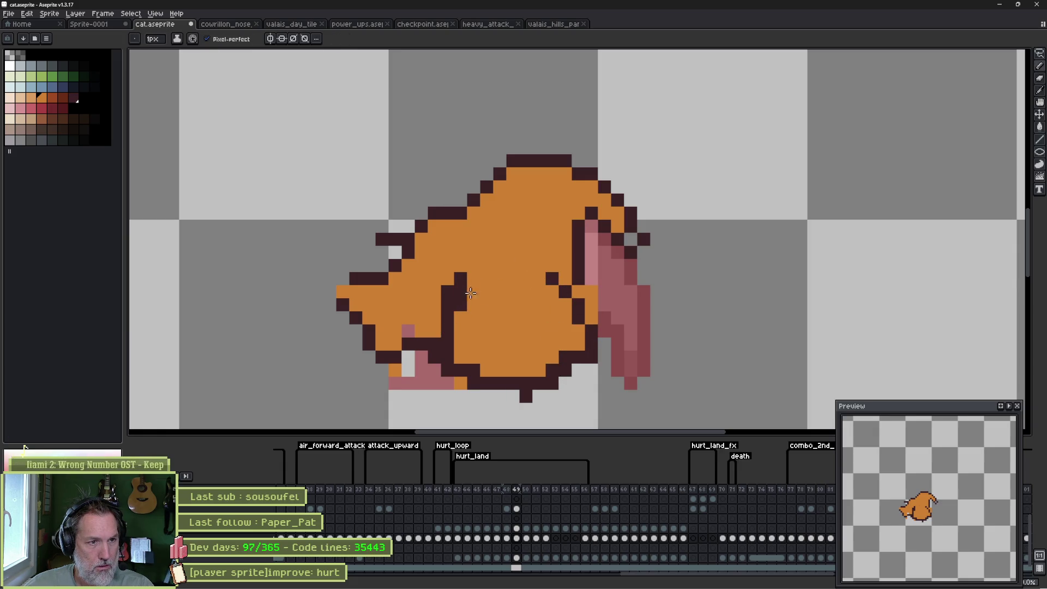
left_click(461, 290)
Lasso the cat's lower body, shift it one pixel right and deselect.
key("Left")
key("Right")
key("Right")
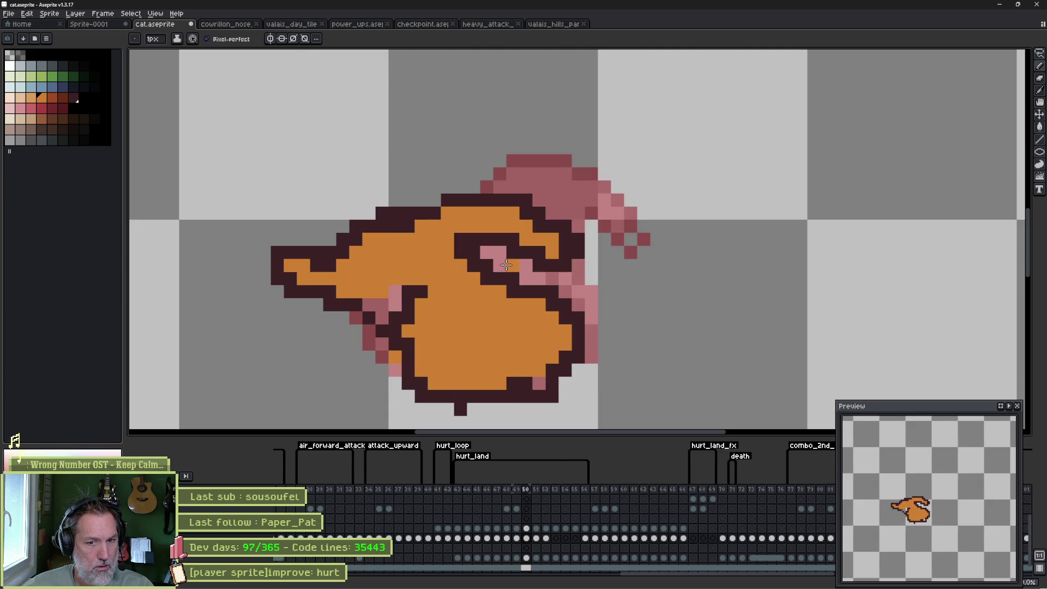
key("q")
mouse_move(417, 292)
left_mouse_down()
mouse_move(547, 292)
mouse_move(533, 397)
mouse_move(388, 349)
mouse_move(393, 288)
left_mouse_up()
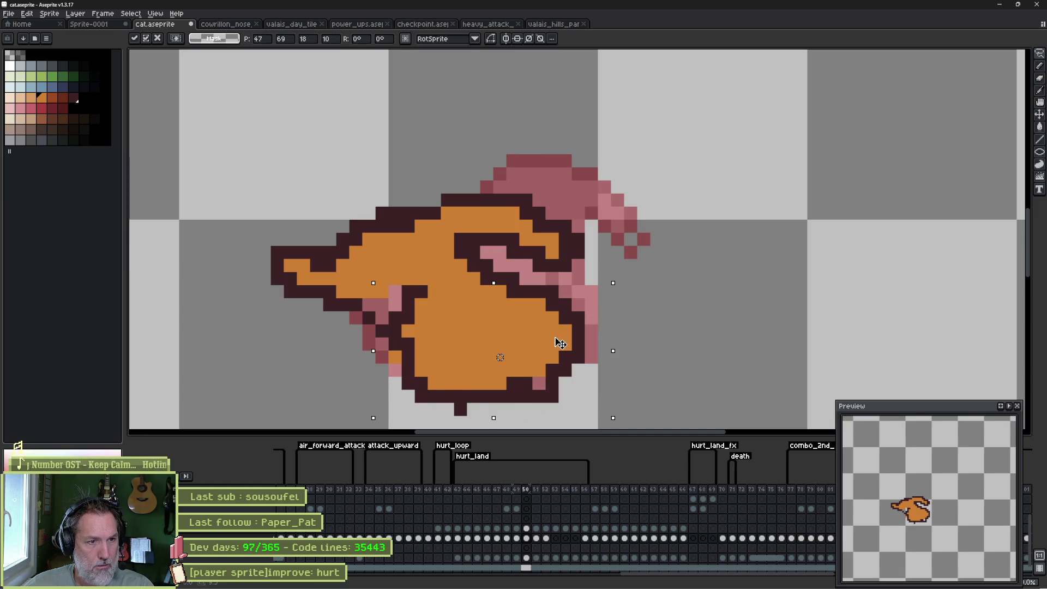
left_click_drag(557, 345, 567, 344)
key("ctrl+d")
Step through the hurt frames and stop the animation playback.
key("Right")
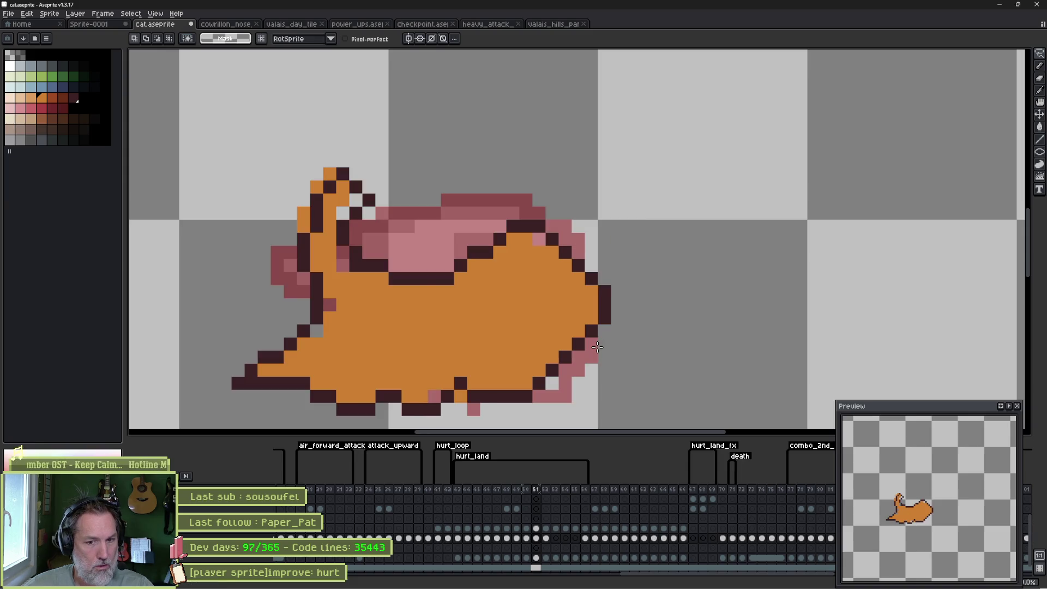
key("Right")
key("Right")
key("Left")
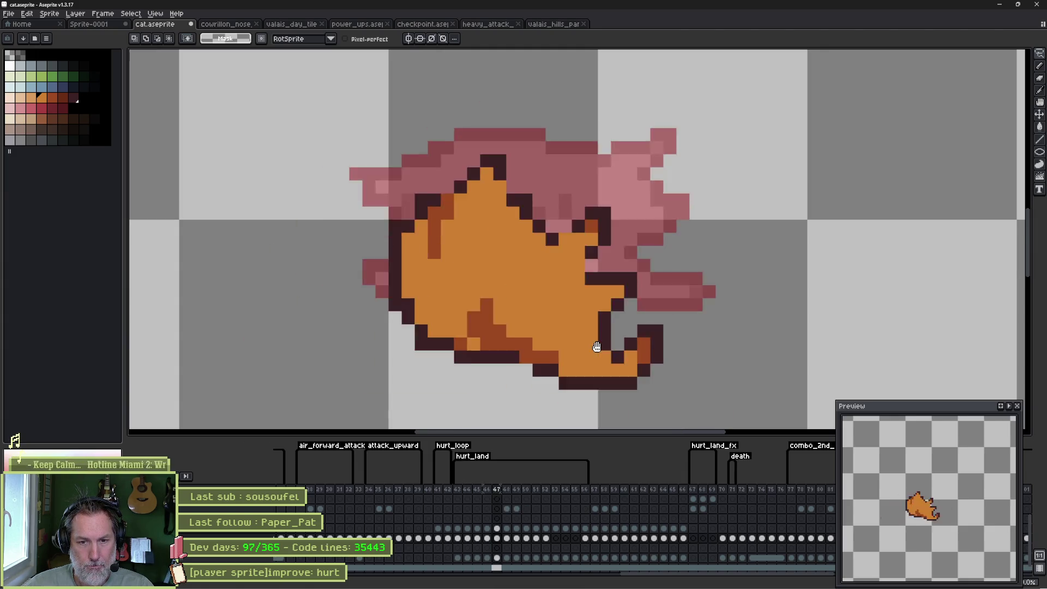
key("Return")
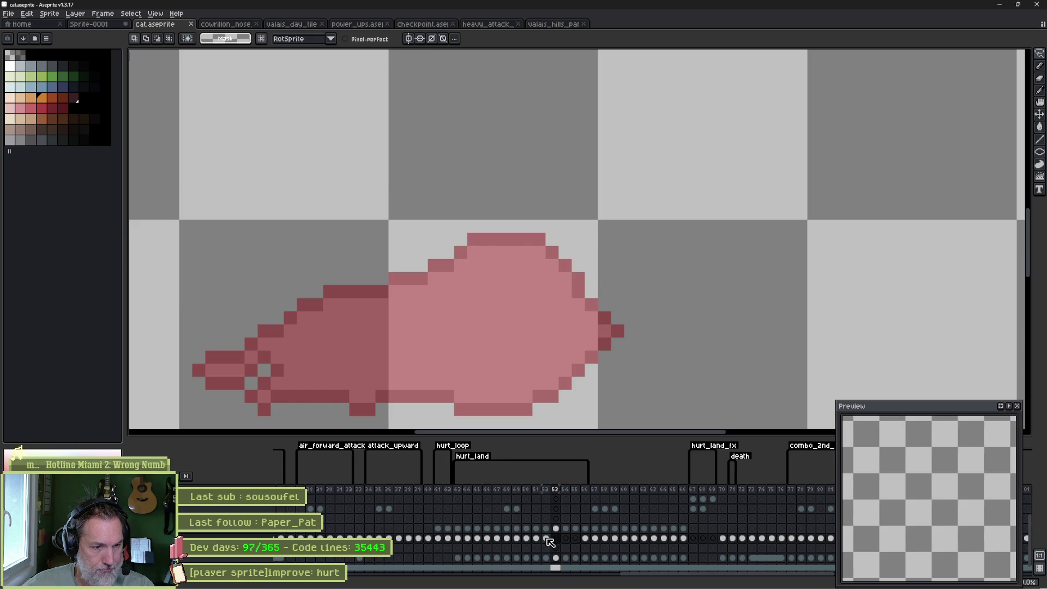
Select frame 63 and compare it with frame 64, with onion skinning turned on.
left_click_drag(650, 537, 686, 543)
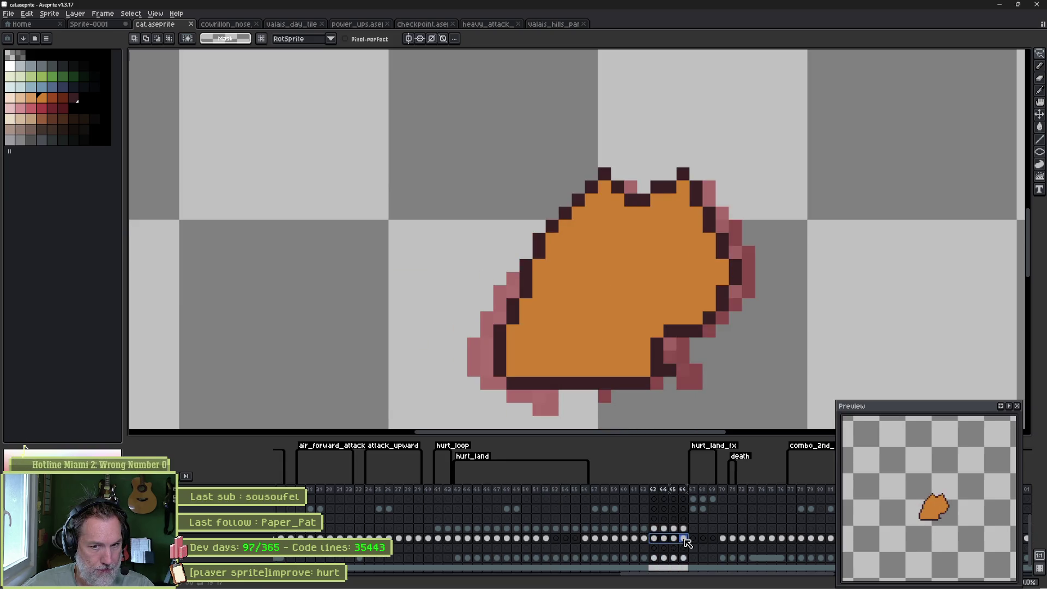
left_click(655, 538)
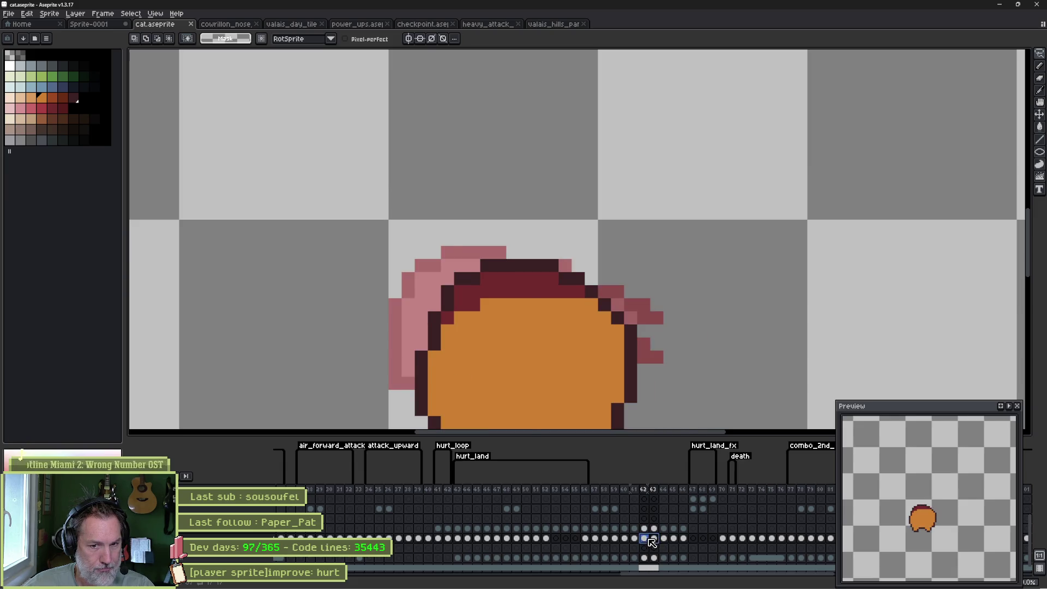
mouse_move(660, 543)
left_mouse_down()
mouse_move(641, 544)
mouse_move(653, 545)
left_mouse_up()
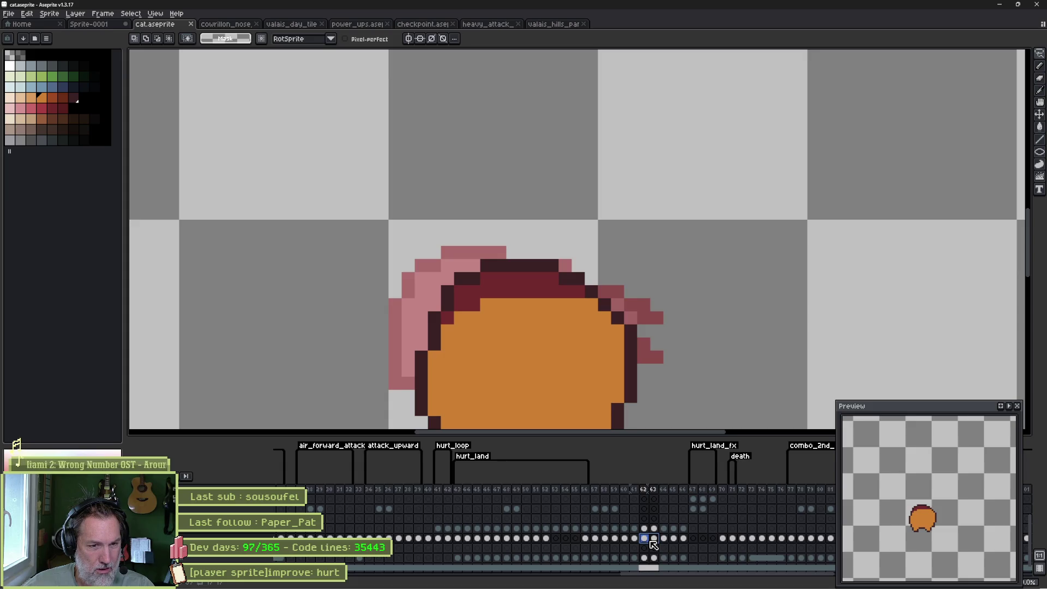
left_click(654, 544)
left_click(663, 539)
left_click(655, 539)
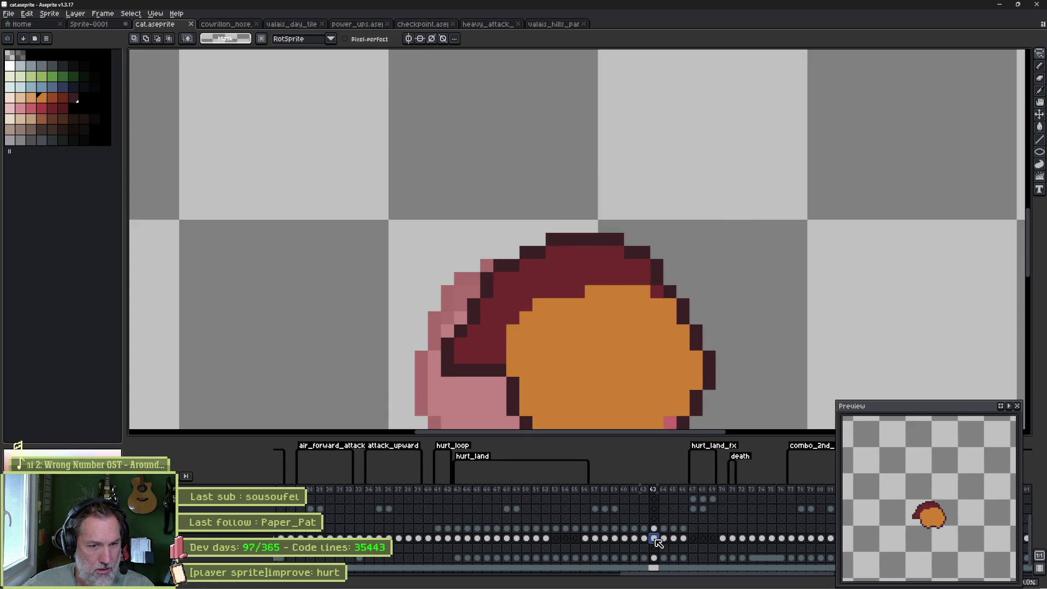
key("F3")
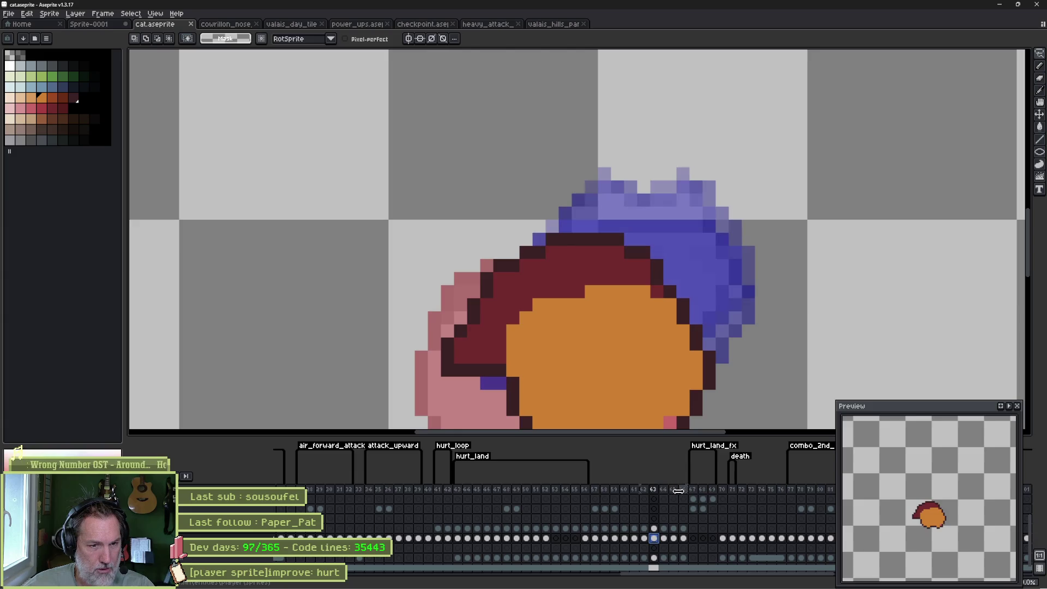
Copy frames 63–66 into the hurt sequence near frame 57 and play to check.
left_click_drag(655, 489, 683, 490)
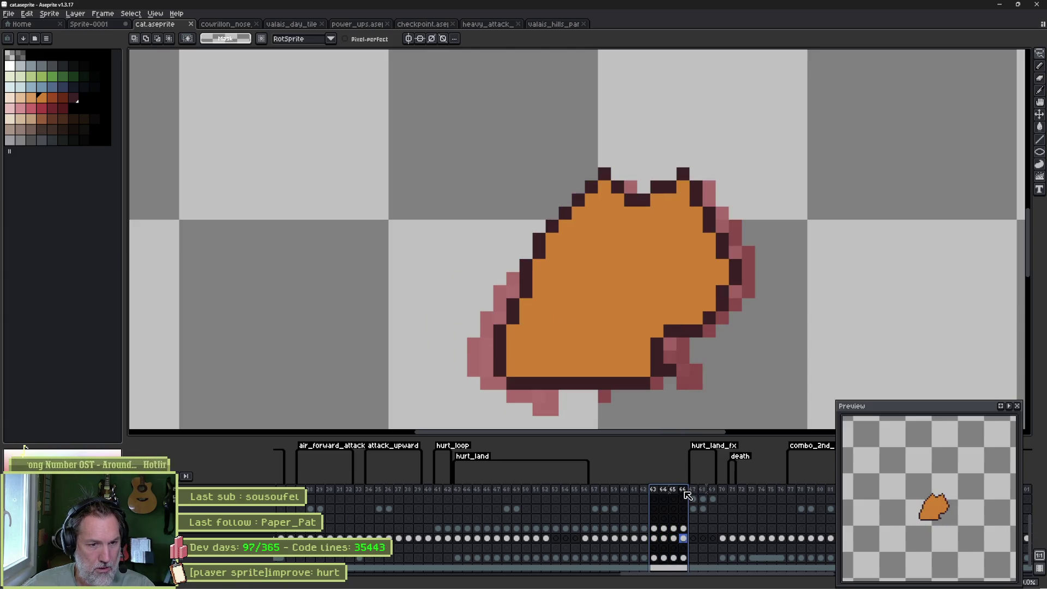
left_click_drag(591, 493, 591, 490)
left_click(585, 492)
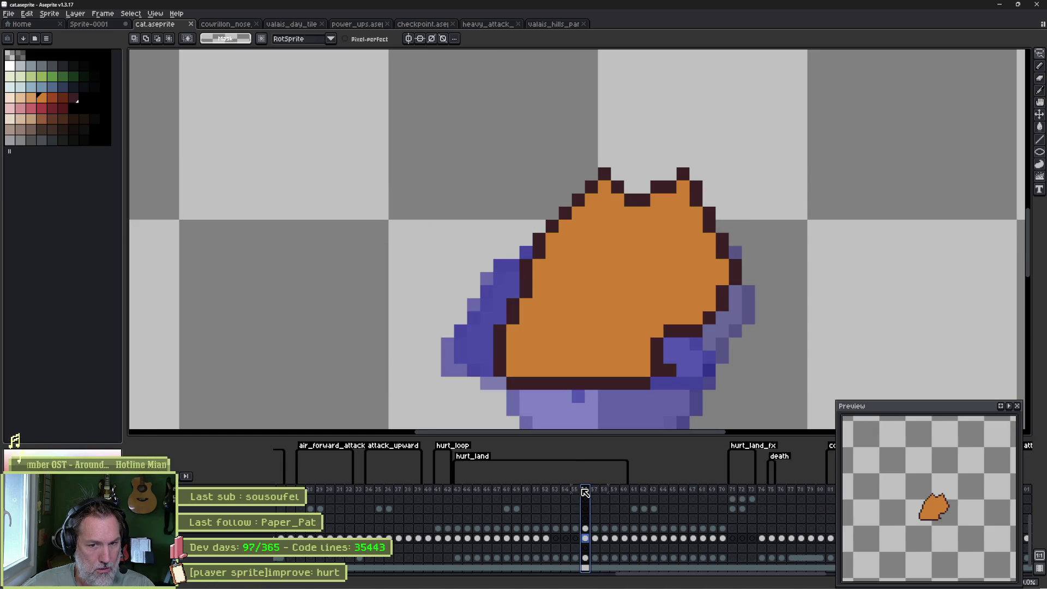
key("Return")
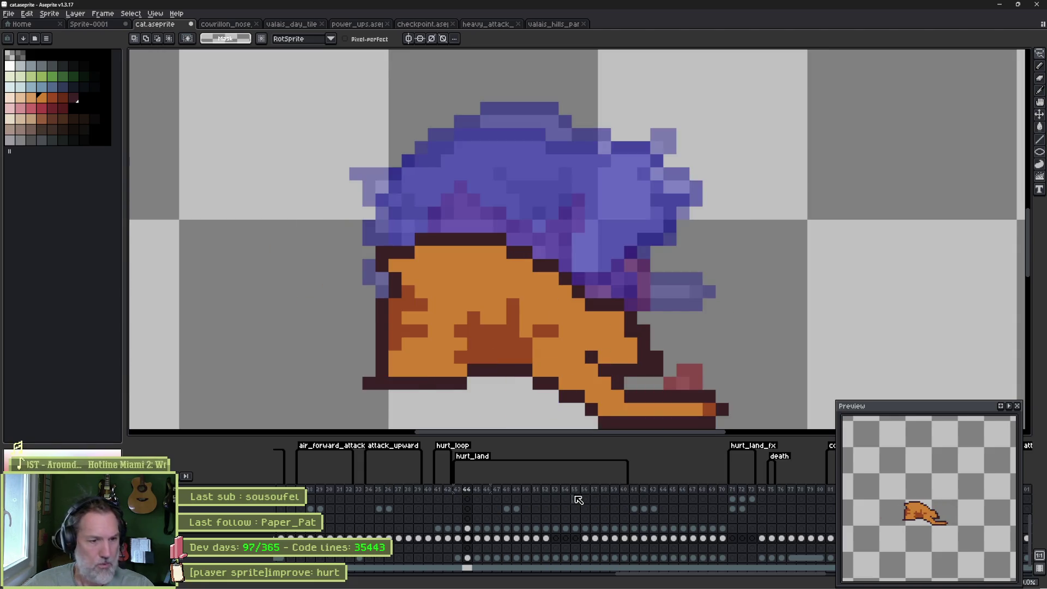
Delete the surplus frame 53.
mouse_move(585, 539)
left_mouse_down()
mouse_move(625, 541)
mouse_move(567, 533)
left_mouse_up()
mouse_move(541, 495)
left_mouse_down()
mouse_move(512, 493)
mouse_move(599, 493)
mouse_move(521, 493)
mouse_move(557, 493)
left_mouse_up()
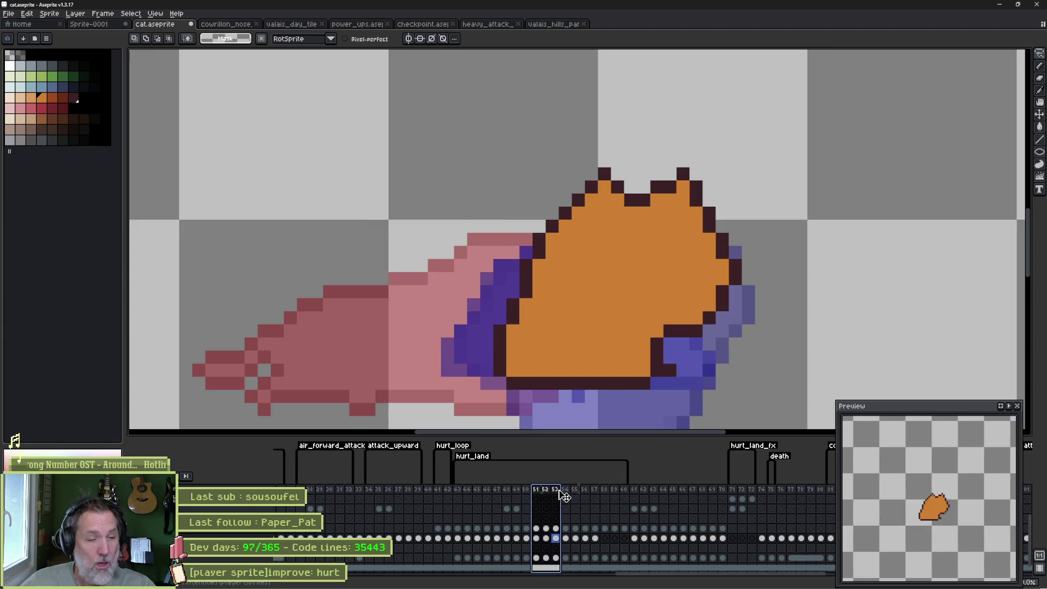
left_click(555, 489)
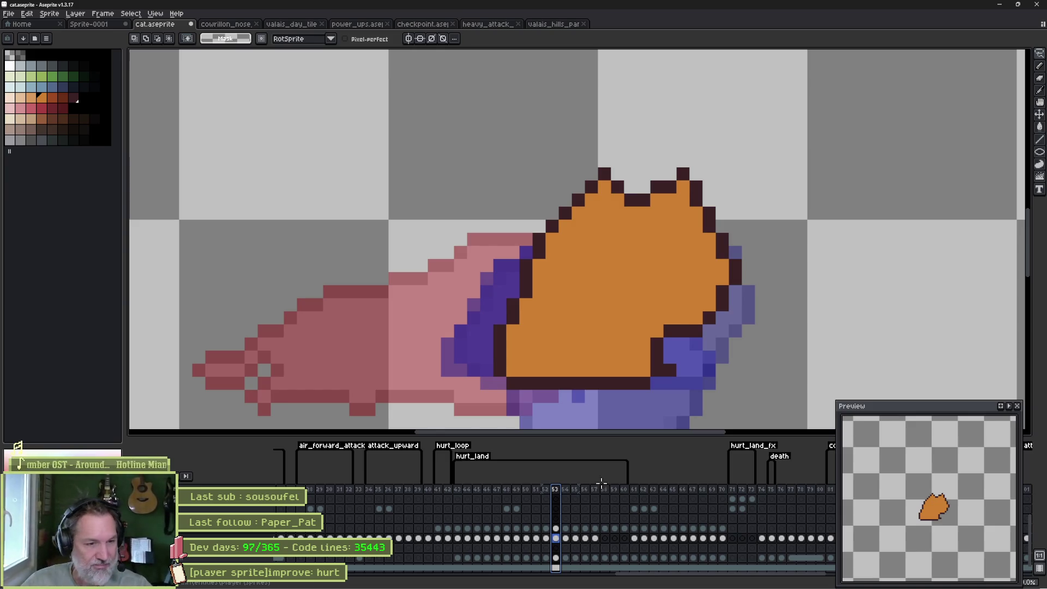
key("Delete")
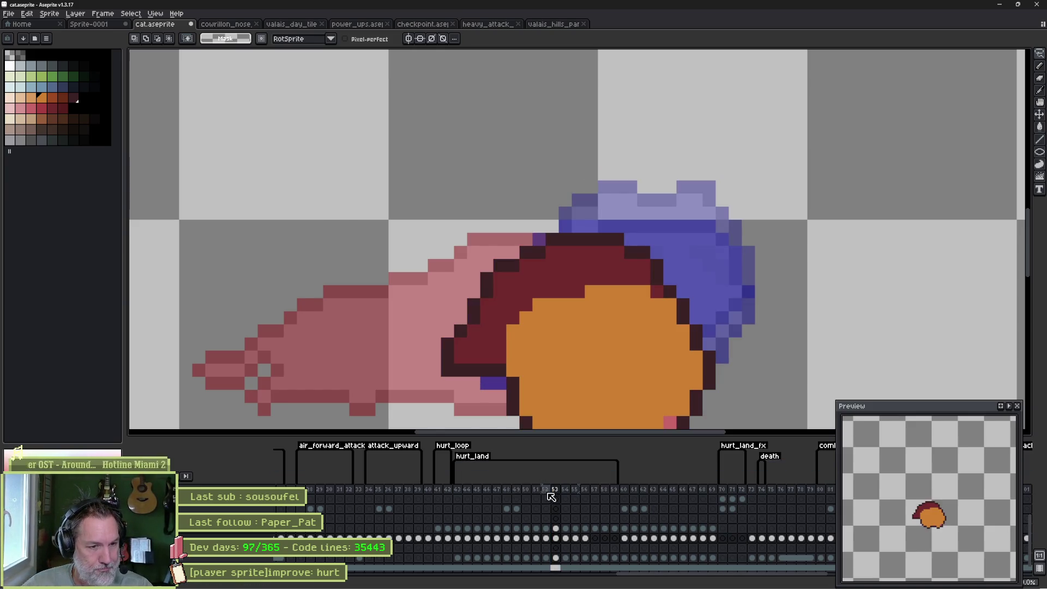
Compare the poses of frames 51–53, ending on the curled-up cat frame.
left_click(546, 491)
left_click(555, 490)
left_click(546, 491)
left_click(558, 492, "shift")
left_click(557, 493)
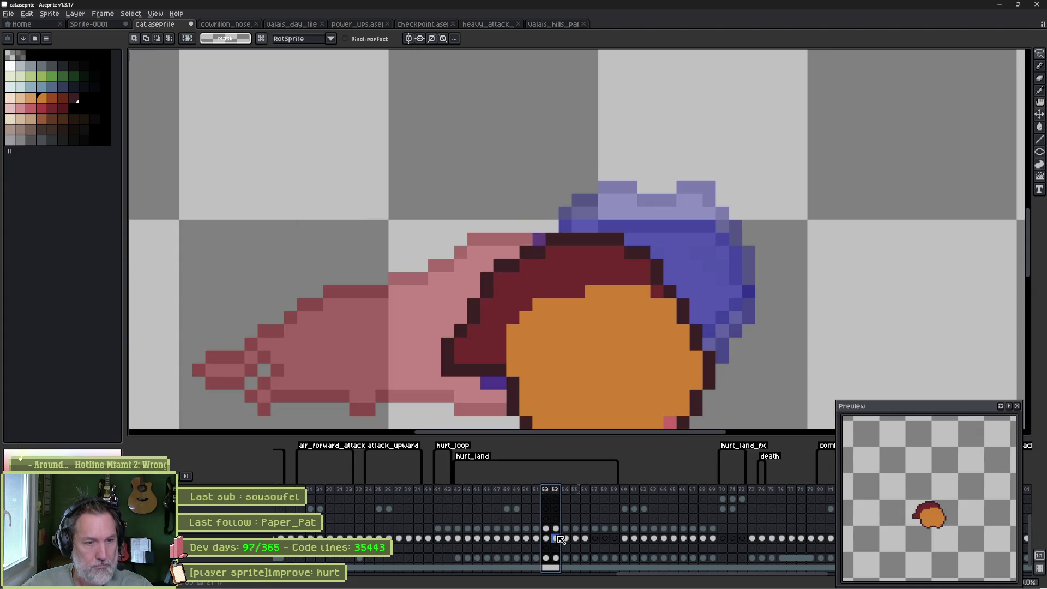
mouse_move(631, 358)
left_mouse_down()
mouse_move(643, 257)
mouse_move(578, 277)
mouse_move(570, 305)
mouse_move(610, 257)
mouse_move(575, 280)
left_mouse_up()
Nudge the cat's head and hair down one pixel on frame 54.
key("v")
left_click(565, 489)
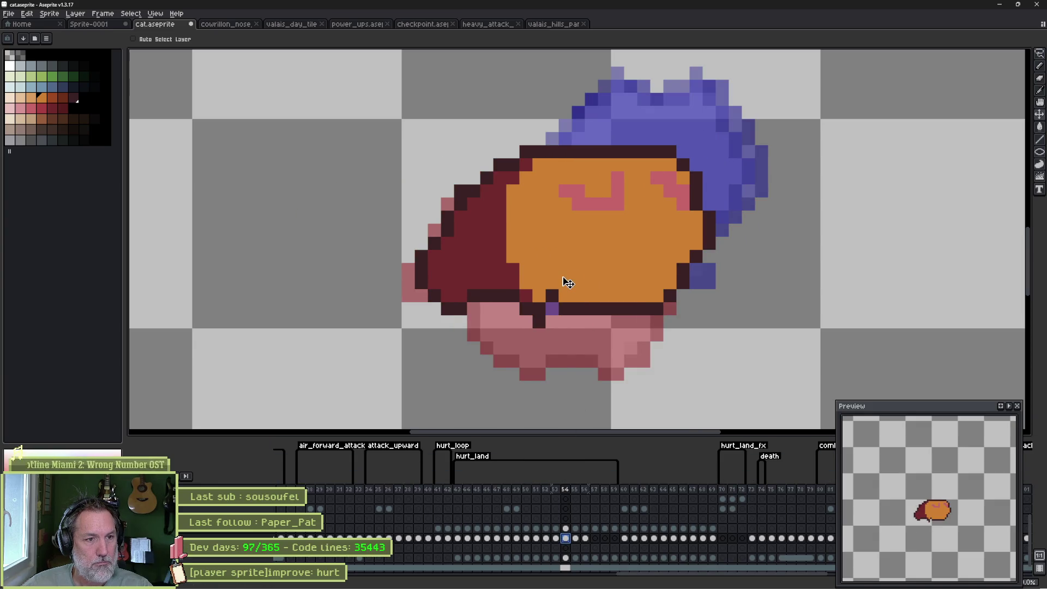
key("Down")
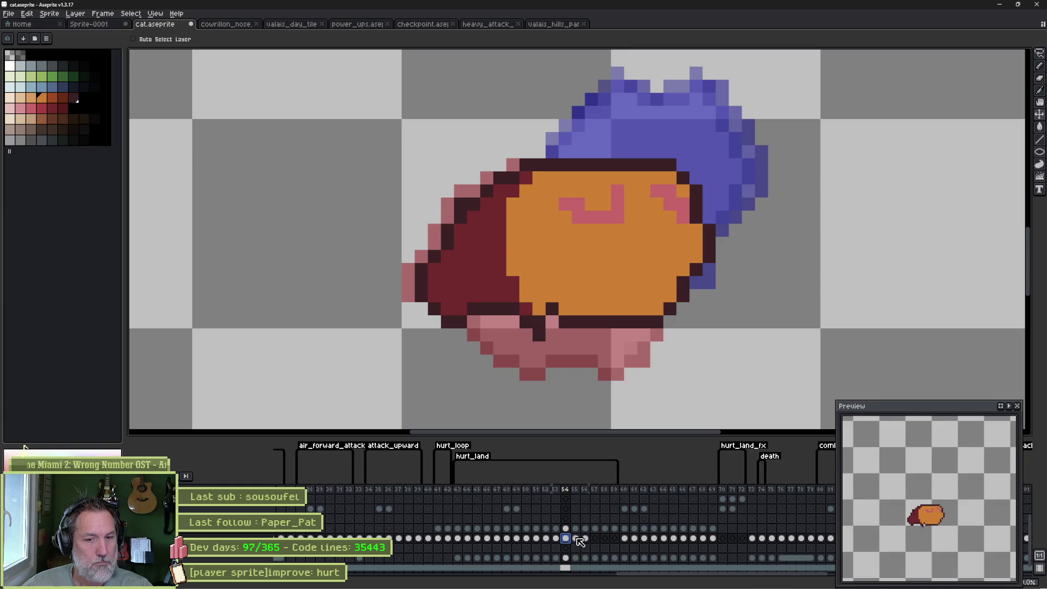
Shorten the hurt_land tag to end at frame 56 and play it.
left_click(575, 538)
left_click(585, 538)
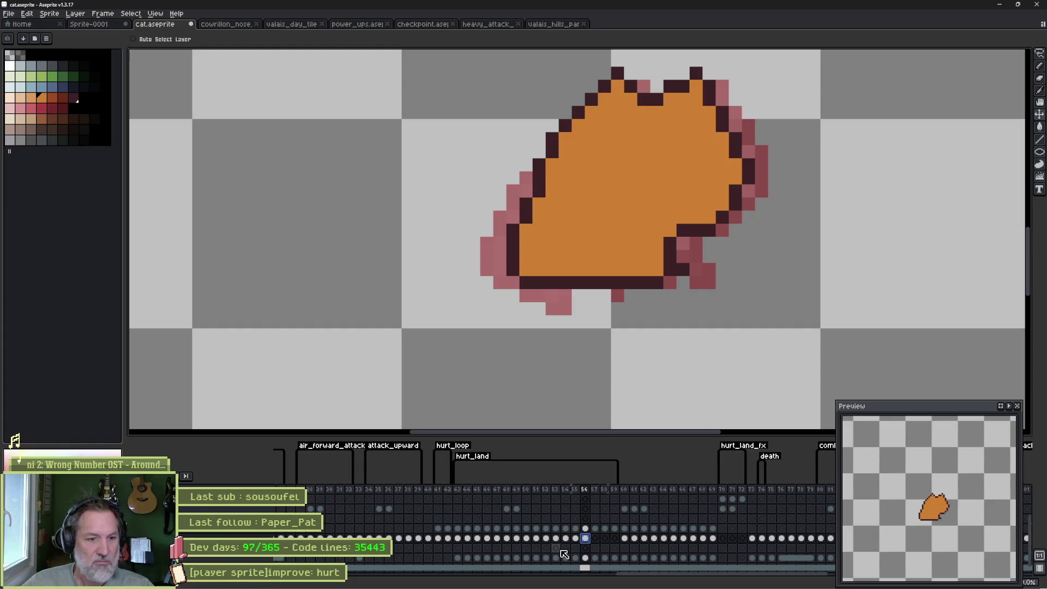
left_click_drag(616, 477, 585, 483)
key("Return")
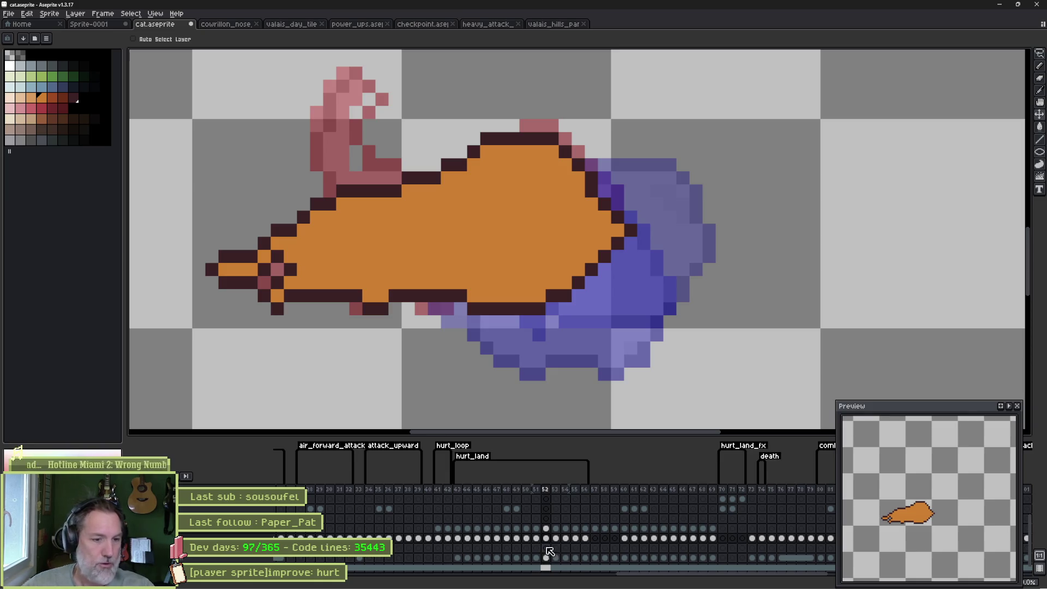
Clear frame 53's cat drawing and begin redrawing it with the orange pencil.
left_click(555, 539)
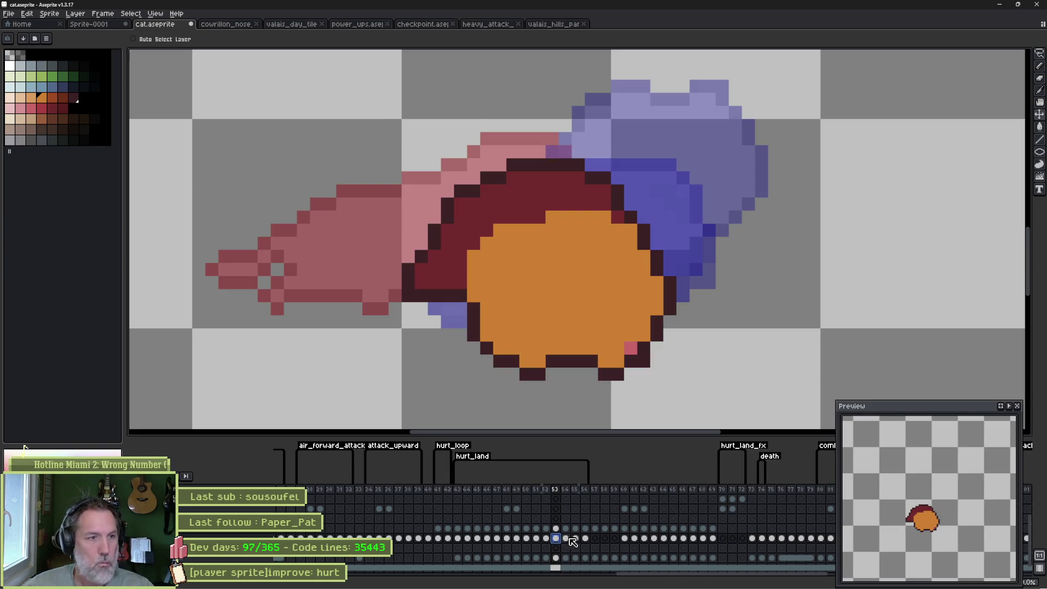
key("Delete")
key("b")
left_click(556, 353)
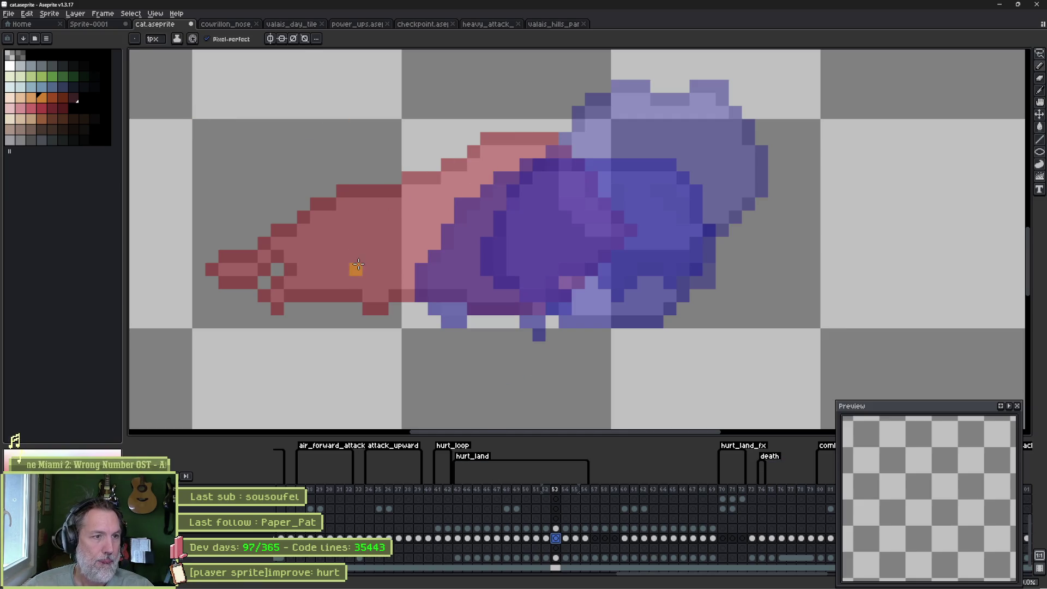
Outline a stretched cat on frame 53 in orange and fill the body.
mouse_move(366, 255)
left_mouse_down()
mouse_move(398, 159)
mouse_move(567, 140)
mouse_move(613, 190)
mouse_move(598, 284)
mouse_move(531, 322)
mouse_move(276, 285)
mouse_move(240, 246)
mouse_move(381, 201)
left_mouse_up()
key("g")
left_click(481, 228)
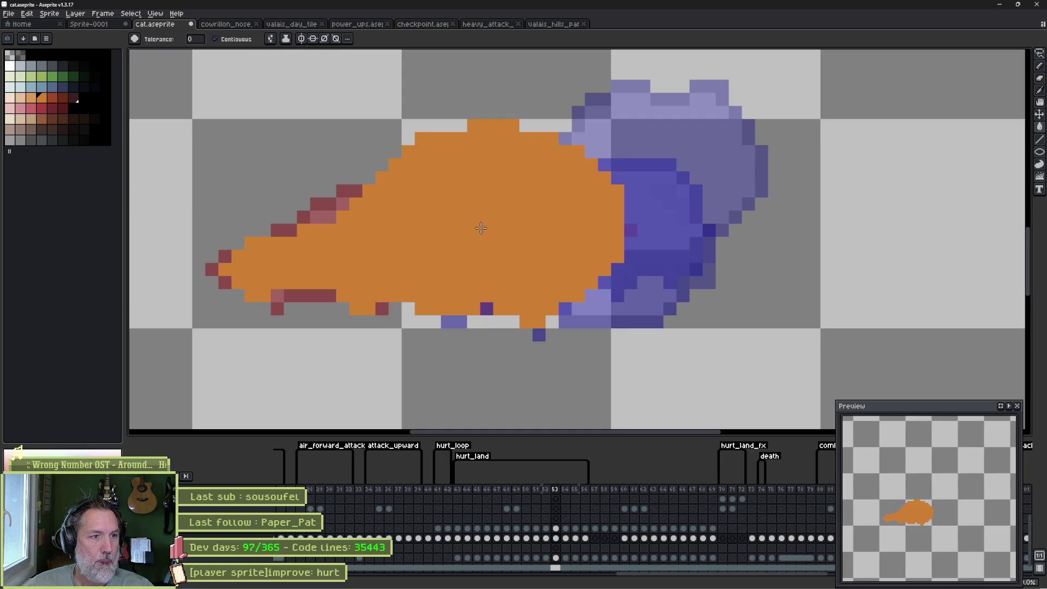
Clear frame 54's drawing, undoing an accidental full-canvas orange fill.
key("Right")
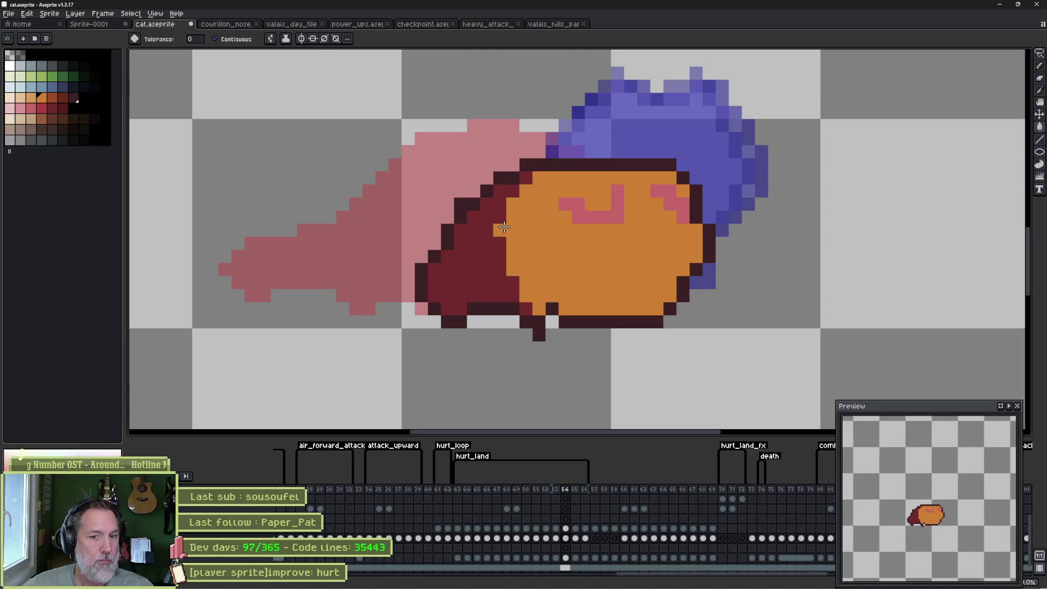
key("Left")
key("Left")
key("Right")
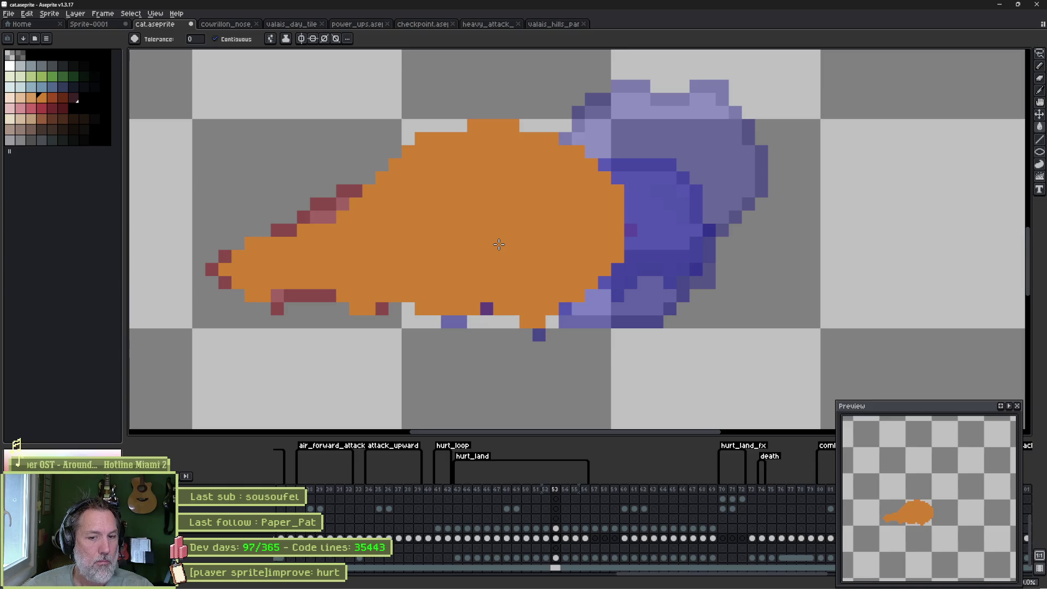
key("Right")
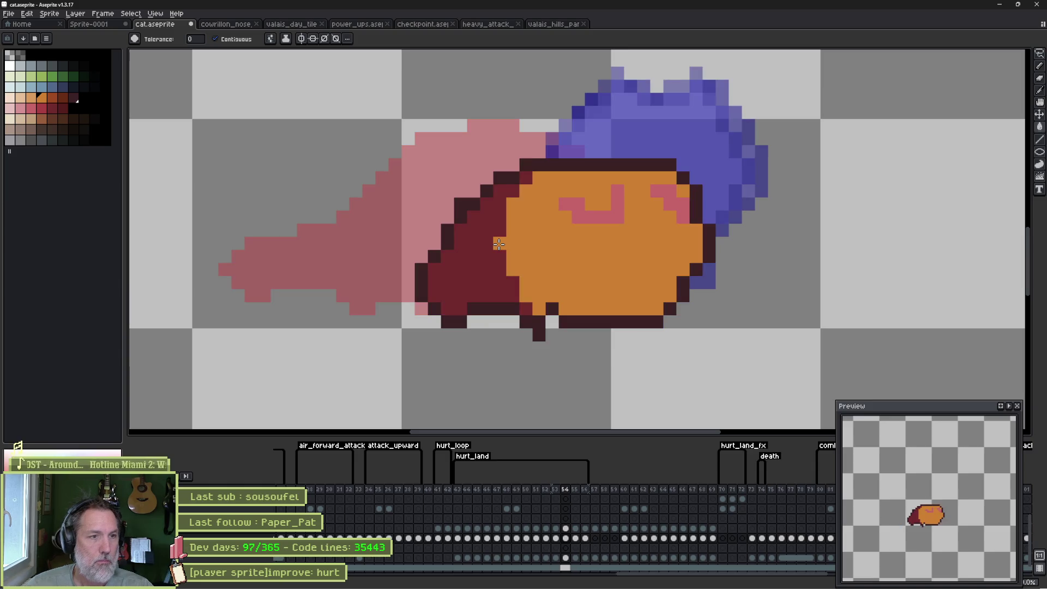
key("Delete")
left_click(464, 109)
key("ctrl+z")
Draw a new orange cat outline on frame 54 and fill it.
key("b")
mouse_move(460, 99)
left_mouse_down()
mouse_move(515, 81)
mouse_move(616, 136)
mouse_move(631, 210)
mouse_move(599, 297)
mouse_move(506, 318)
mouse_move(411, 294)
mouse_move(322, 297)
mouse_move(254, 278)
mouse_move(378, 244)
mouse_move(450, 111)
left_mouse_up()
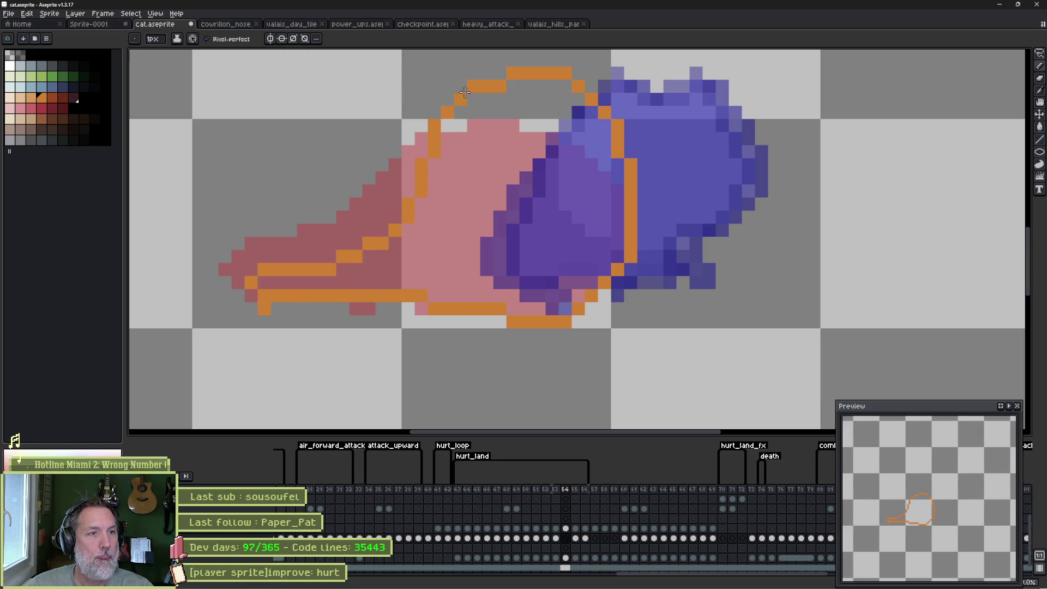
key("g")
left_click(589, 241)
Flip between frames 54 and 55, undoing an accidental whole-canvas fill on frame 55.
key("Right")
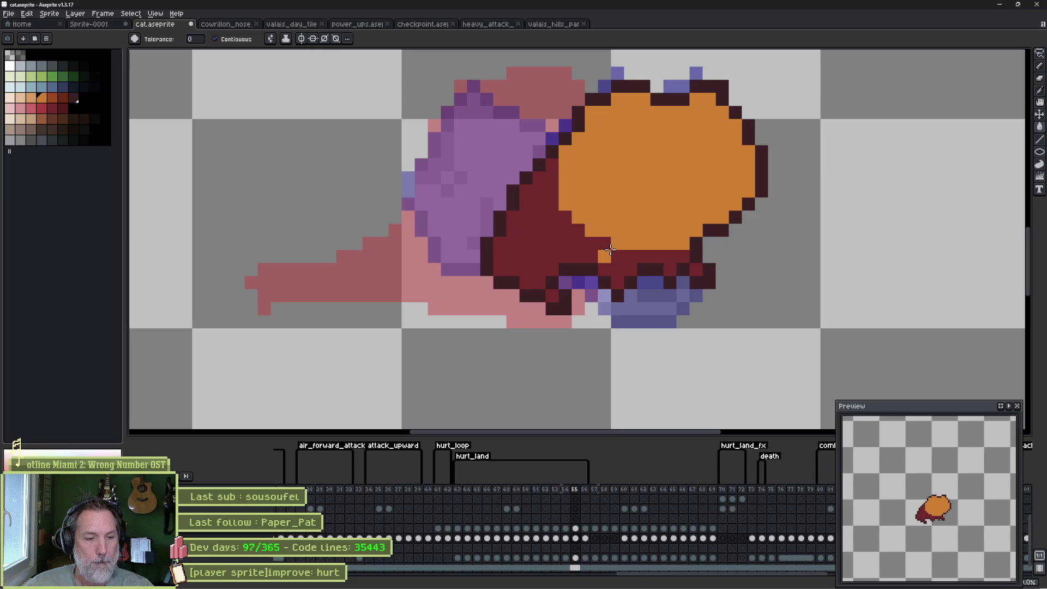
key("Right")
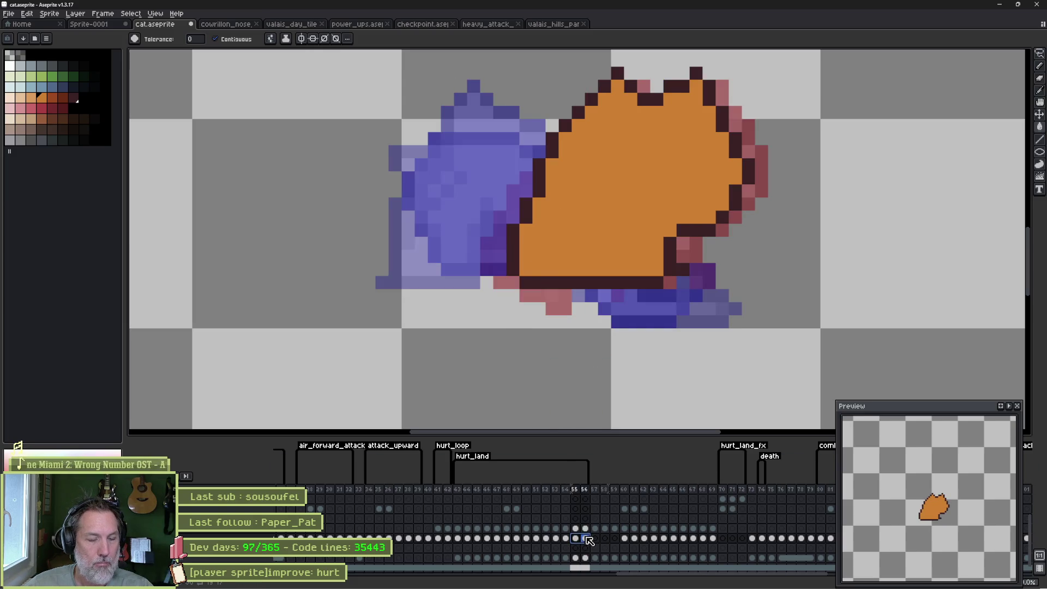
key("Left")
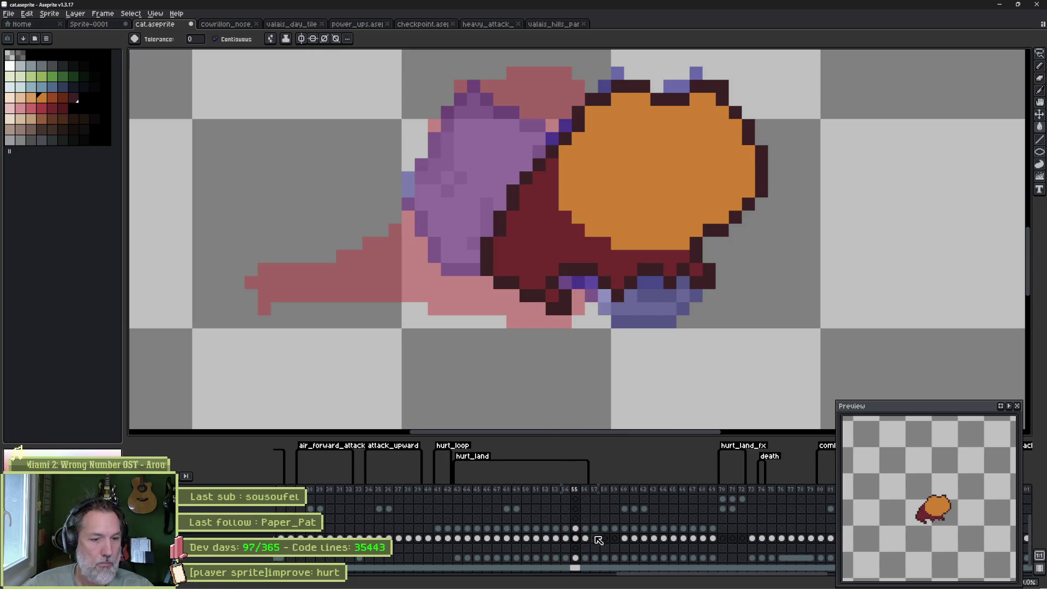
key("Right")
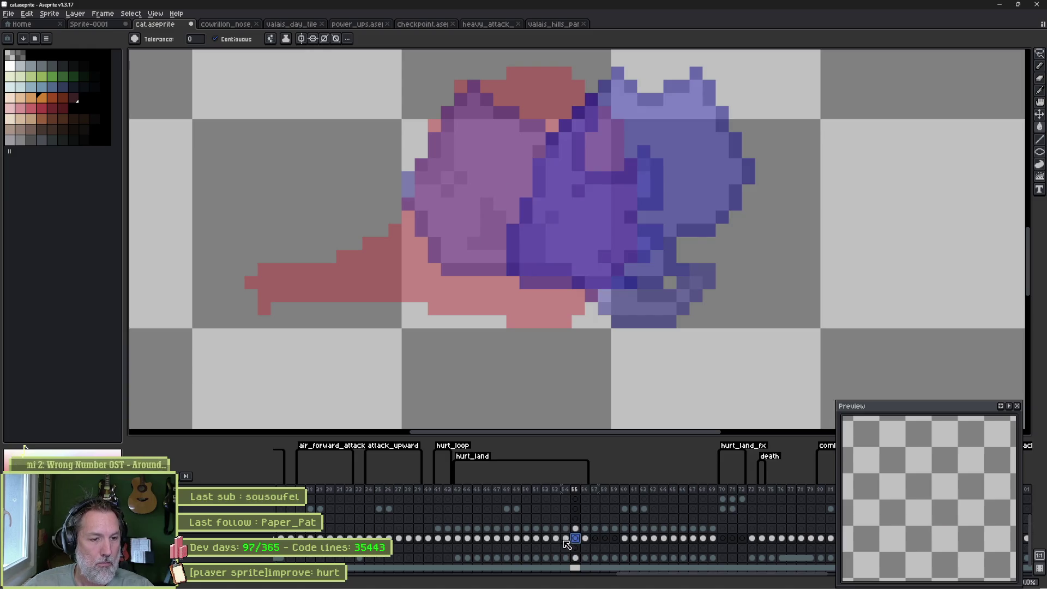
key("Left")
key("Left")
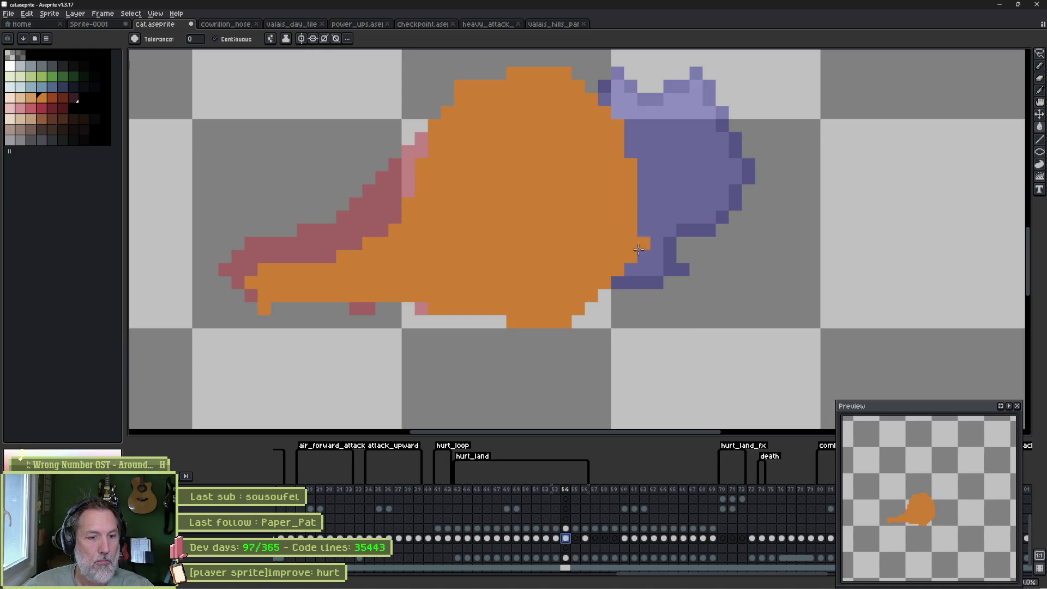
key("Right")
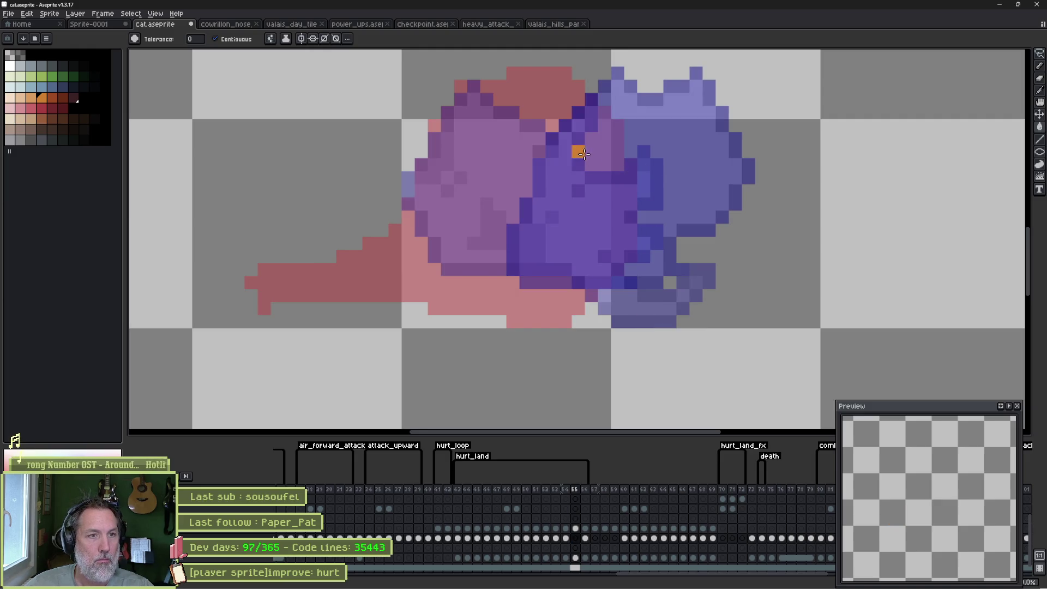
left_click(542, 161)
key("ctrl+z")
Outline frame 55's cat head, back and underside in orange, fill it, and play-check.
key("b")
mouse_move(565, 167)
left_mouse_down()
mouse_move(542, 161)
mouse_move(654, 145)
mouse_move(622, 297)
mouse_move(600, 152)
left_mouse_up()
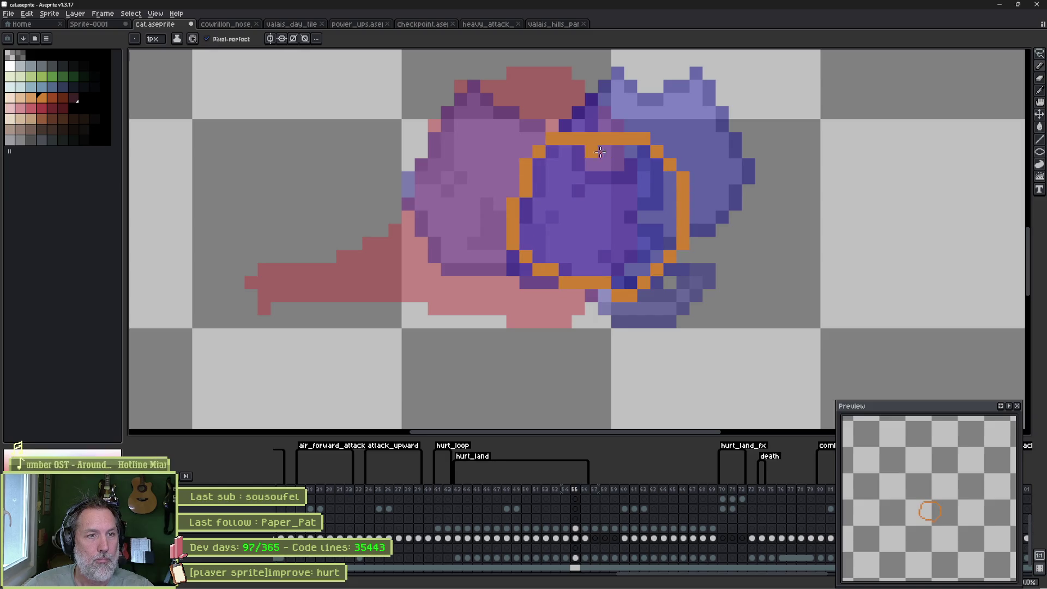
mouse_move(521, 167)
left_mouse_down()
mouse_move(442, 199)
mouse_move(420, 262)
mouse_move(354, 287)
left_mouse_up()
mouse_move(346, 323)
left_mouse_down()
mouse_move(480, 322)
mouse_move(605, 282)
left_mouse_up()
key("g")
left_click(605, 218)
left_click(492, 250)
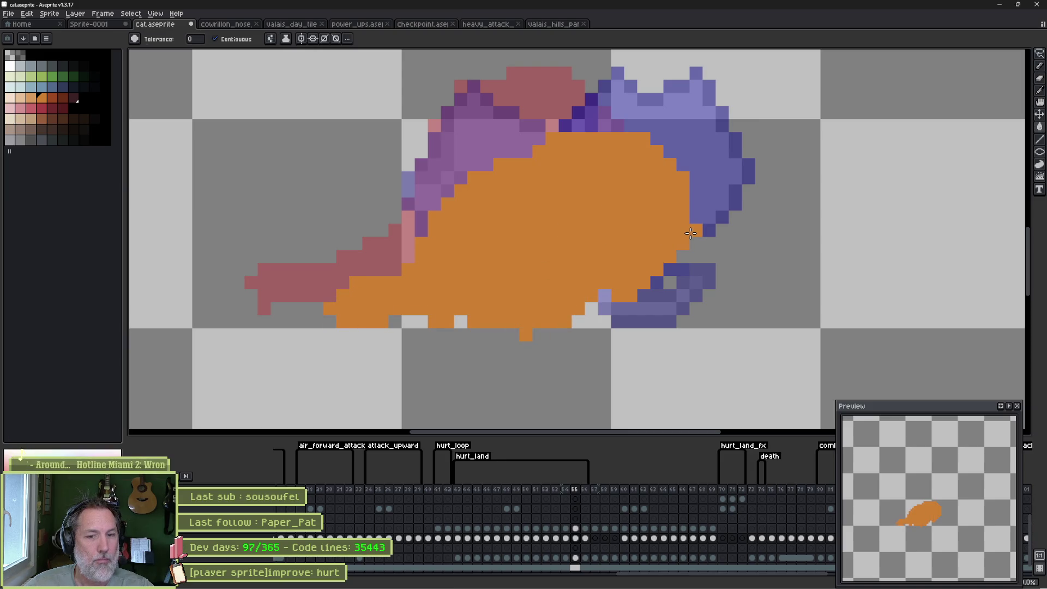
key("Return")
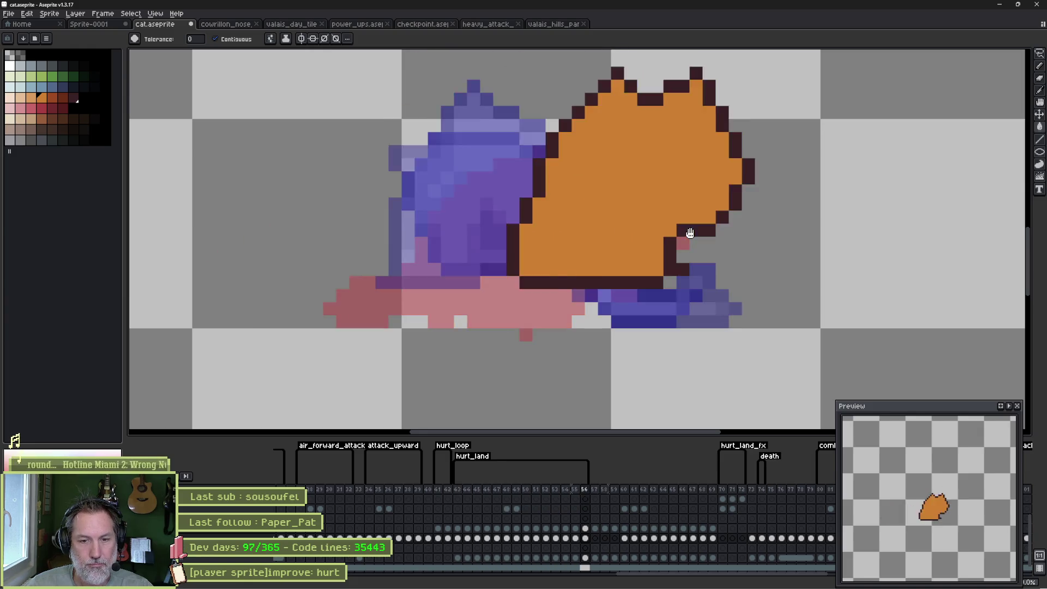
key("Return")
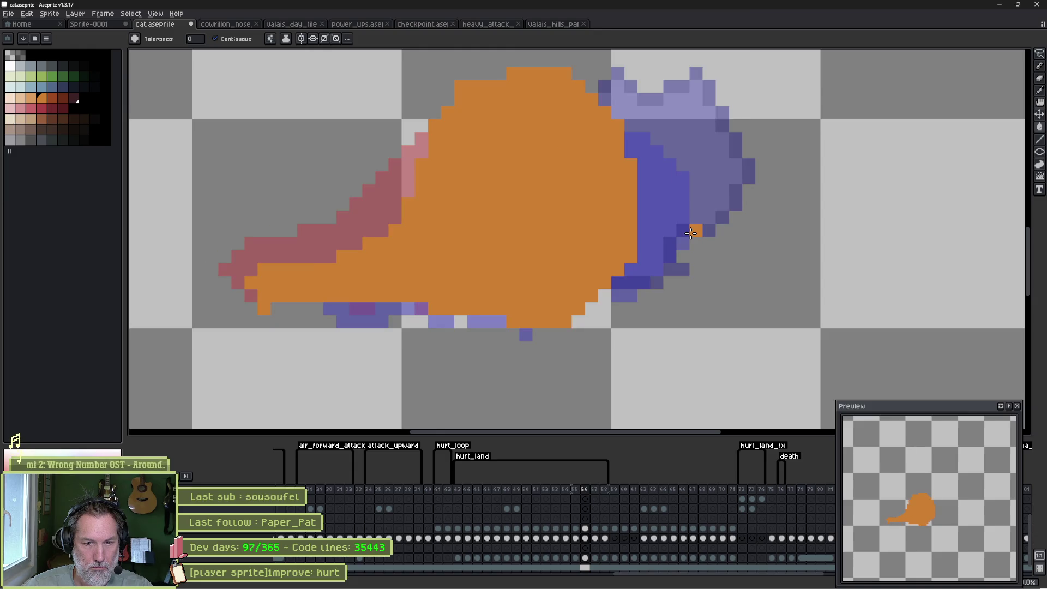
Flip between frames 56 and 57 to compare, then hide next-frame onion-skin ghosts.
key("Right")
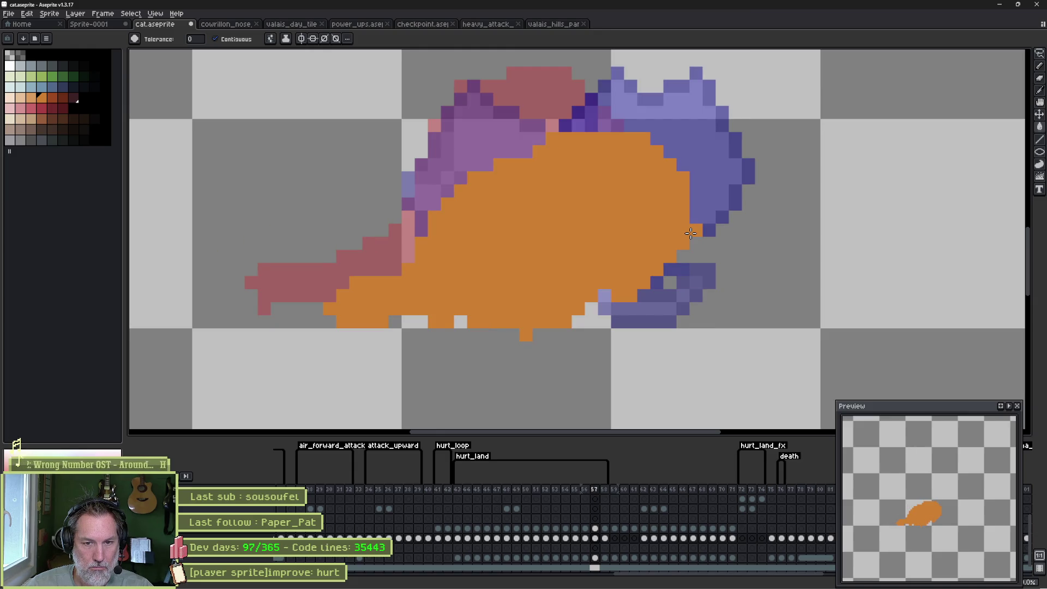
key("Left")
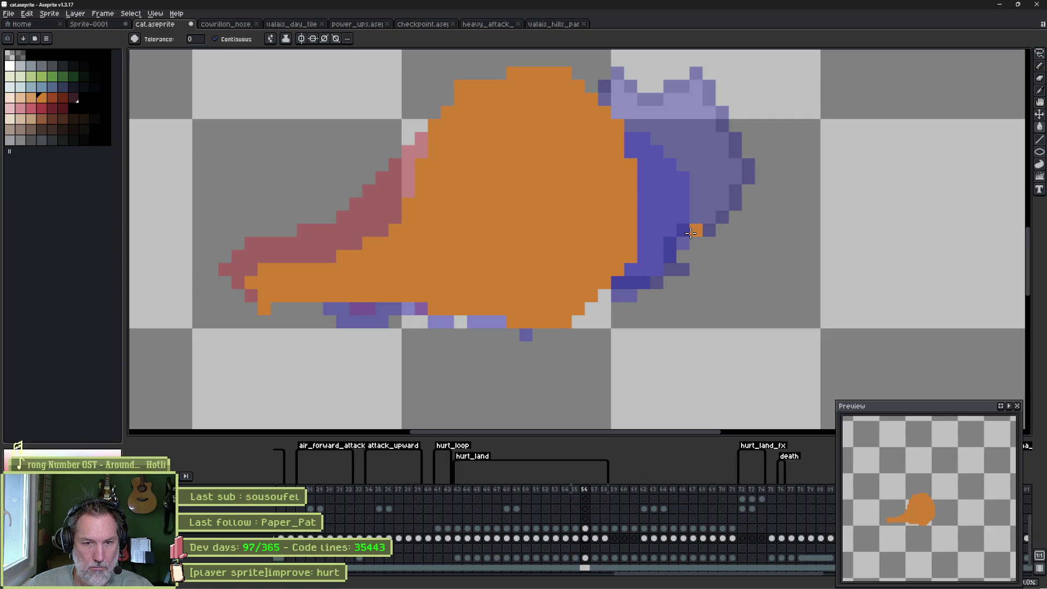
key("Right")
key("Left")
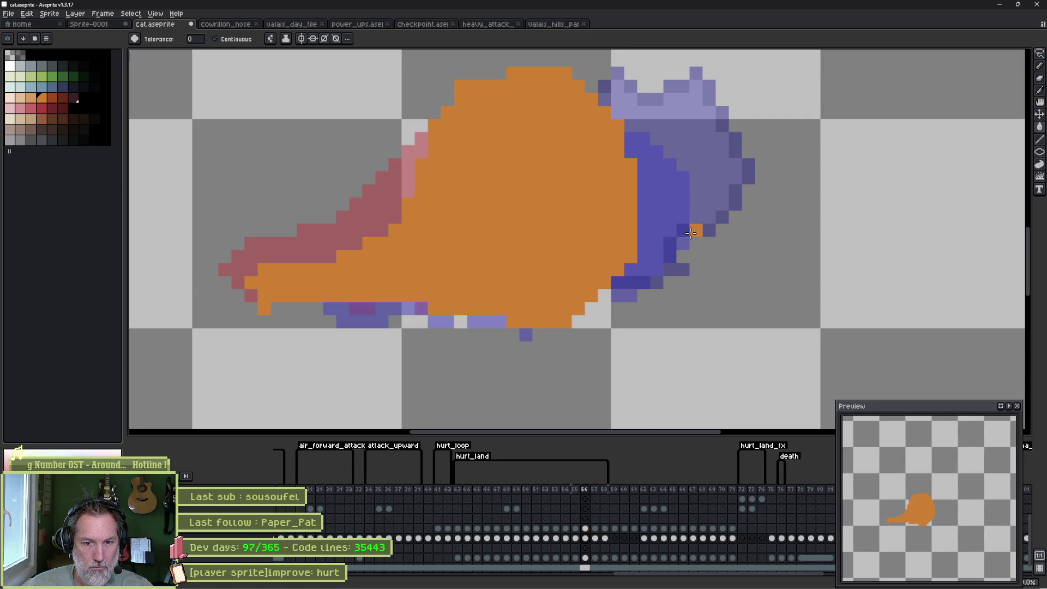
key("Right")
key("Left")
key("Right")
key("Left")
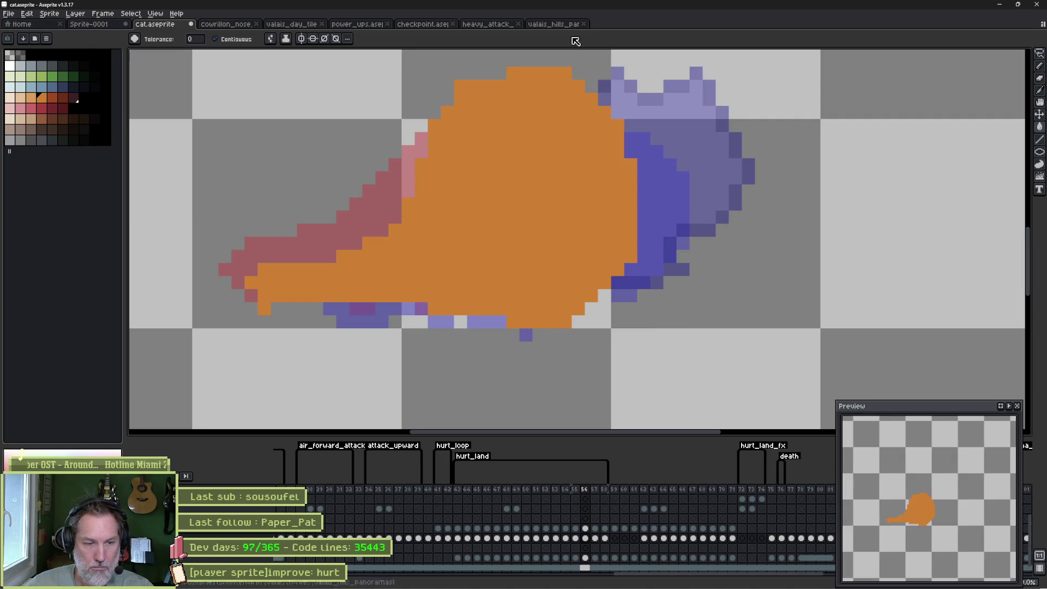
left_click_drag(606, 489, 588, 490)
Dab orange at the top-right of frame 57's cat, then return to frame 56 and pick dark red.
scroll(559, 218, "down", 3)
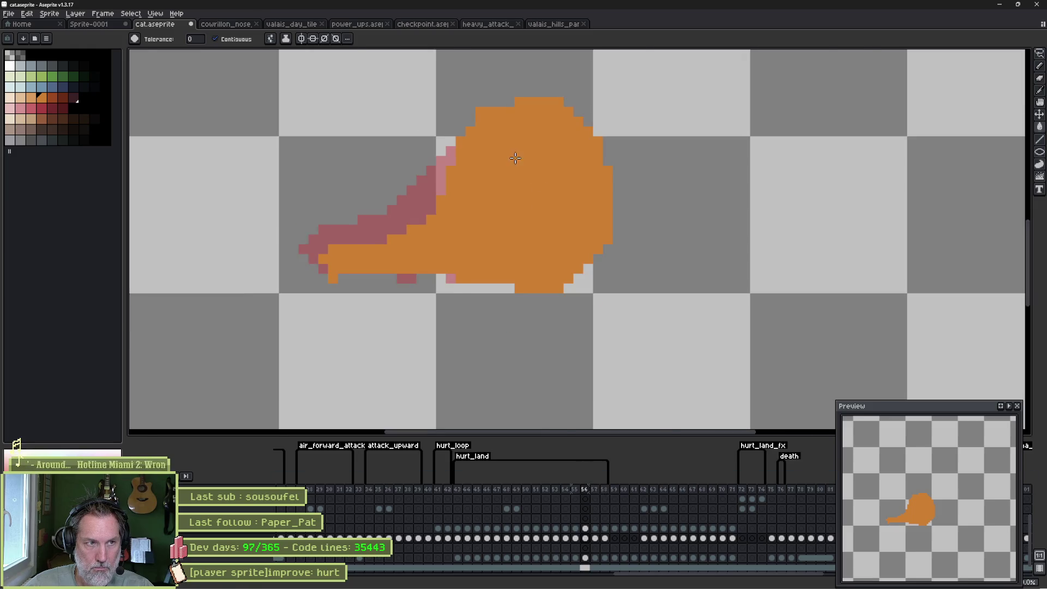
key("Left")
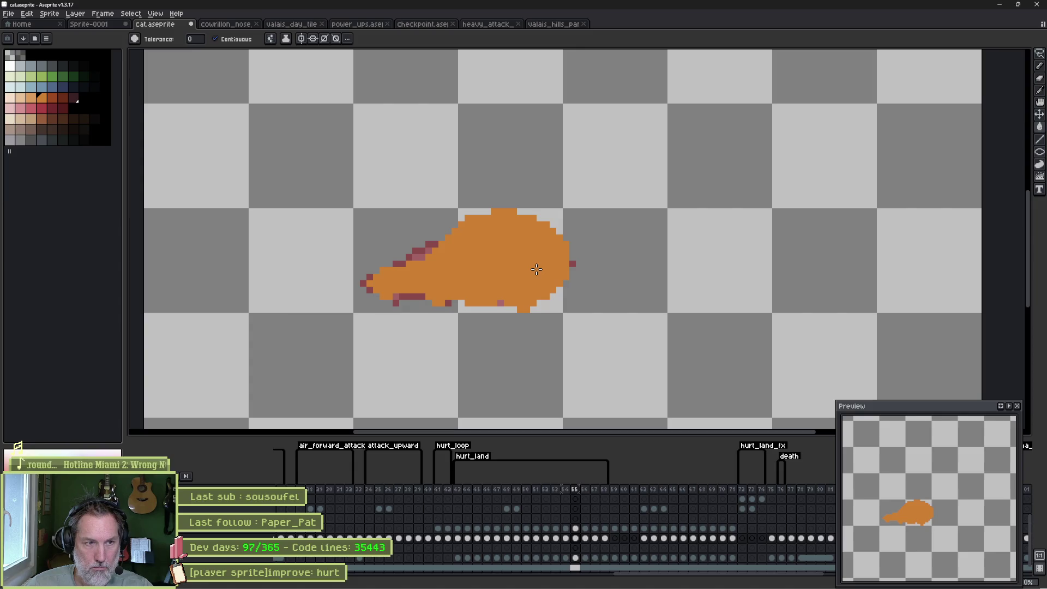
key("Right")
key("Right")
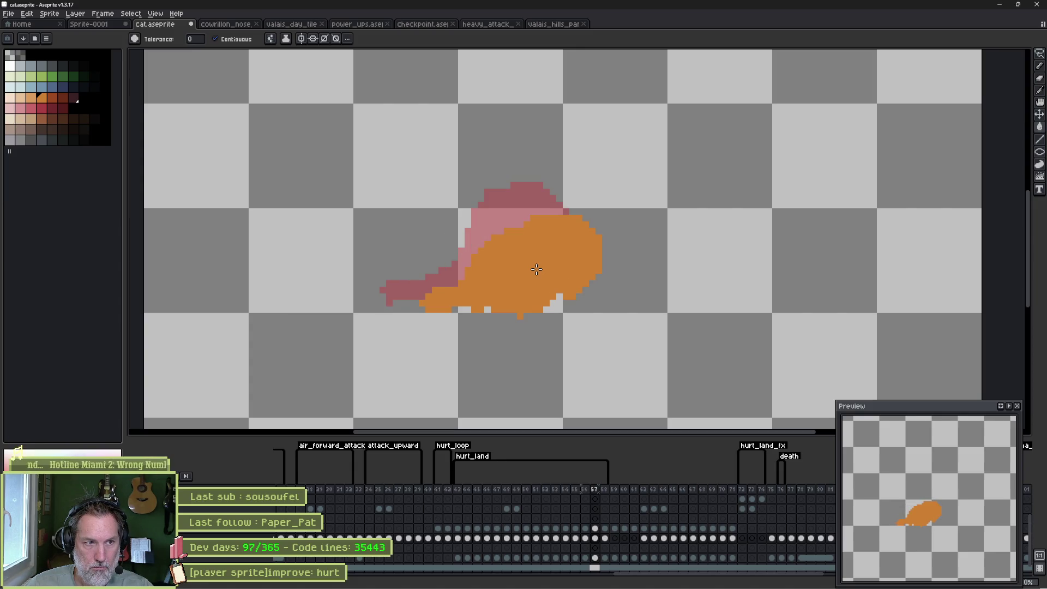
key("b")
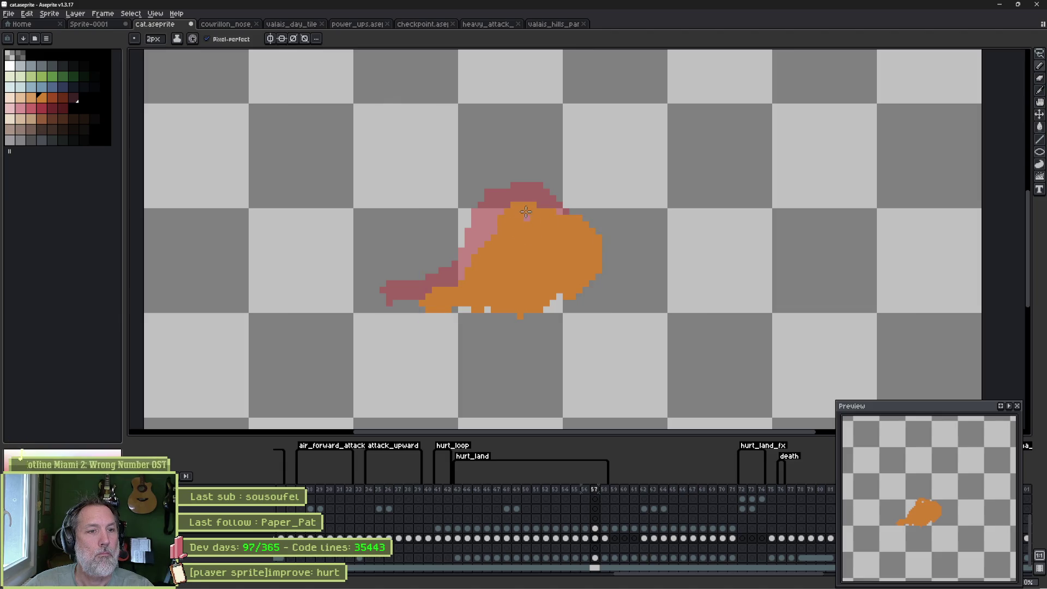
left_click(570, 201)
key("e")
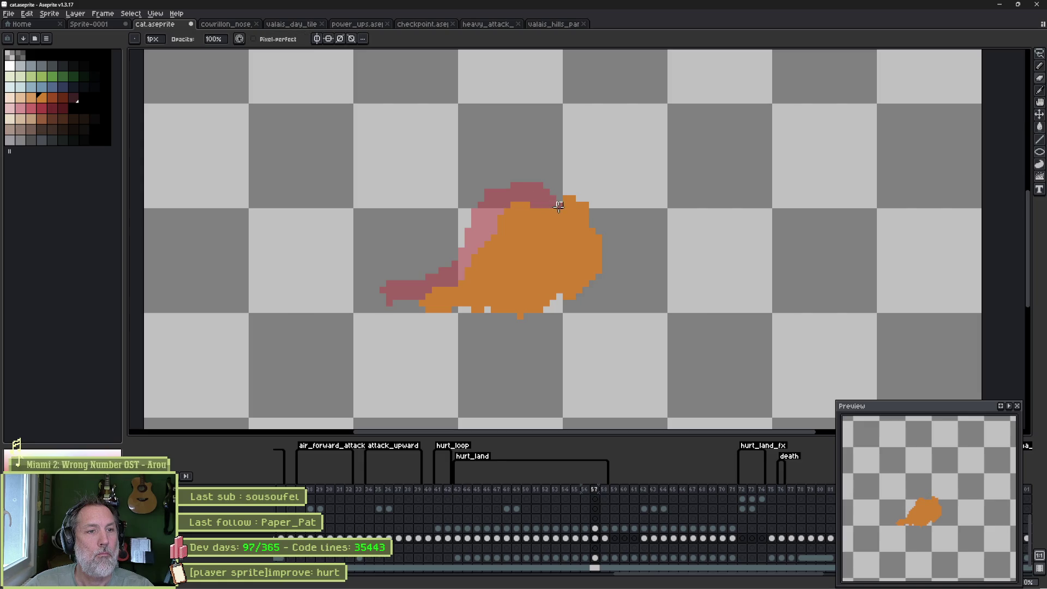
key("b")
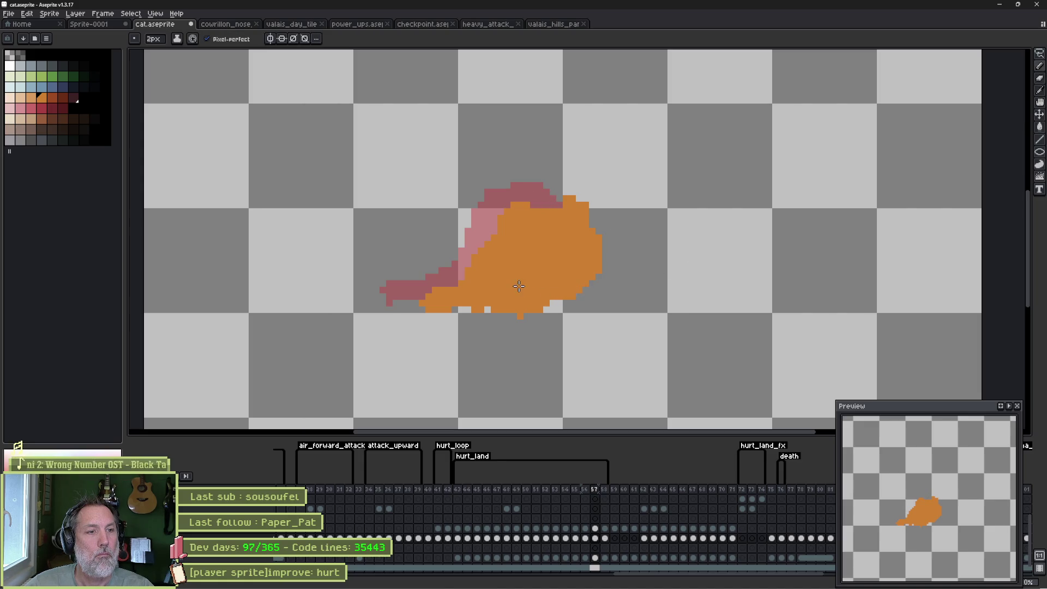
key("comma")
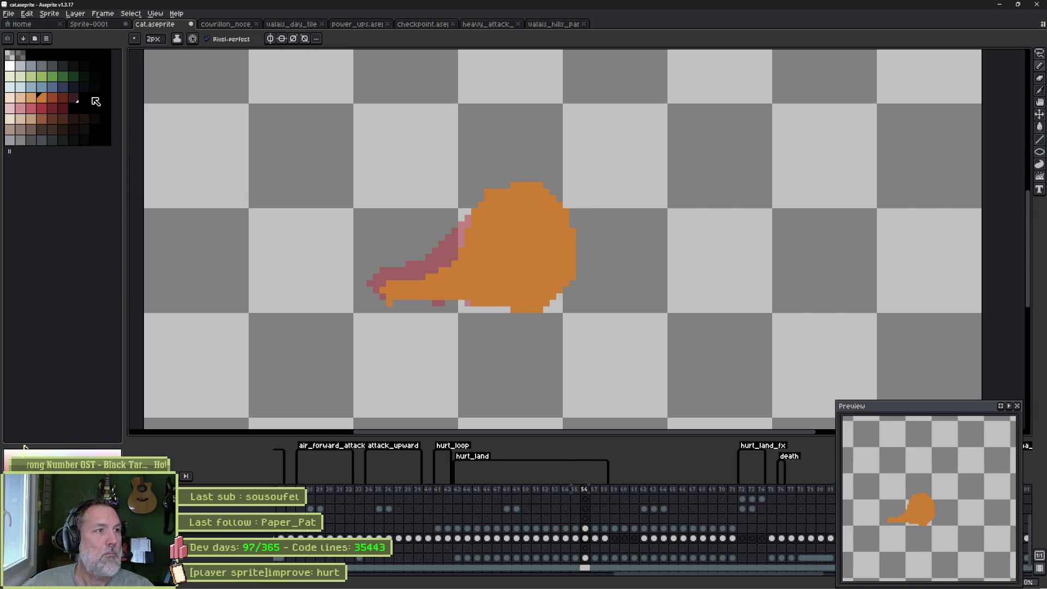
left_click(75, 99)
With a 1px pencil, draw a closed eye and a dark red outline on frame 56's cat.
key("minus")
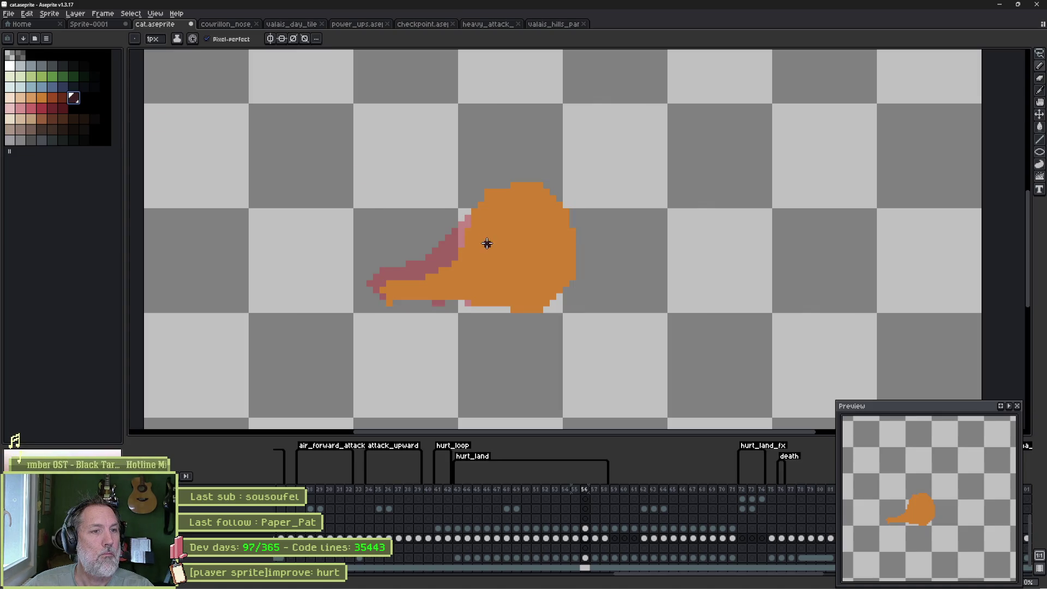
left_click_drag(481, 241, 492, 258)
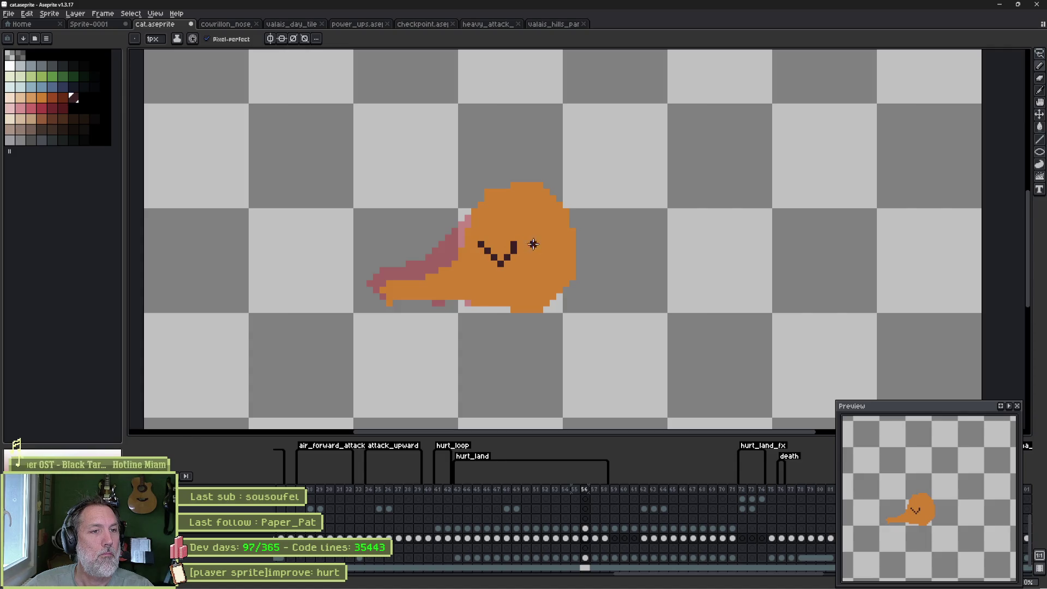
mouse_move(576, 218)
left_mouse_down()
mouse_move(502, 198)
mouse_move(463, 241)
left_mouse_up()
mouse_move(483, 299)
left_mouse_down()
mouse_move(567, 305)
mouse_move(579, 217)
left_mouse_up()
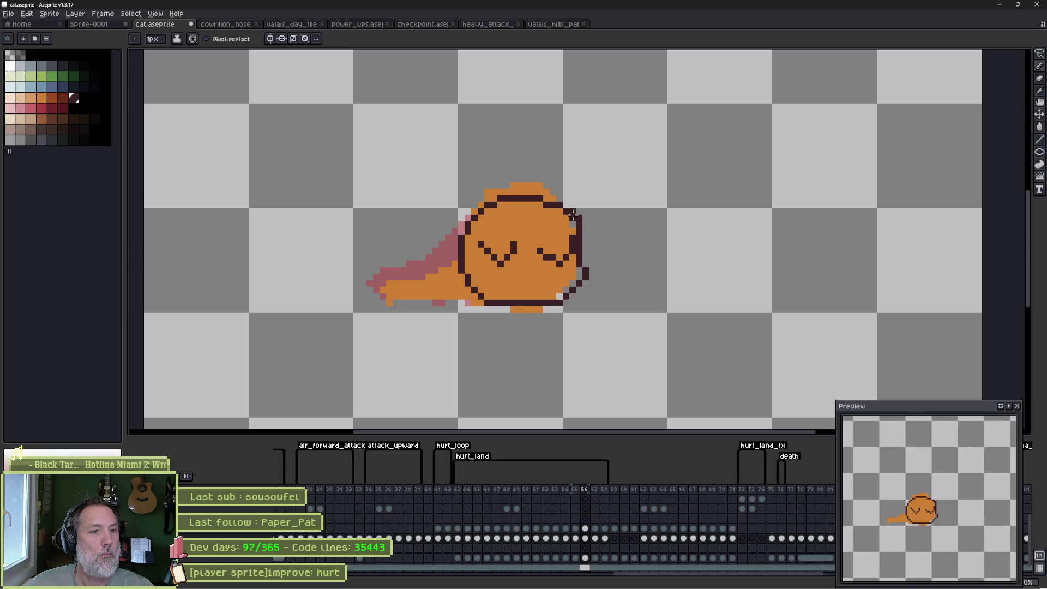
Outline frame 57's cat in dark red, then review back to frame 54 with onion skinning on.
key("period")
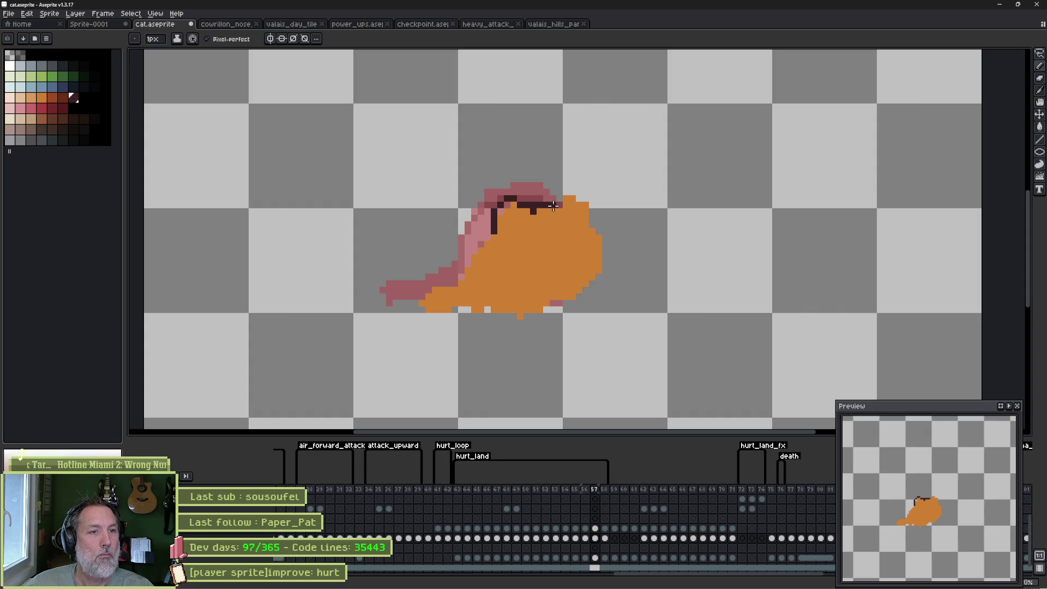
mouse_move(570, 194)
left_mouse_down()
mouse_move(604, 248)
mouse_move(578, 297)
mouse_move(511, 275)
left_mouse_up()
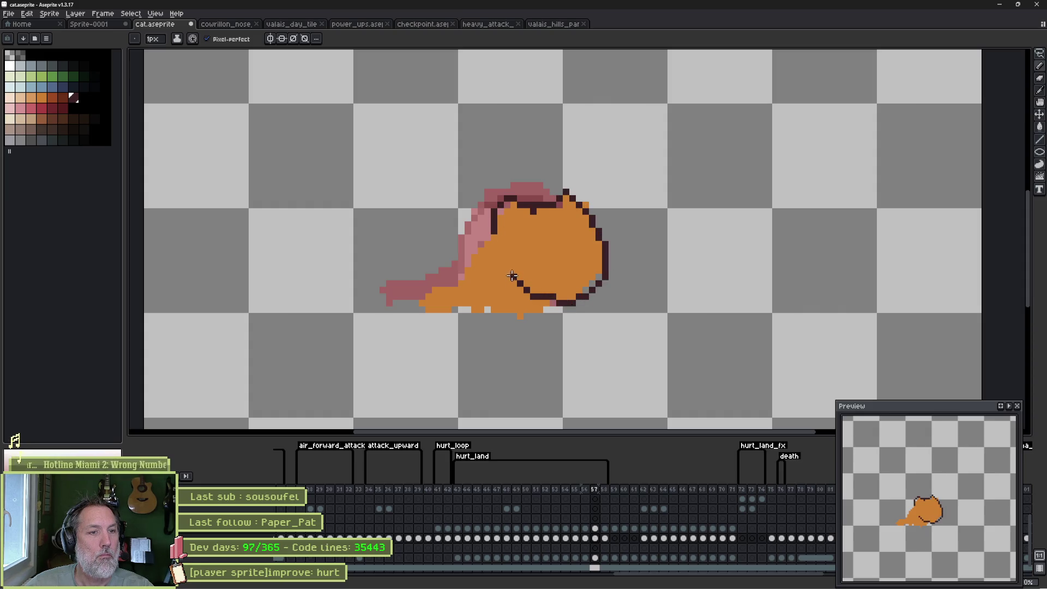
key("period")
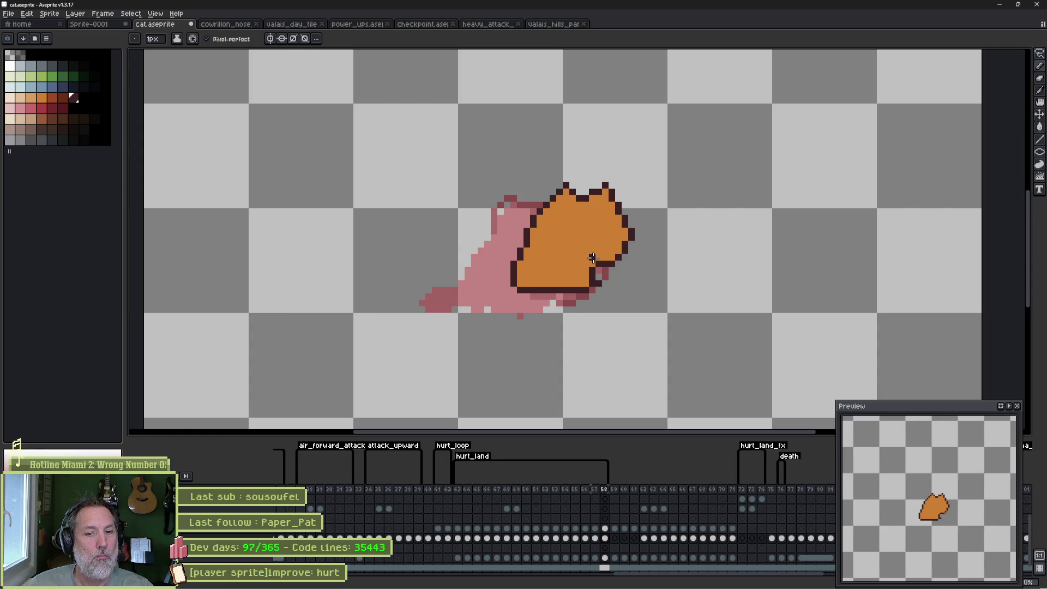
key("period")
key("comma")
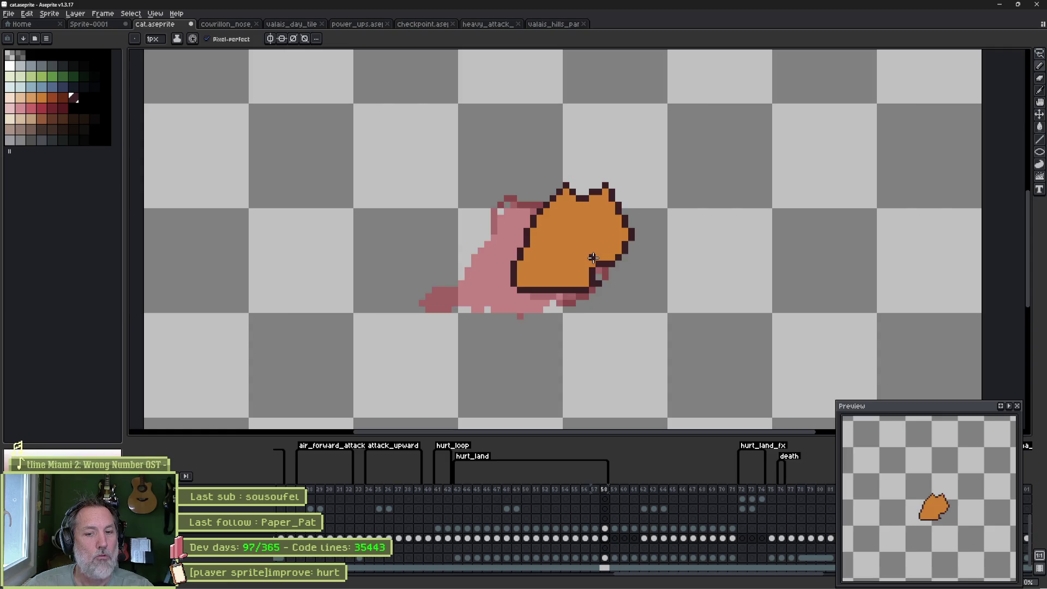
key("comma")
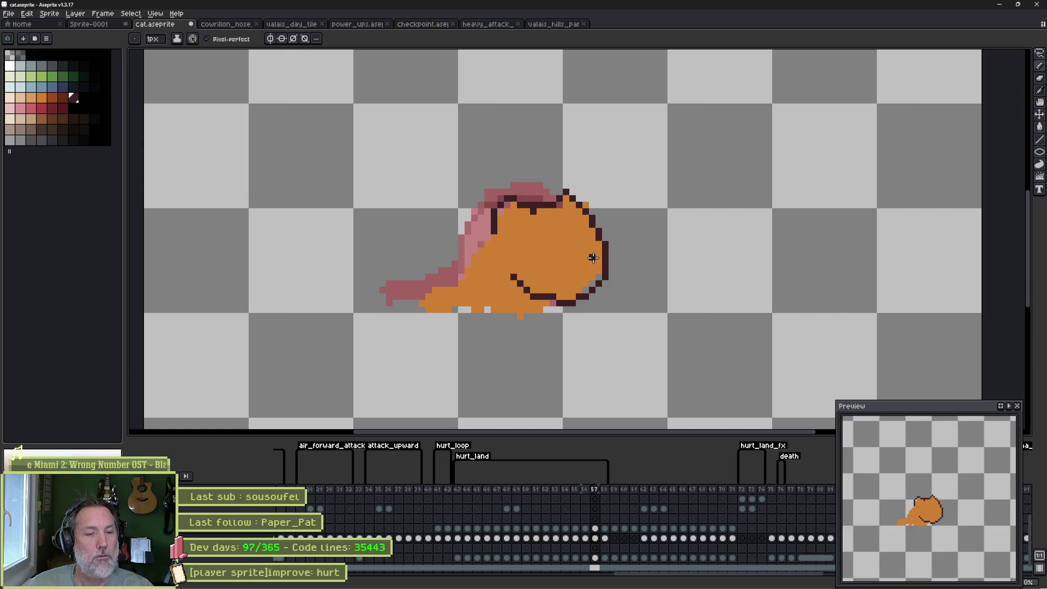
key("comma")
key("comma")
key("comma")
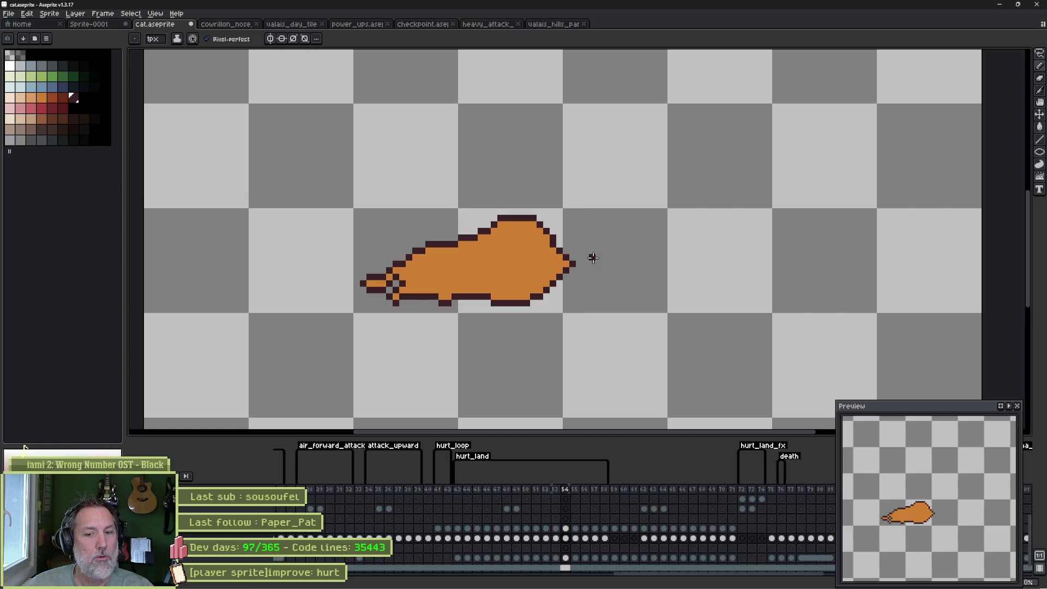
key("F3")
key("period")
key("period")
key("period")
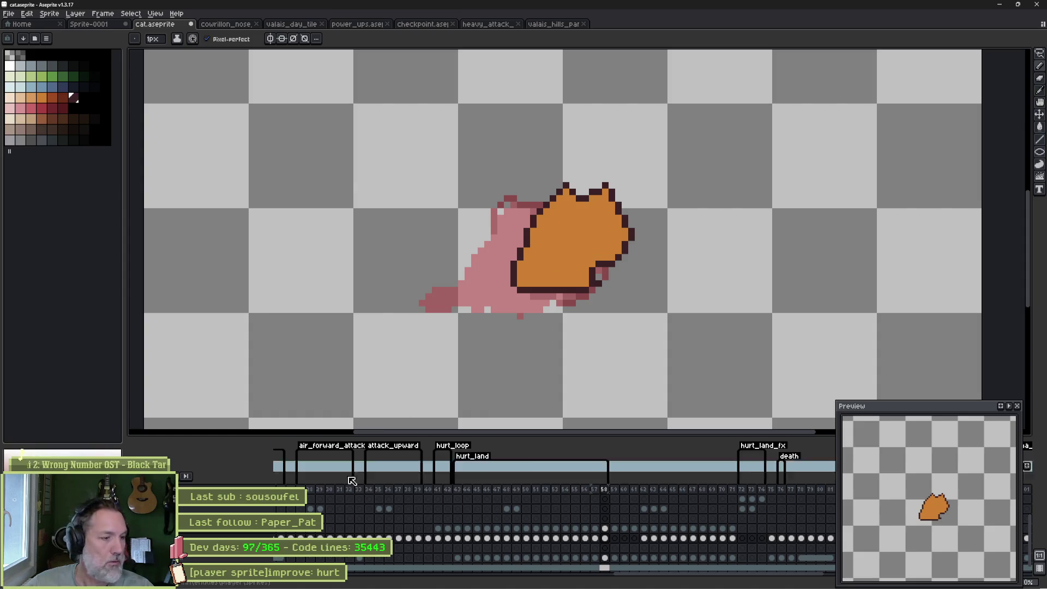
Show the green background and raise frame 56's cat body slightly.
scroll(352, 481, "down", 1)
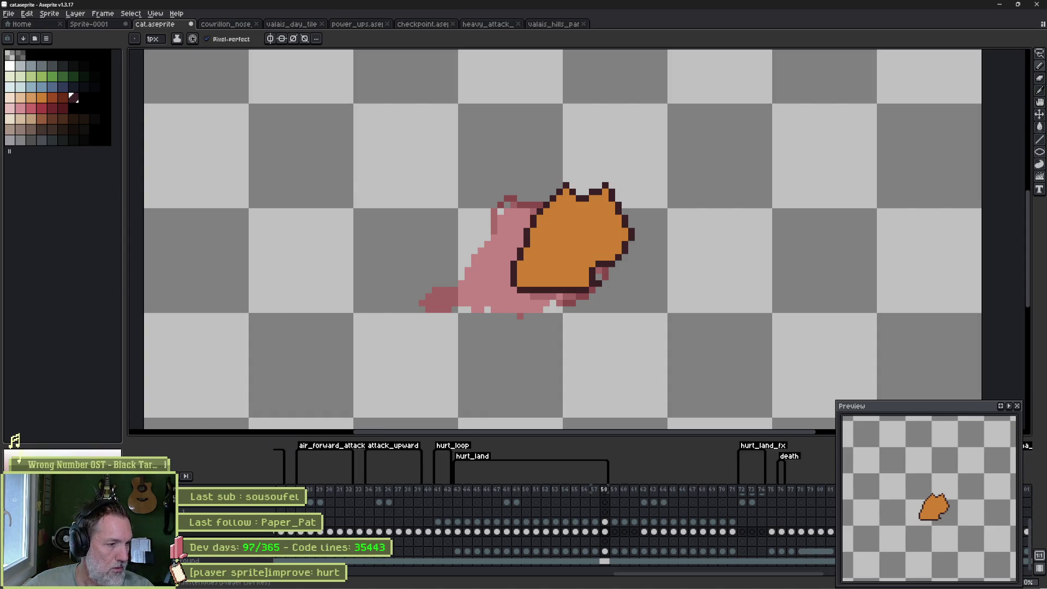
left_click(18, 445)
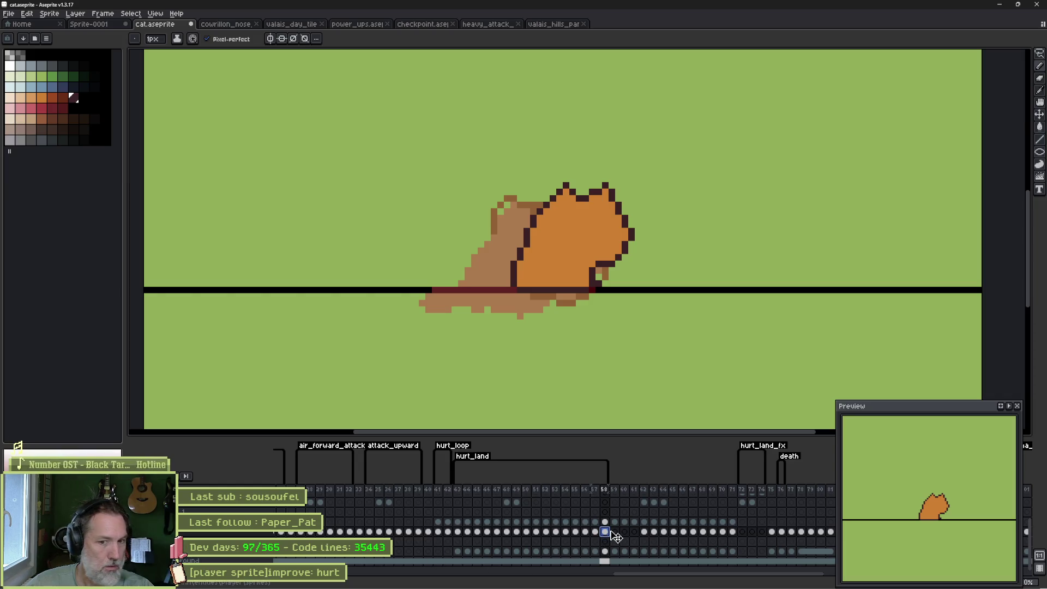
key("comma")
key("comma")
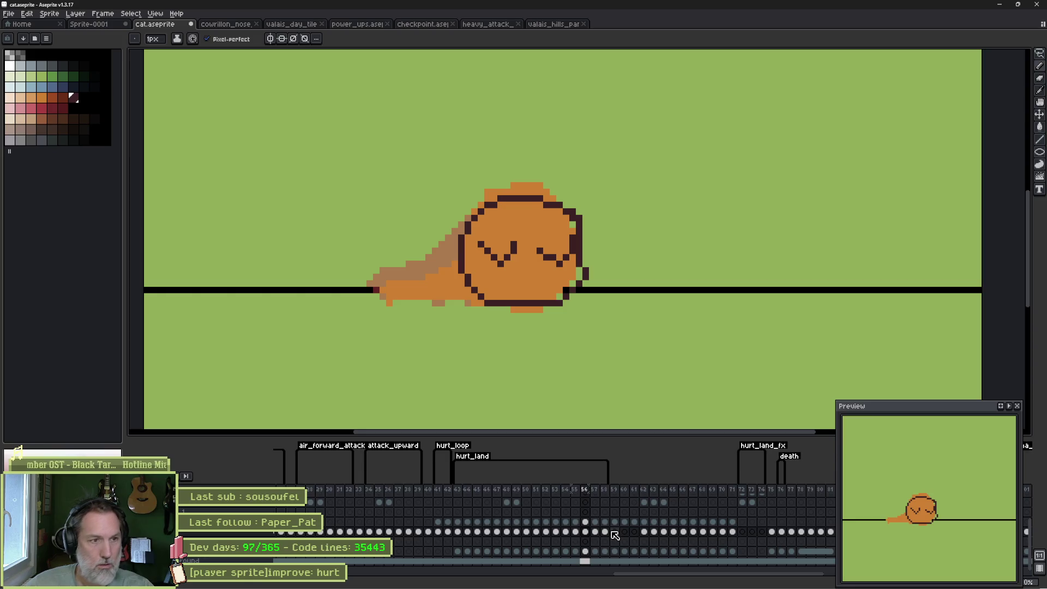
key("v")
left_click_drag(462, 284, 462, 274)
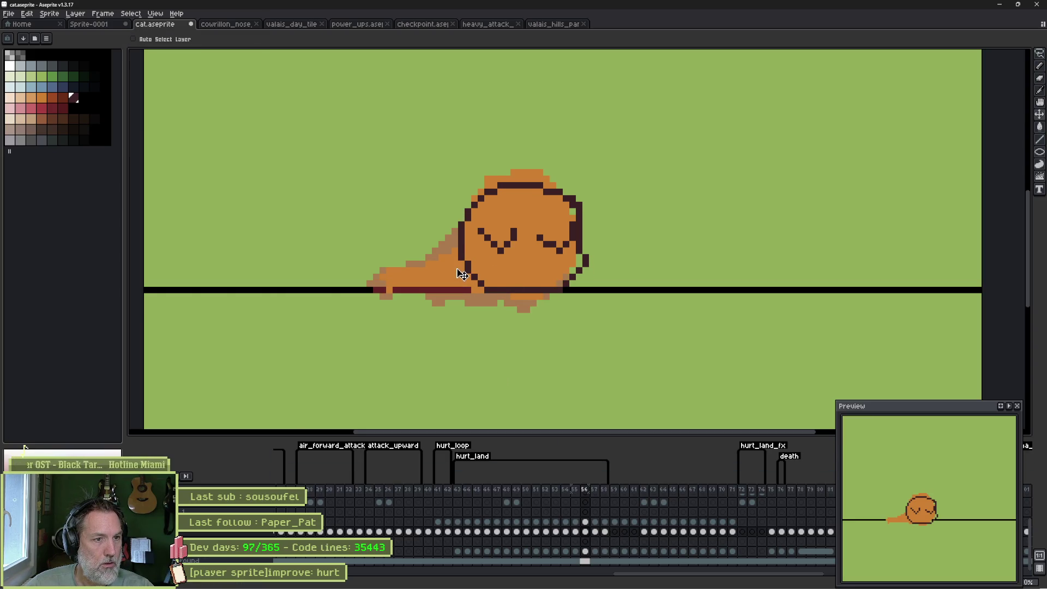
Lasso the cat's head, move it a few pixels lower with a slight tilt, and commit.
key("q")
mouse_move(508, 193)
left_mouse_down()
mouse_move(498, 180)
mouse_move(591, 235)
mouse_move(524, 305)
mouse_move(457, 240)
mouse_move(460, 229)
left_mouse_up()
mouse_move(538, 249)
left_mouse_down()
mouse_move(540, 290)
mouse_move(541, 274)
left_mouse_up()
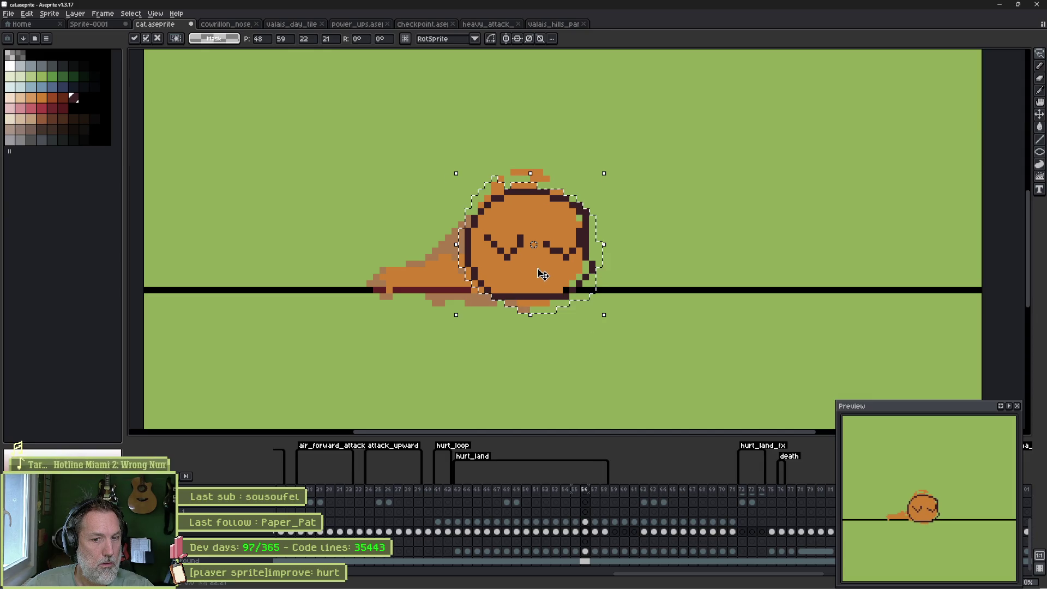
key("Return")
key("Right")
Shift frame 57's cat up and left, comparing it against neighbouring hurt frames.
key("v")
left_click_drag(502, 276, 499, 258)
key("Left")
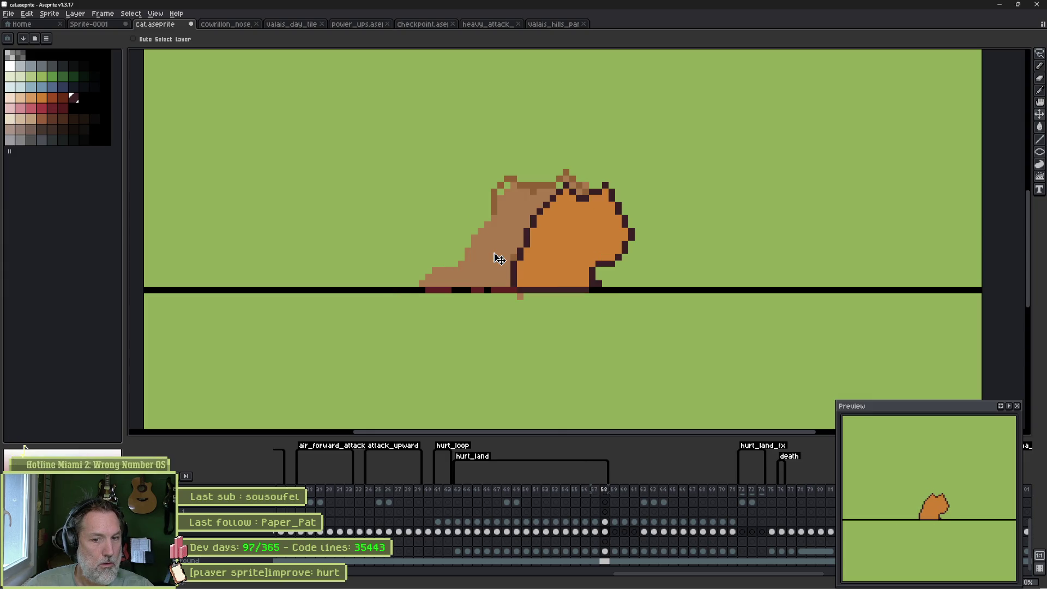
key("Right")
key("Left")
key("Left")
key("Left")
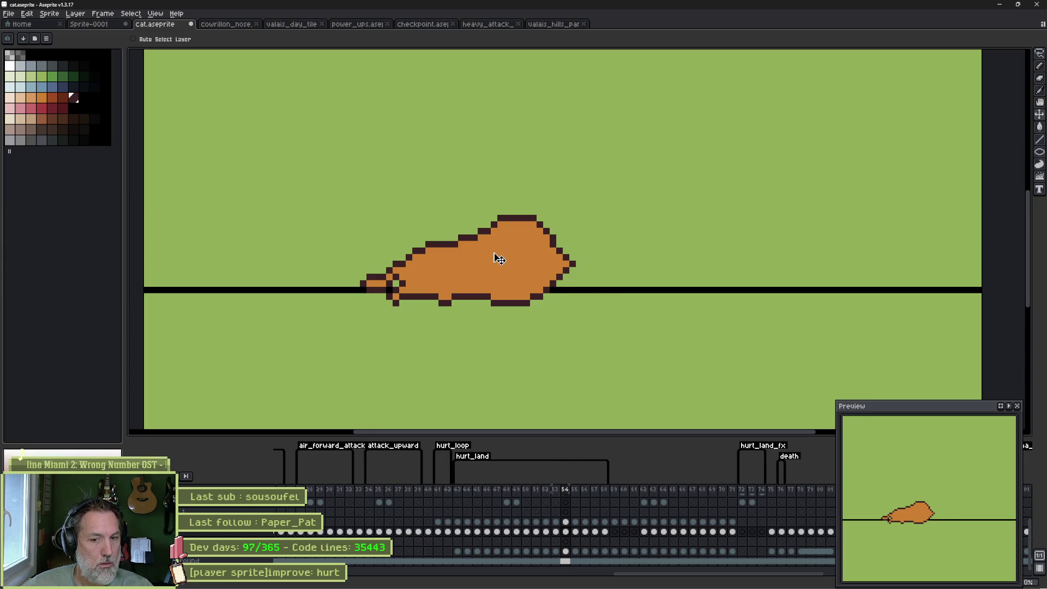
key("Right")
key("Right")
key("Right")
key("Left")
key("Left")
key("Left")
key("Right")
key("Right")
key("Right")
key("Left")
key("Left")
key("Left")
key("Left")
key("Right")
key("Right")
key("Right")
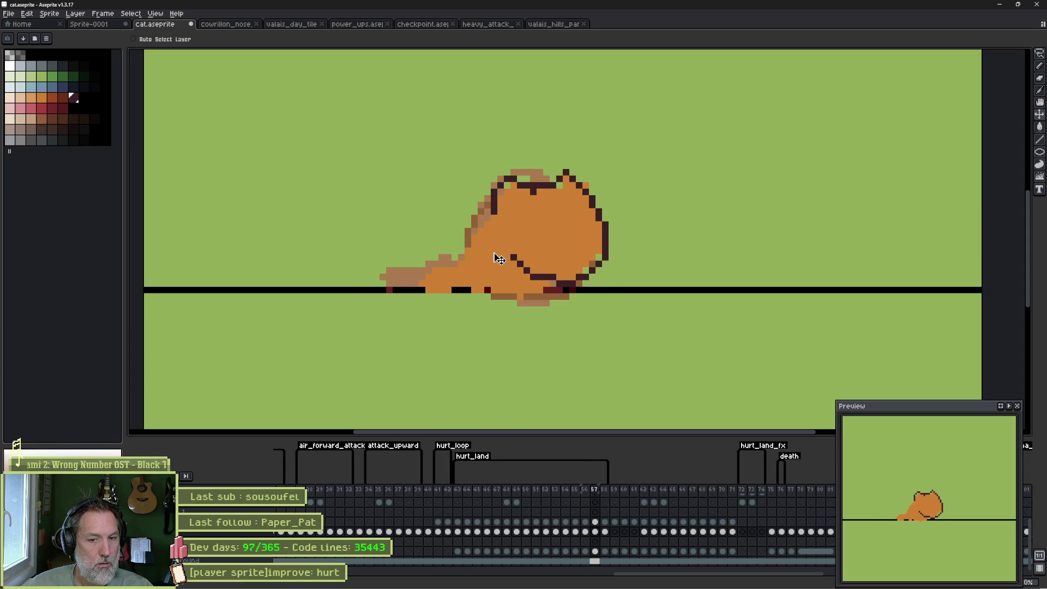
key("Left")
key("Left")
key("Left")
key("Right")
key("Right")
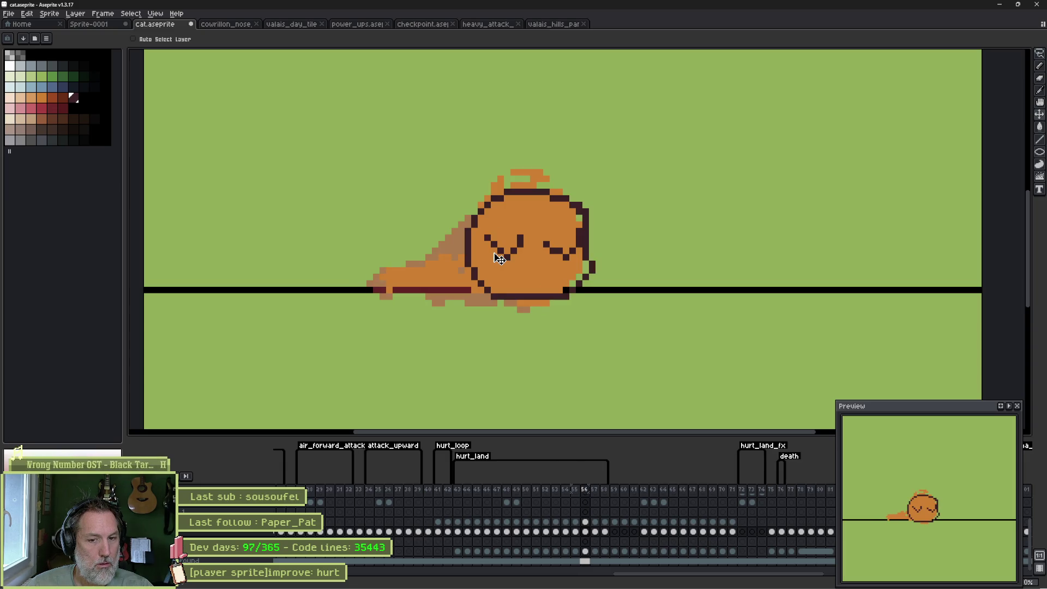
Recolour dark back-outline pixels orange and erase stray right-side outline, tuft and corner pixels.
key("b")
scroll(498, 222, "up", 2)
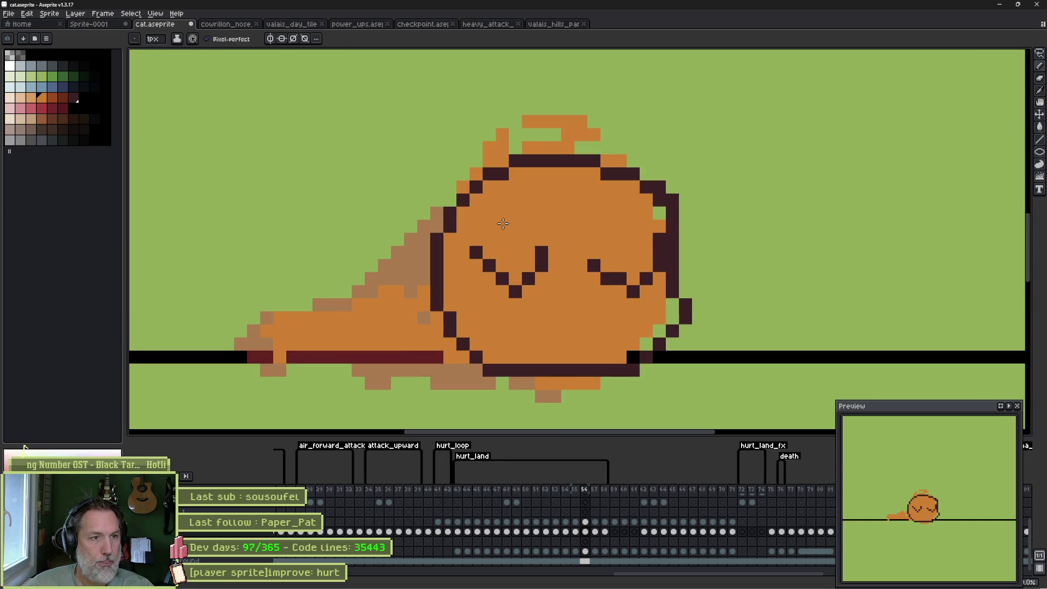
mouse_move(473, 203)
left_mouse_down()
mouse_move(434, 296)
mouse_move(387, 301)
mouse_move(504, 330)
left_mouse_up()
key("e")
mouse_move(672, 188)
left_mouse_down()
mouse_move(685, 305)
mouse_move(670, 349)
mouse_move(659, 329)
mouse_move(621, 369)
left_mouse_up()
mouse_move(589, 121)
left_mouse_down()
mouse_move(529, 119)
mouse_move(516, 137)
mouse_move(630, 158)
mouse_move(554, 133)
mouse_move(461, 174)
mouse_move(475, 170)
left_mouse_up()
left_click(607, 161)
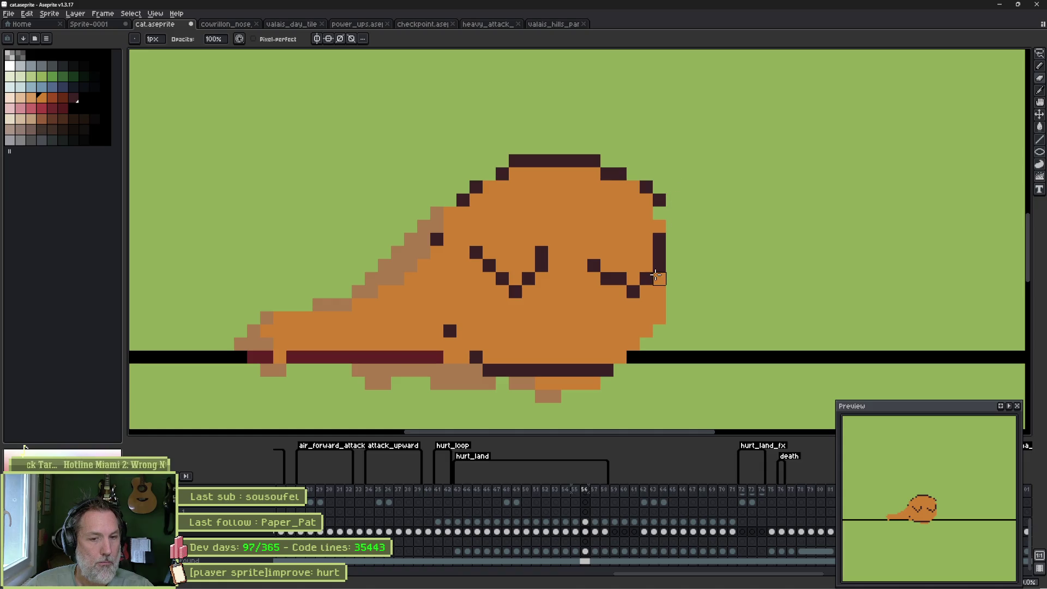
On frame 55, draw a dark red V-shaped fold and a line near the head.
key("comma")
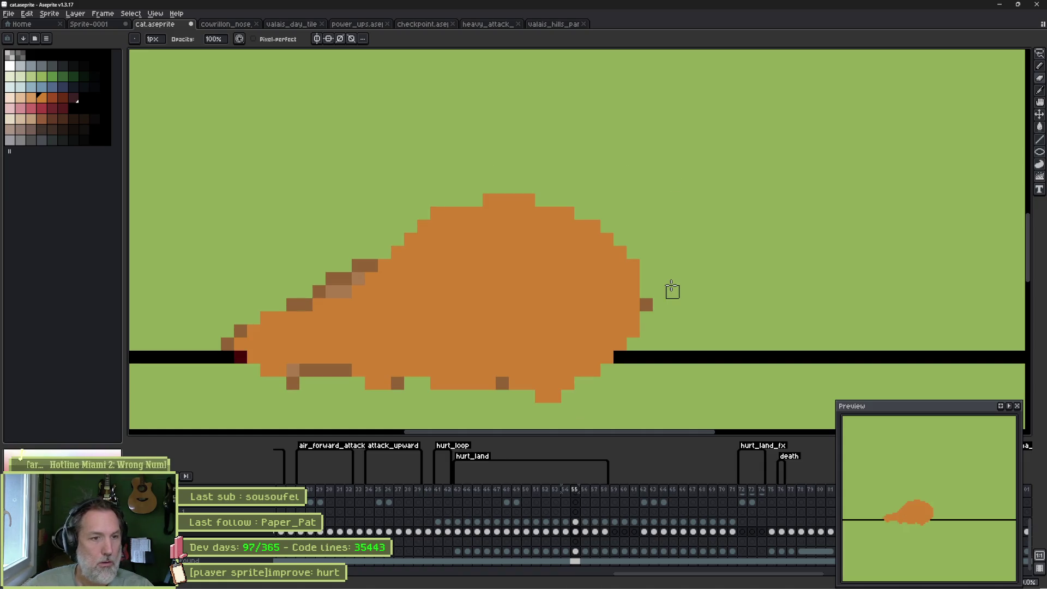
key("b")
left_click(70, 100)
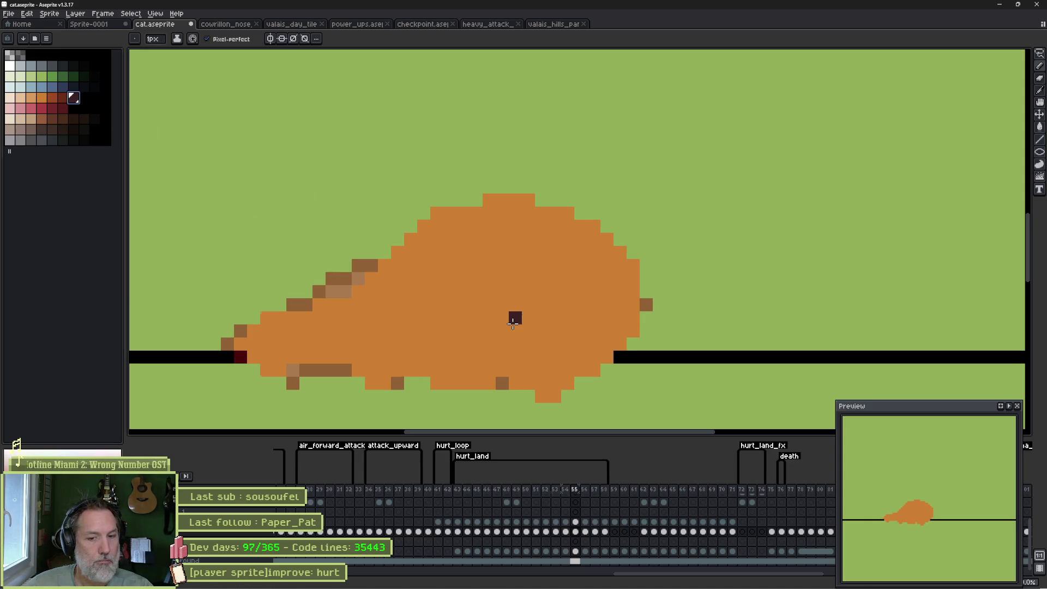
key("comma")
key("period")
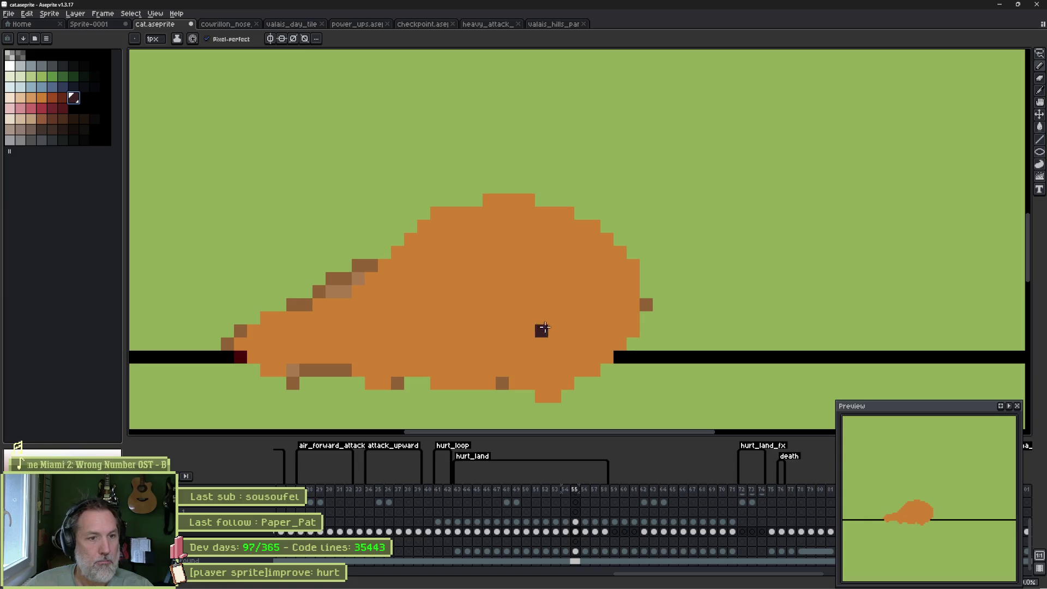
mouse_move(502, 344)
left_mouse_down()
mouse_move(542, 381)
mouse_move(559, 343)
left_mouse_up()
mouse_move(606, 304)
left_mouse_down()
mouse_move(632, 327)
mouse_move(646, 291)
mouse_move(592, 228)
mouse_move(523, 200)
mouse_move(444, 216)
mouse_move(333, 304)
mouse_move(295, 327)
mouse_move(253, 330)
mouse_move(255, 366)
mouse_move(322, 357)
mouse_move(384, 382)
mouse_move(503, 374)
mouse_move(568, 384)
mouse_move(633, 355)
left_mouse_up()
Redraw the lower-right paw pixels on frame 55 with the pencil.
key("e")
key("b")
mouse_move(548, 396)
left_mouse_down()
mouse_move(535, 396)
mouse_move(568, 388)
left_mouse_up()
Compare neighbouring frames, then draw closed-eye lines across the cat's head on frame 57.
key("Right")
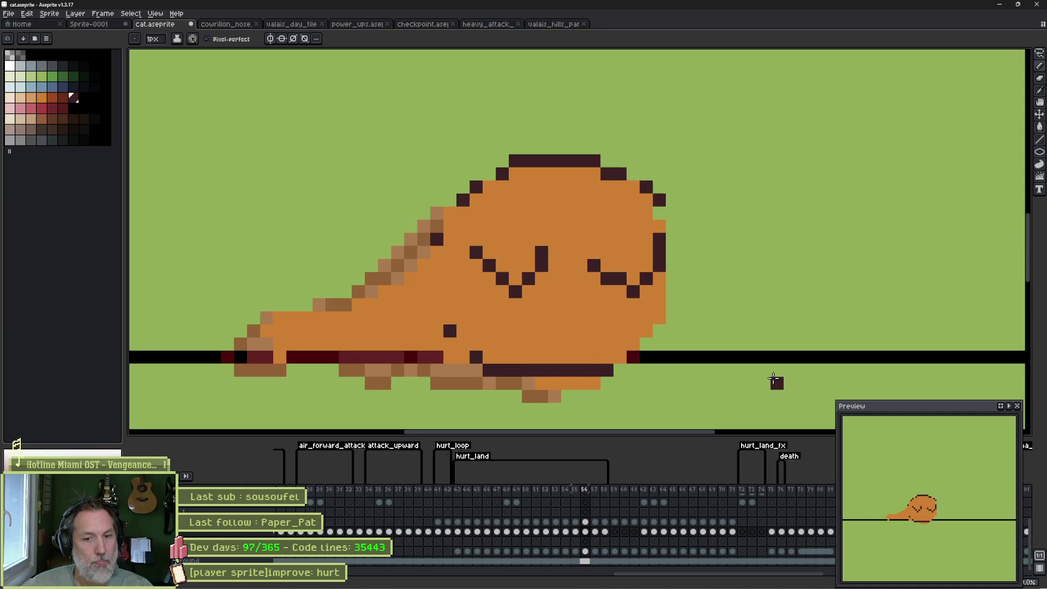
key("Left")
key("Left")
key("Left")
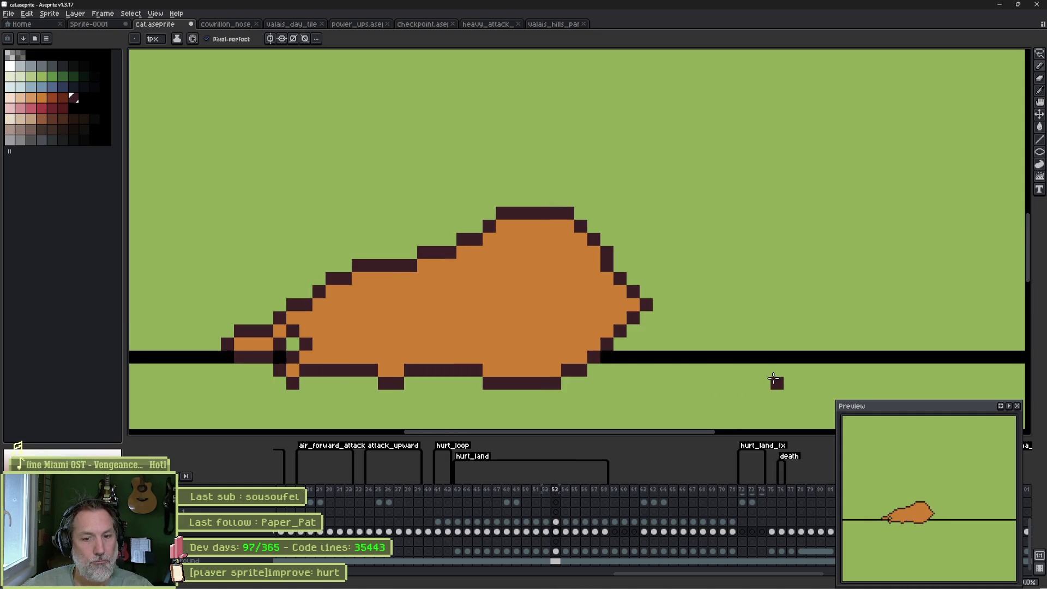
key("Right")
key("Right")
key("Right")
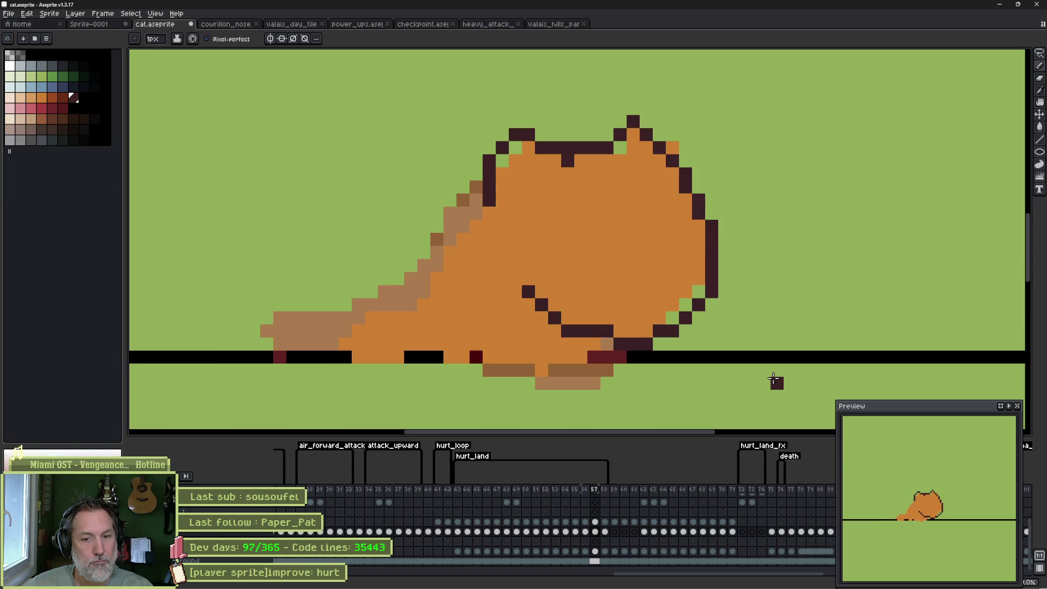
key("Left")
key("Right")
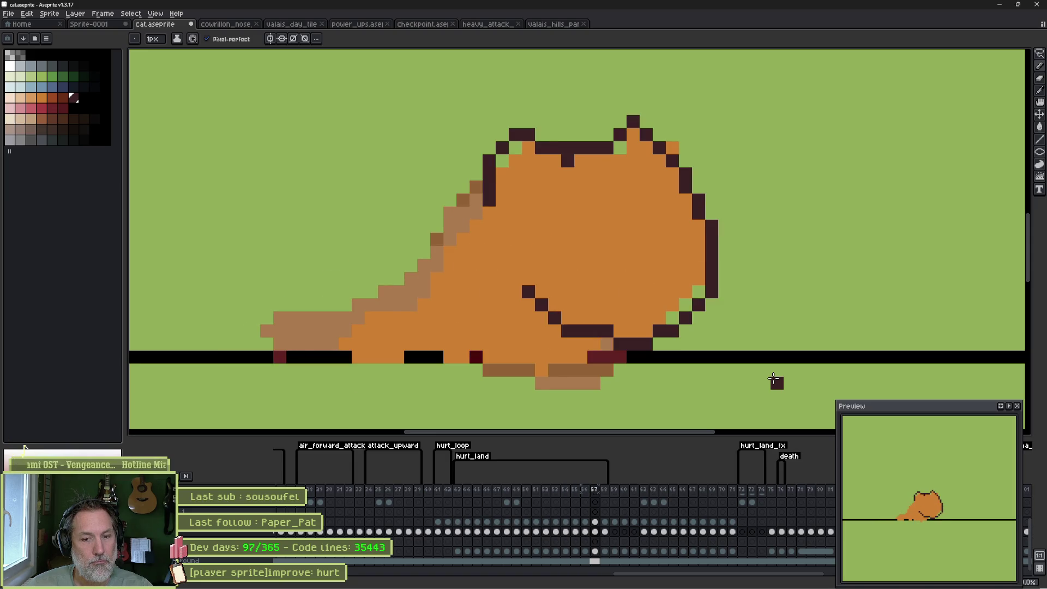
key("Left")
key("Right")
key("Left")
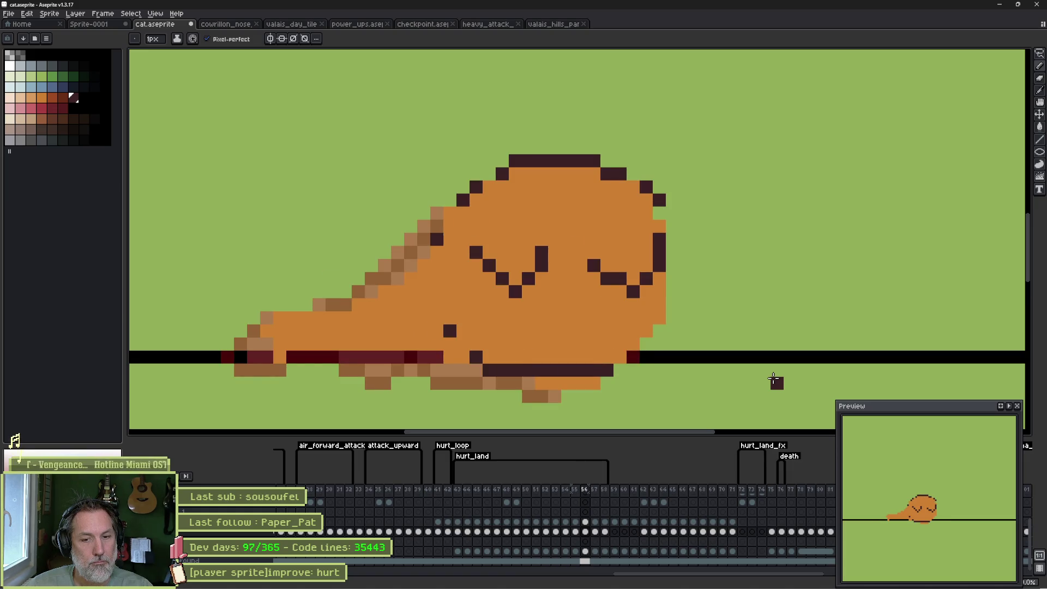
key("Right")
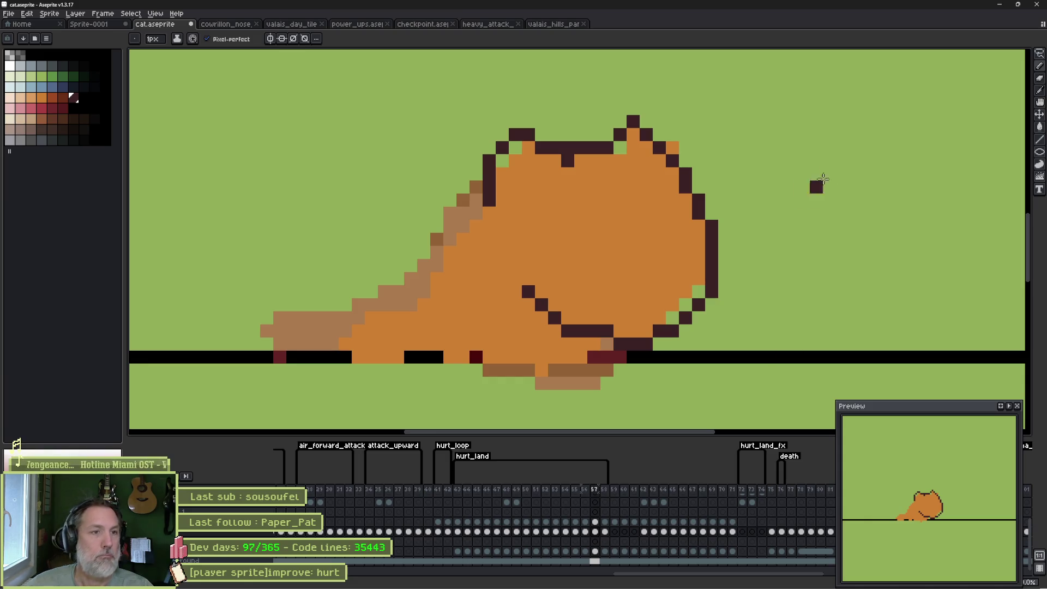
mouse_move(541, 200)
left_mouse_down()
mouse_move(581, 163)
mouse_move(607, 187)
left_mouse_up()
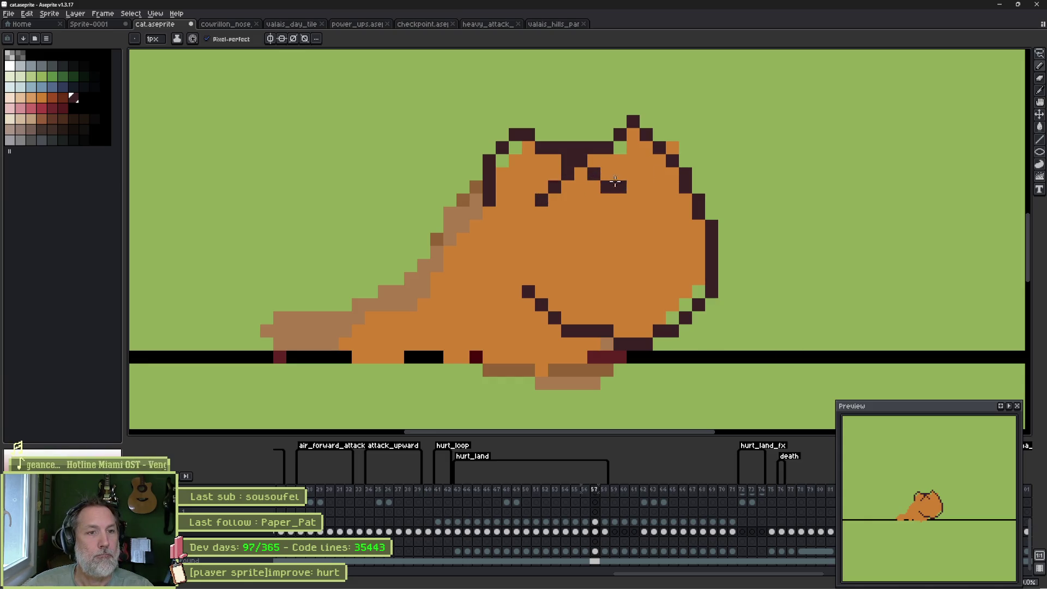
Erase the dark outline pixels of the left ear on frame 57.
key("e")
mouse_move(621, 136)
left_mouse_down()
mouse_move(518, 142)
mouse_move(526, 136)
mouse_move(542, 164)
mouse_move(504, 174)
left_mouse_up()
key("Right")
key("Right")
key("Left")
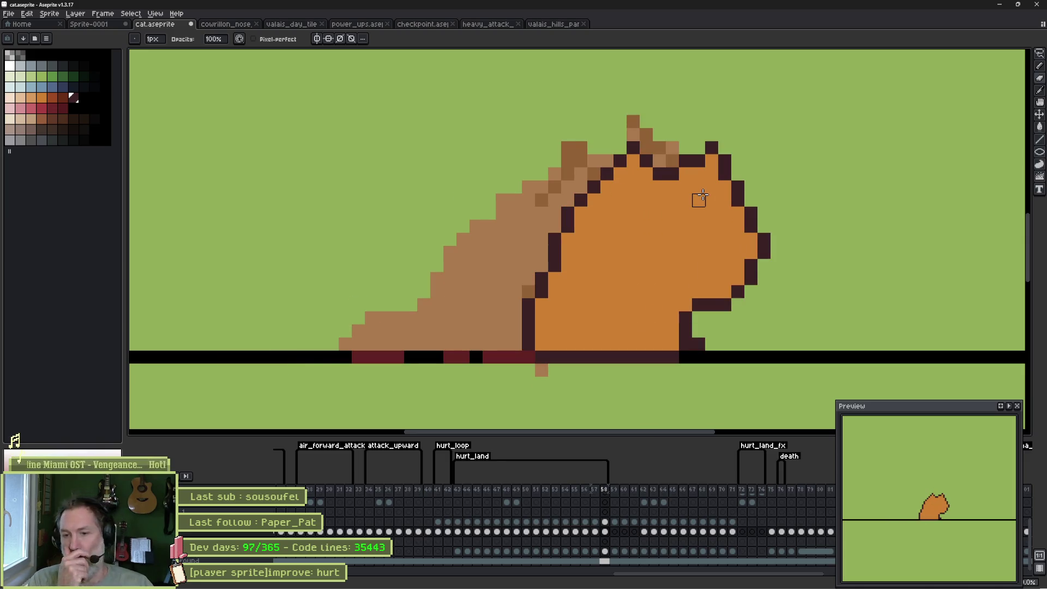
Insert a new empty frame and pick the orange swatch for the pencil.
key("Left")
key("Right")
key("Right")
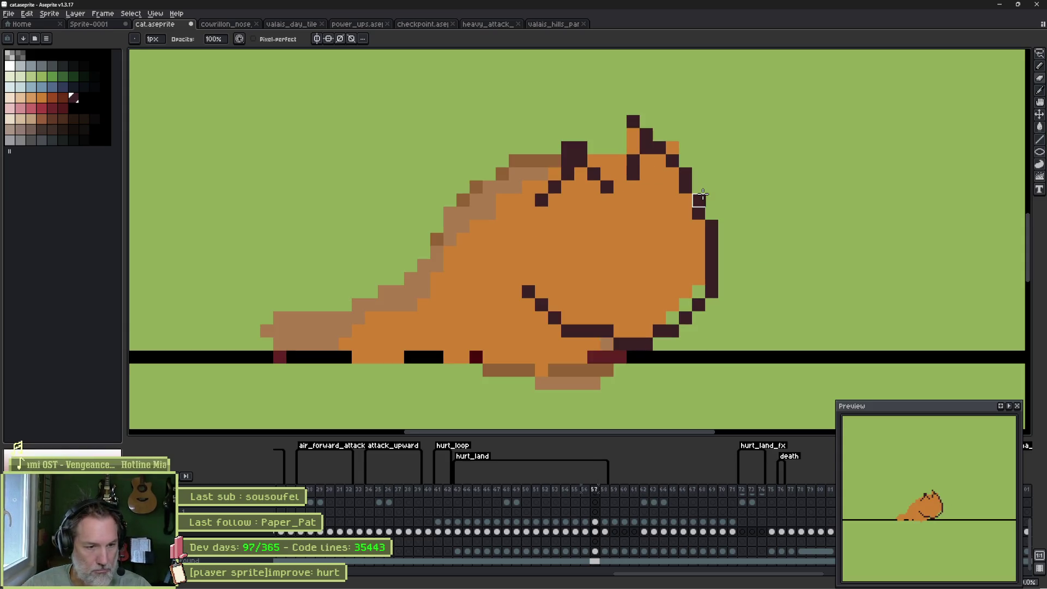
key("Left")
key("alt+n")
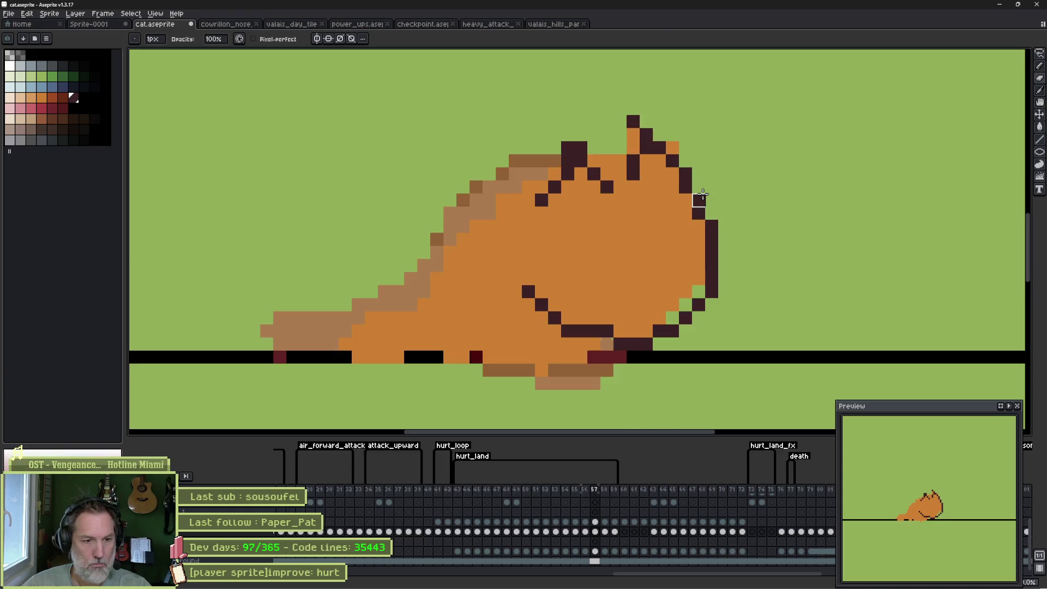
key("b")
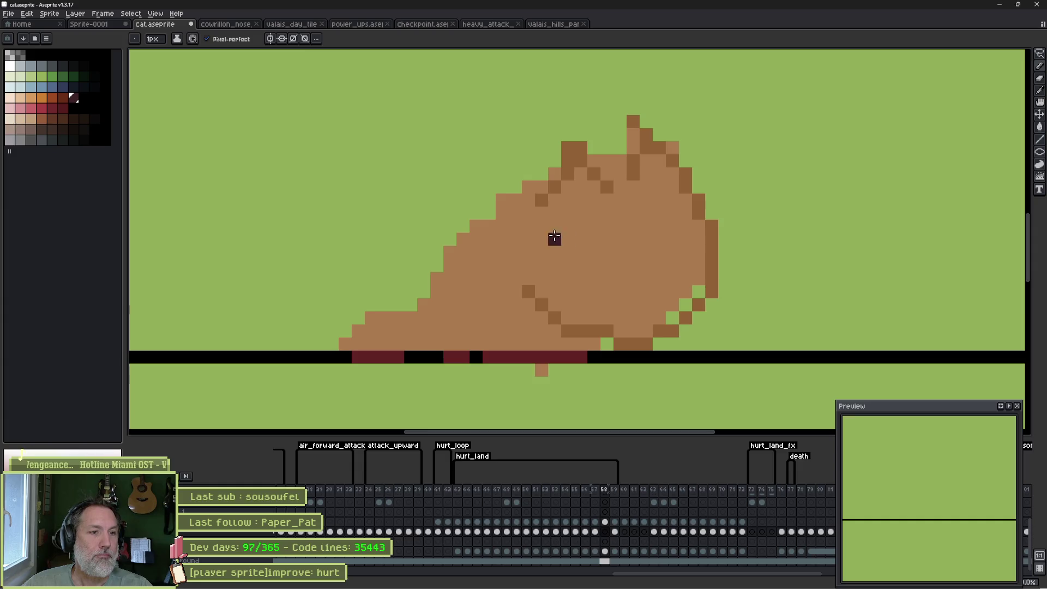
left_click(52, 97)
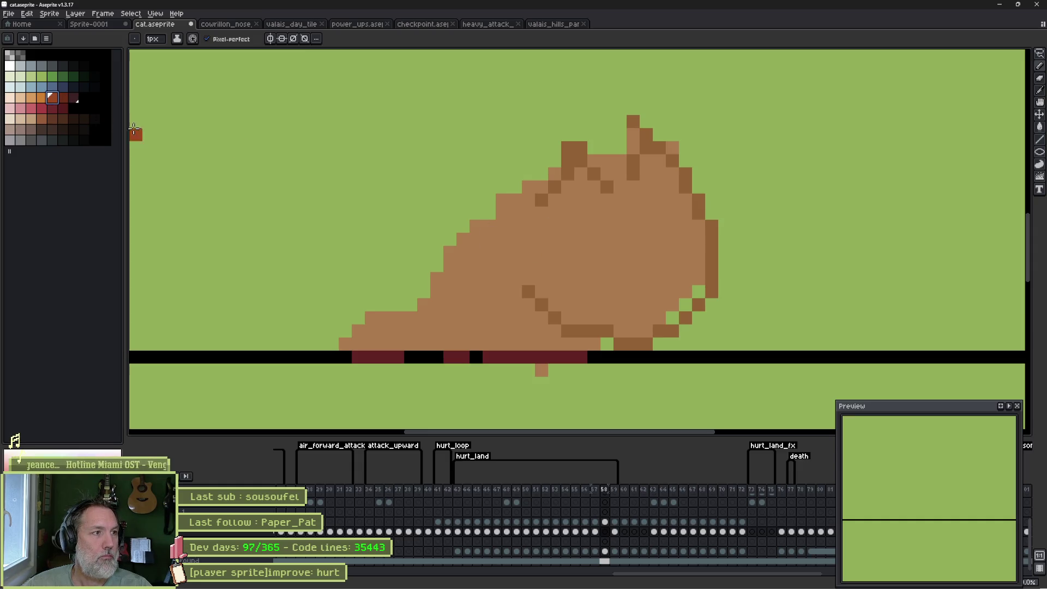
On frame 58, sketch the orange ear, back and front edge, then fill the body orange.
key("Left")
key("Left")
key("Right")
key("Right")
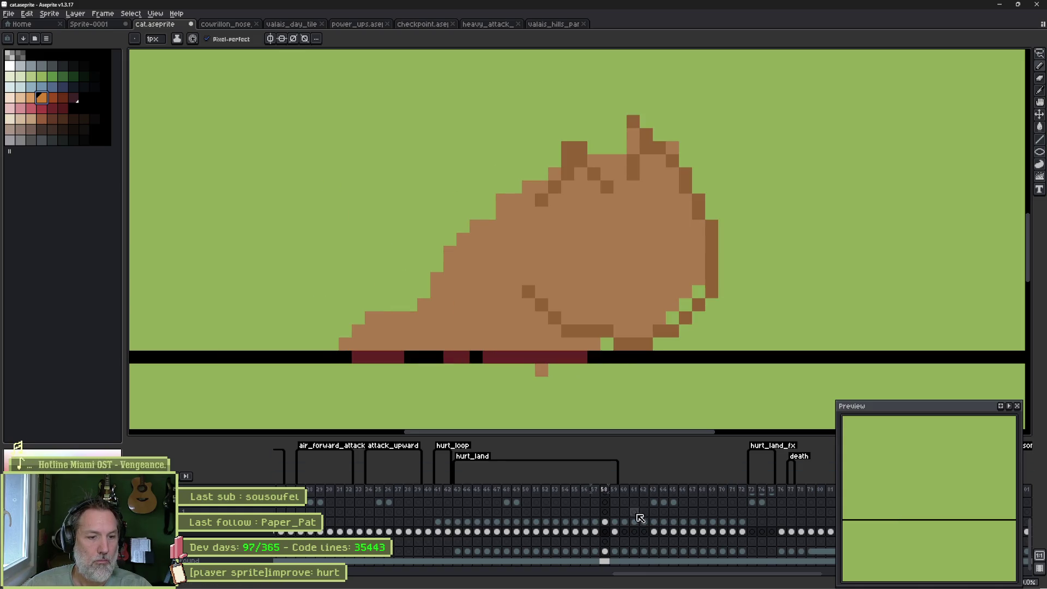
left_click(609, 488)
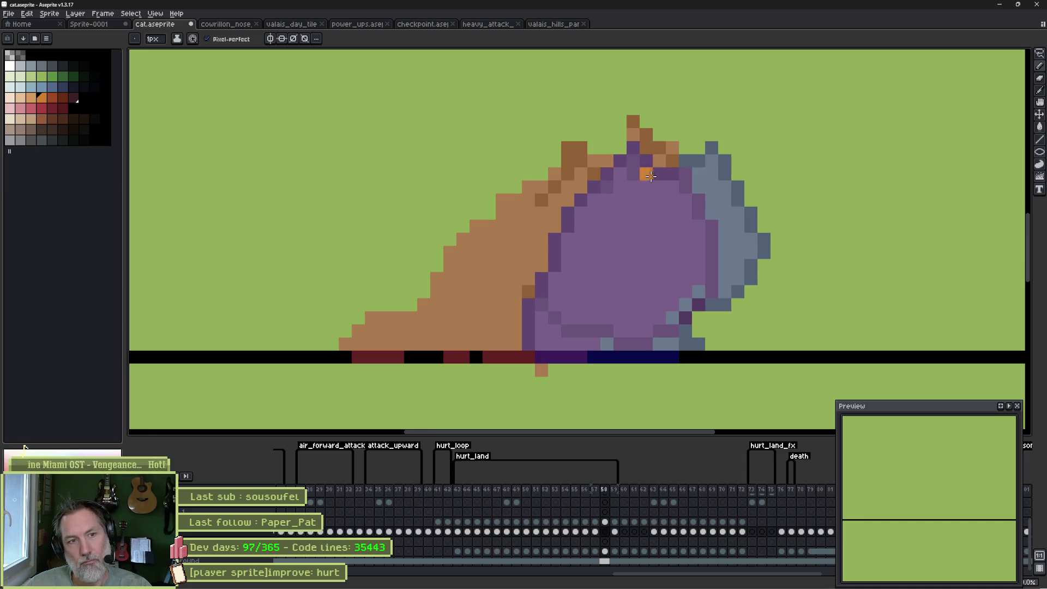
mouse_move(688, 173)
left_mouse_down()
mouse_move(640, 147)
mouse_move(583, 169)
mouse_move(572, 151)
left_mouse_up()
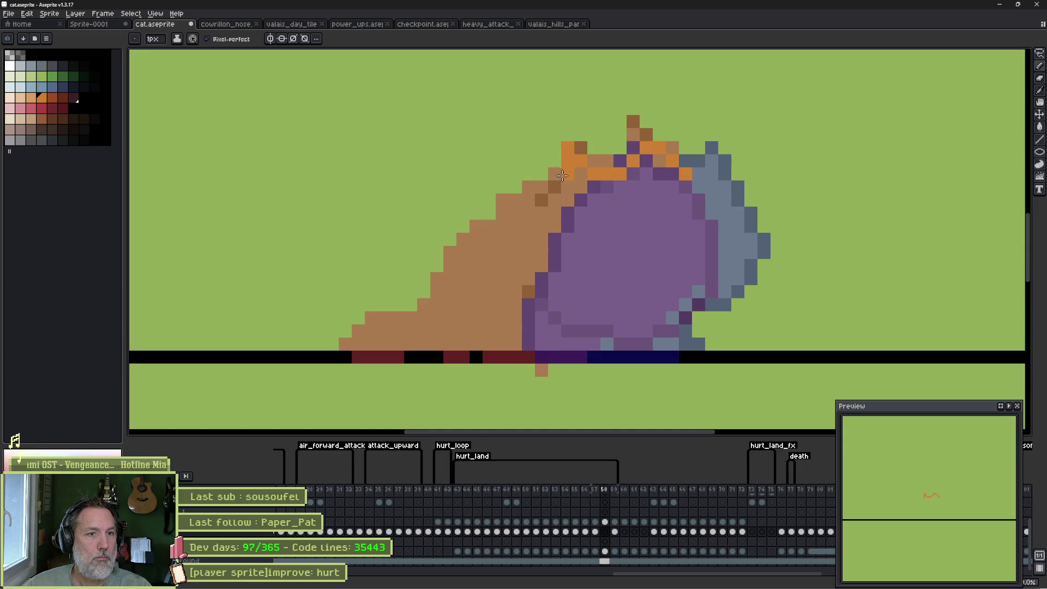
mouse_move(491, 238)
left_mouse_down()
mouse_move(489, 311)
mouse_move(389, 331)
mouse_move(494, 357)
mouse_move(596, 361)
mouse_move(634, 330)
mouse_move(671, 368)
mouse_move(699, 336)
mouse_move(680, 278)
mouse_move(691, 182)
left_mouse_up()
left_click_drag(697, 243, 693, 301)
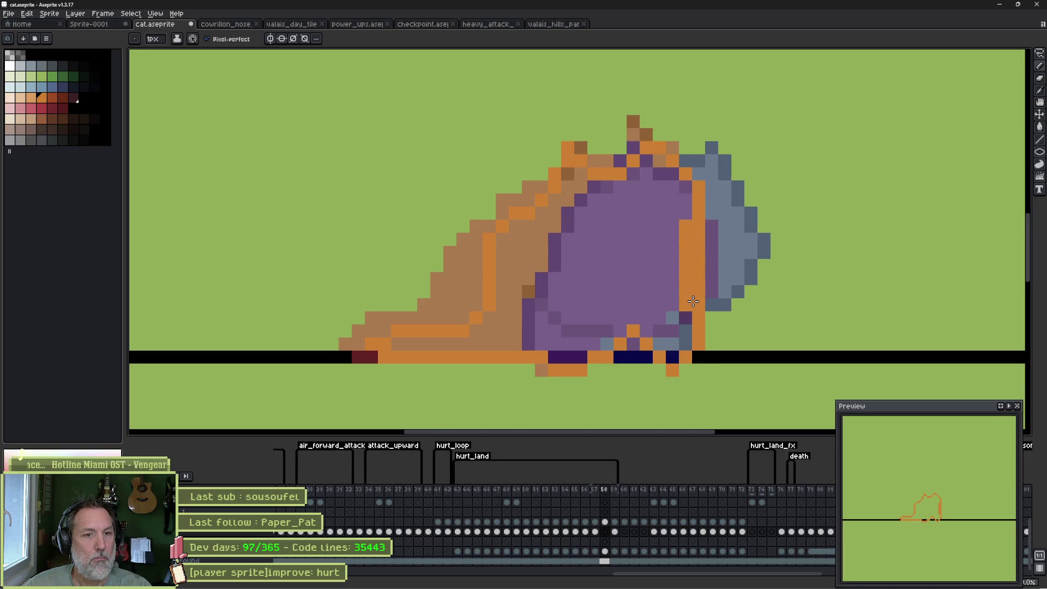
key("g")
left_click(620, 274)
Play and stop the hurt_land animation from frame 43 to review the poses.
key("Return")
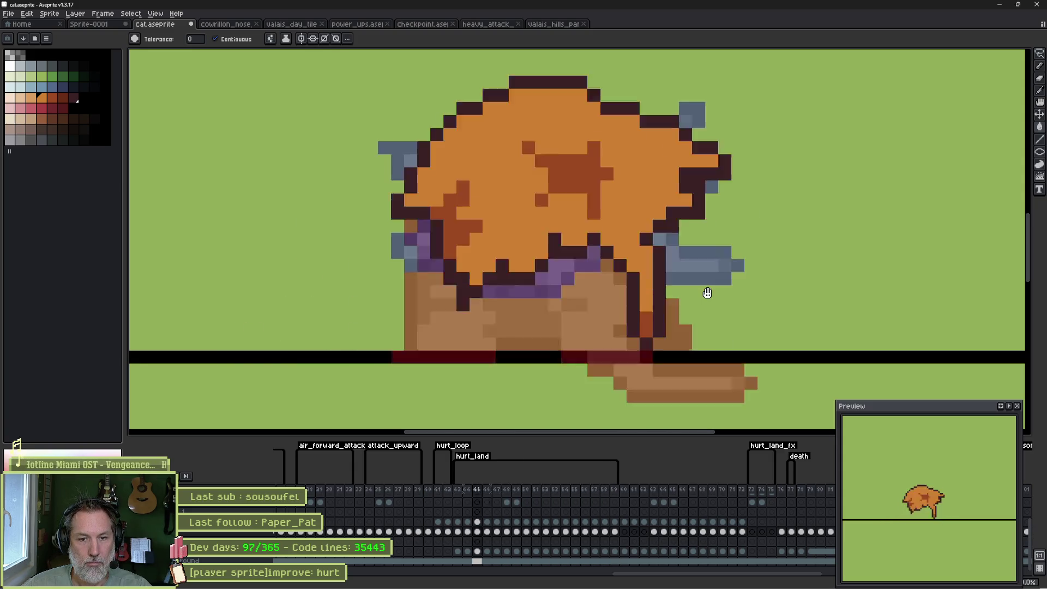
key("Return")
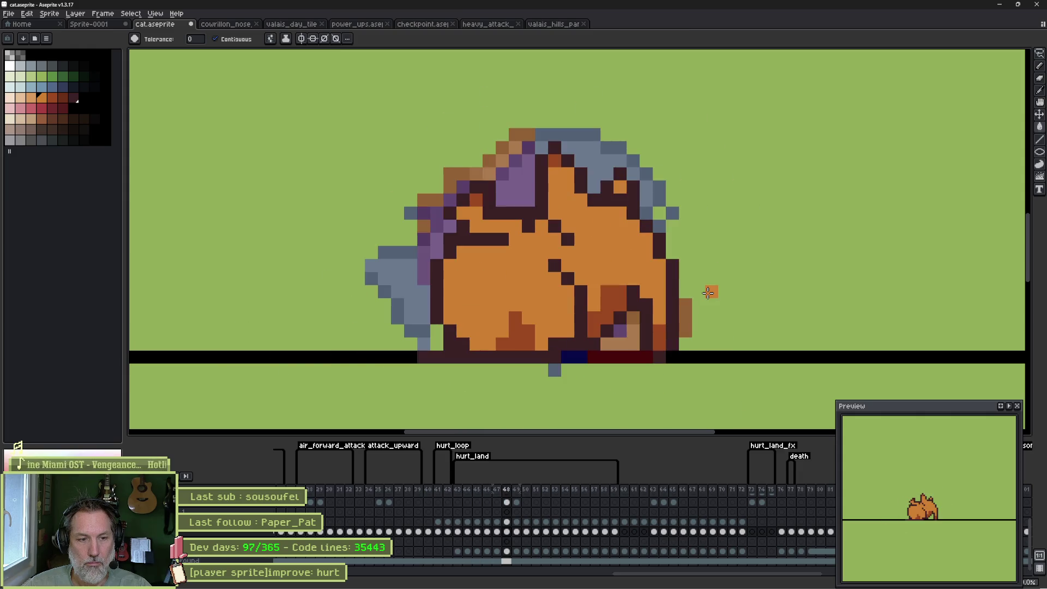
double_click(472, 456)
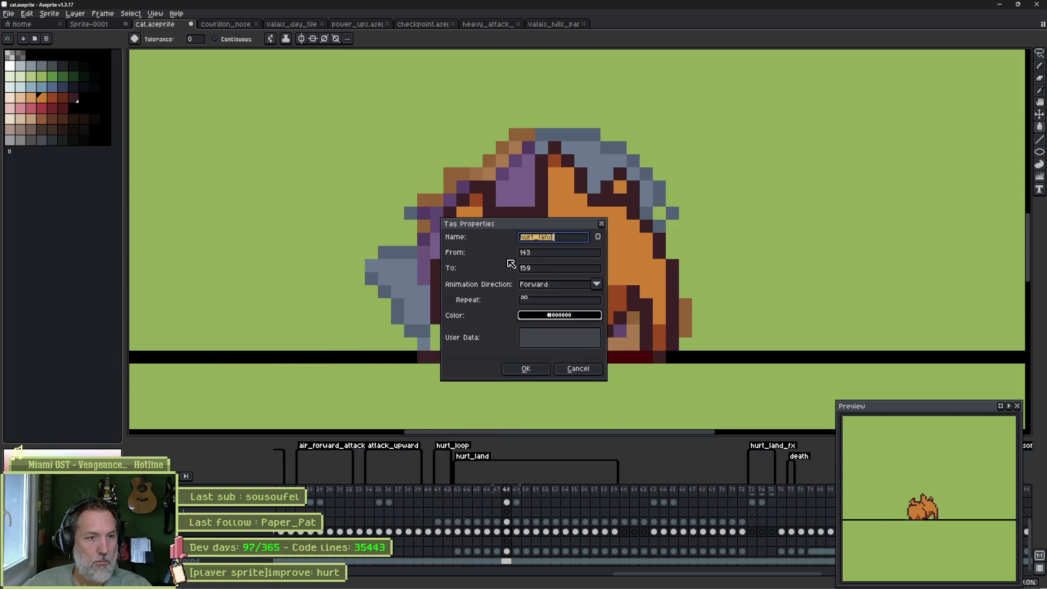
key("Escape")
left_click(458, 490)
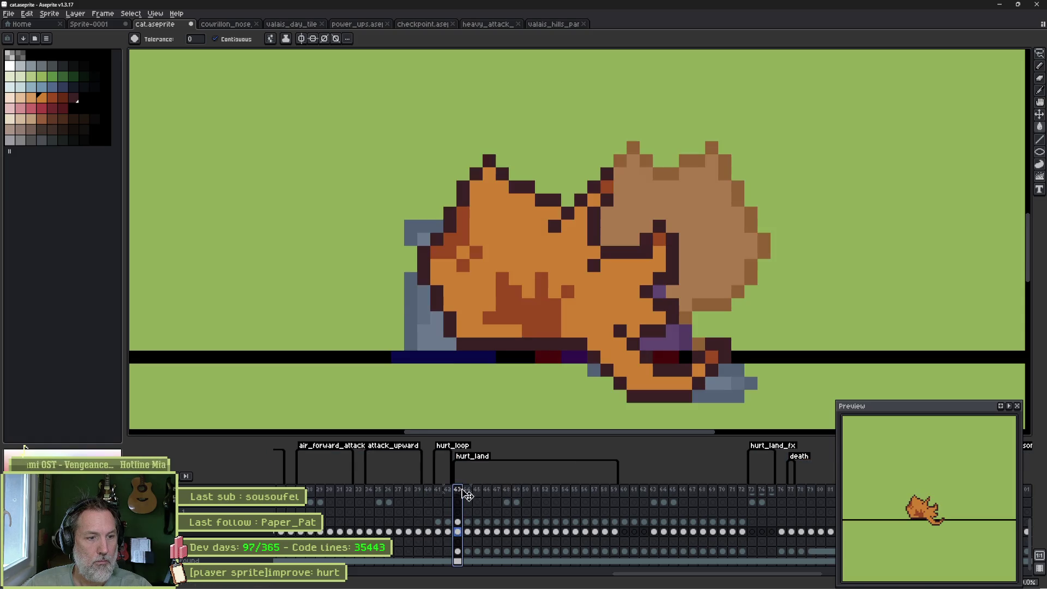
key("Return")
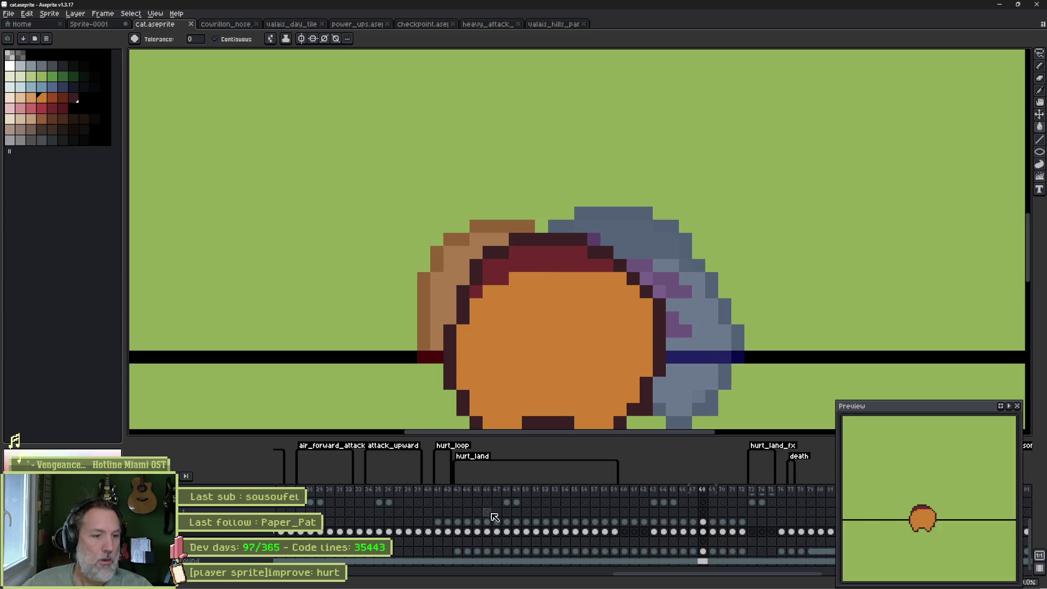
key("Return")
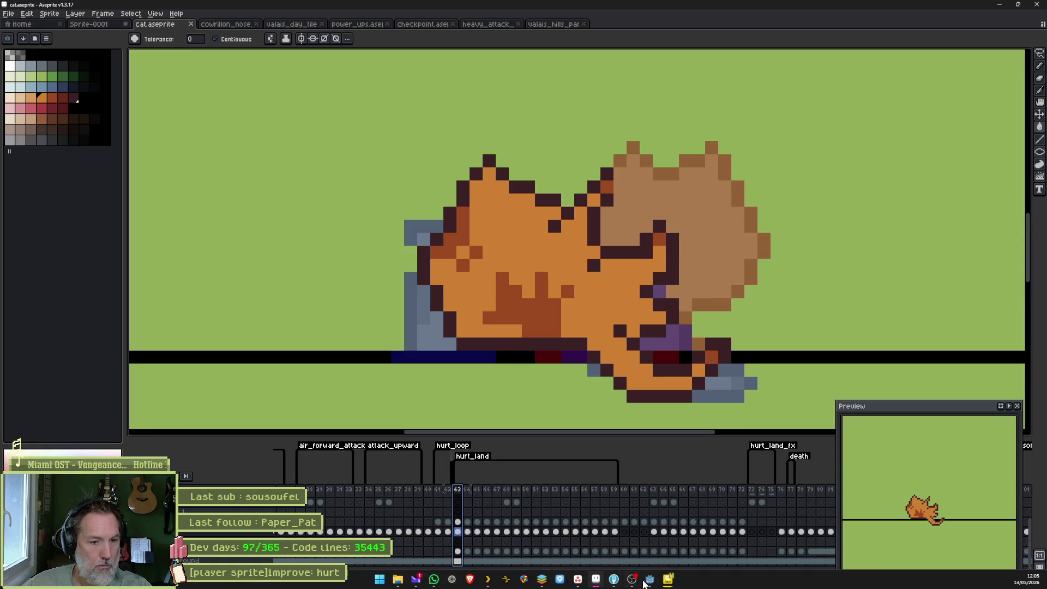
Re-import the cat sprite in Godot's Player scene, then return to Aseprite.
left_click(649, 582)
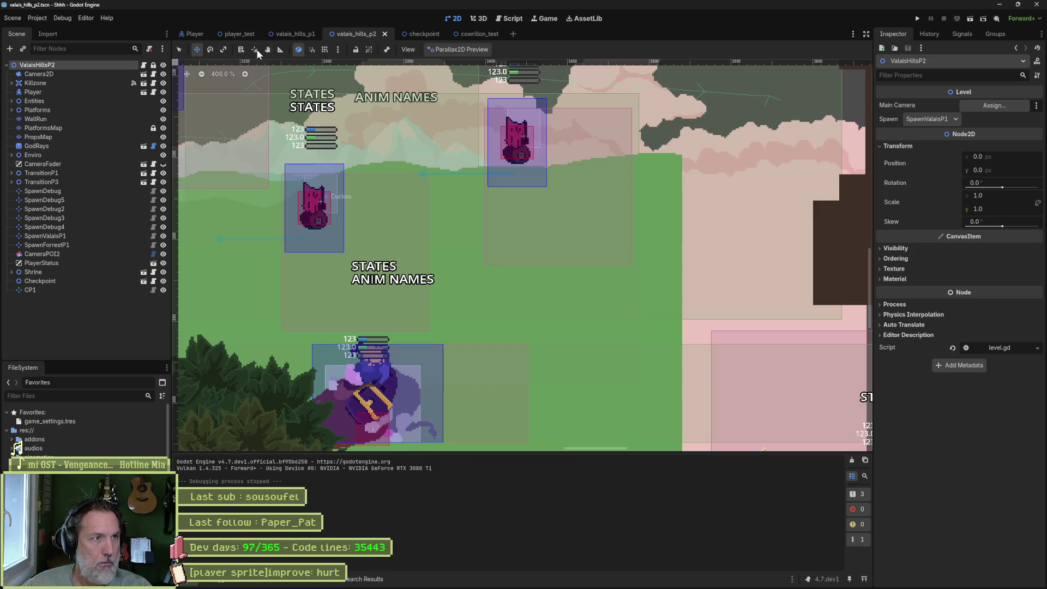
left_click(195, 35)
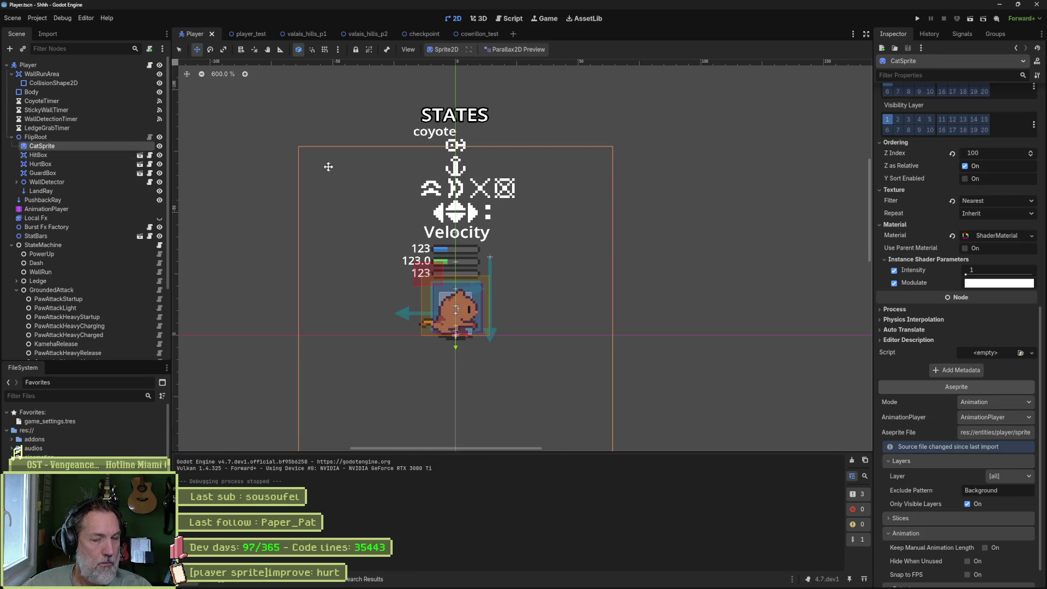
scroll(960, 445, "down", 1)
left_click(968, 576)
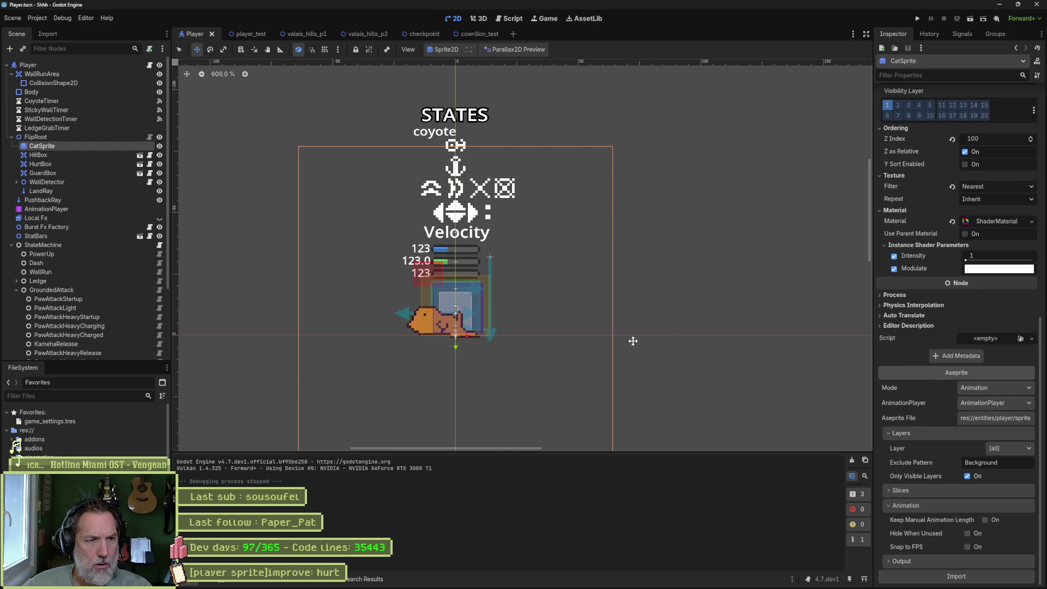
mouse_move(589, 586)
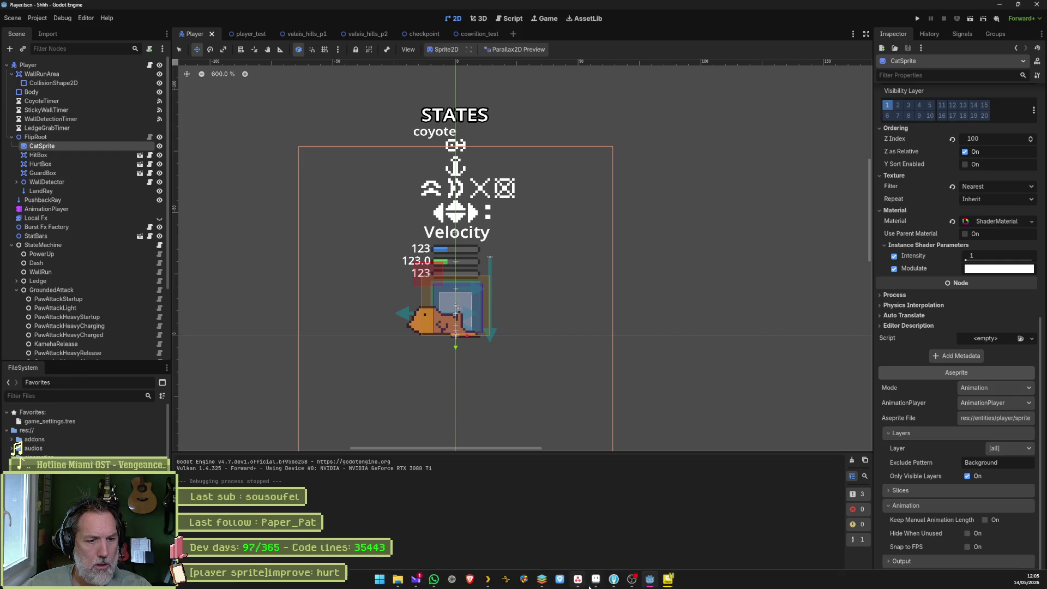
left_click(596, 582)
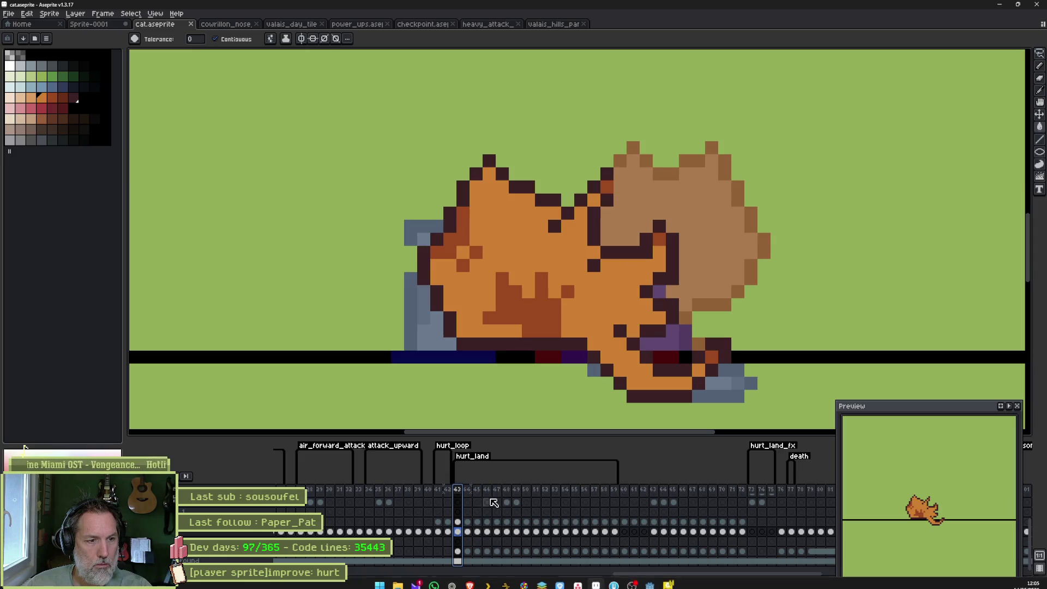
Review hurt_land frames 41–58 and hurt_land_fx frame 73, then re-import the cat sprite in Godot.
left_click(438, 489)
mouse_move(438, 489)
left_mouse_down()
mouse_move(694, 495)
mouse_move(590, 491)
left_mouse_up()
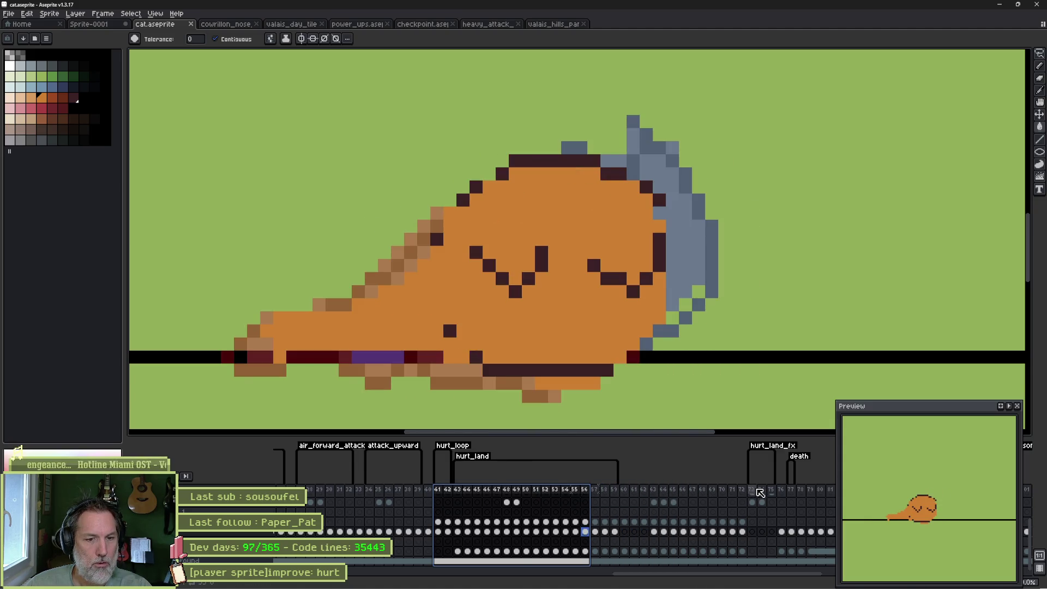
left_click(754, 495)
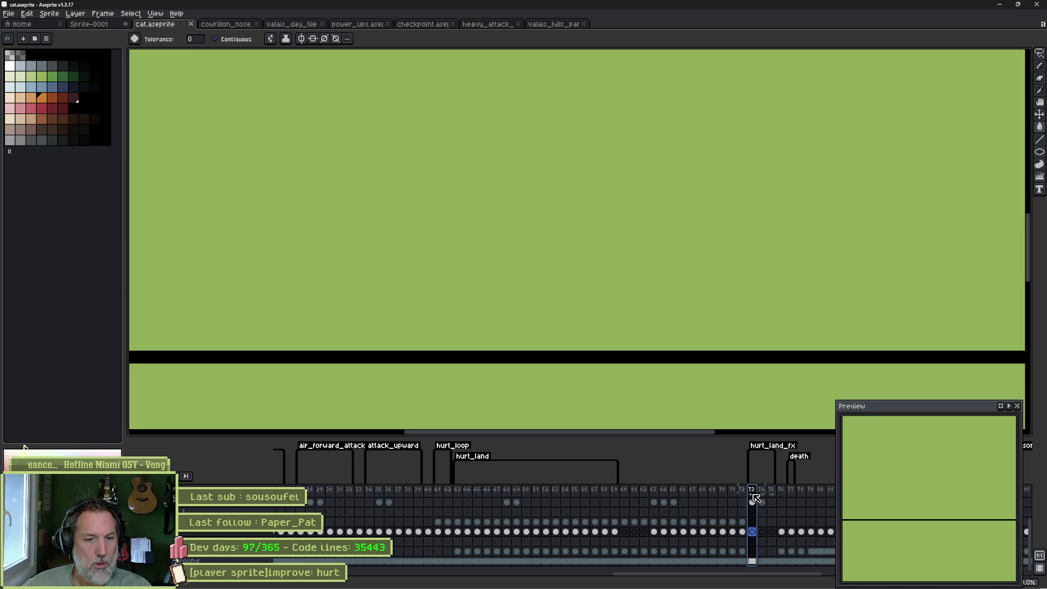
left_click_drag(761, 501, 752, 502)
scroll(752, 502, "up", 2)
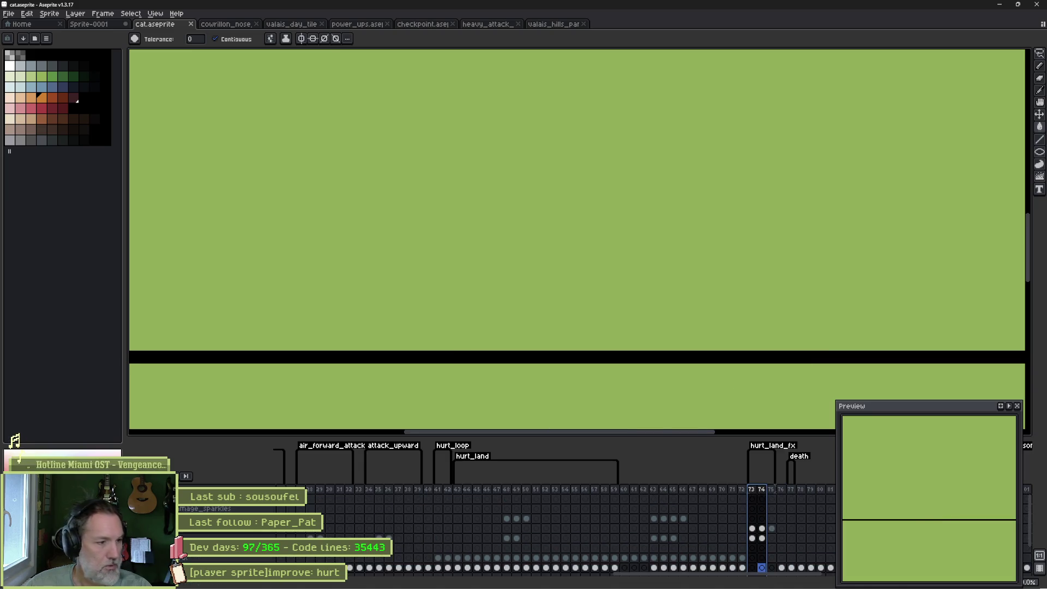
scroll(463, 535, "down", 2)
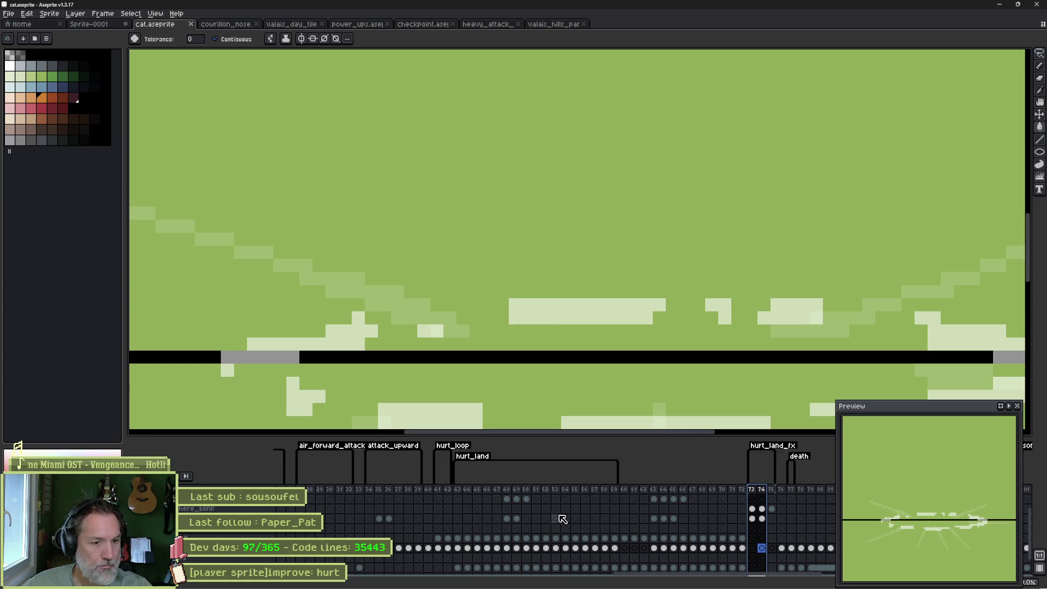
key("alt+Tab")
left_click(980, 573)
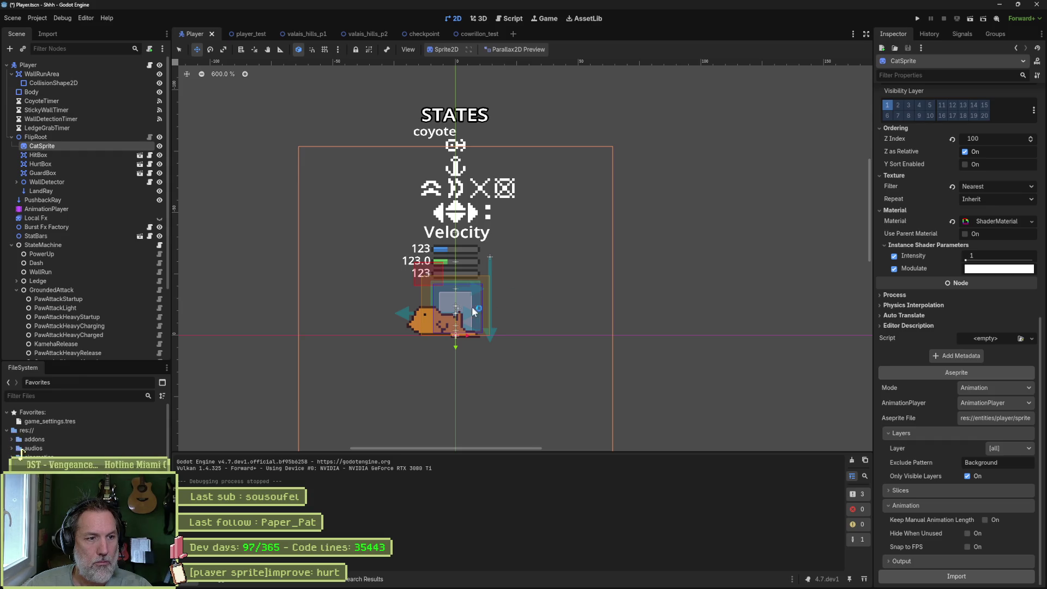
Play the hurt_land animation on the player's AnimationPlayer with the whole clip fitted in view.
left_click(56, 207)
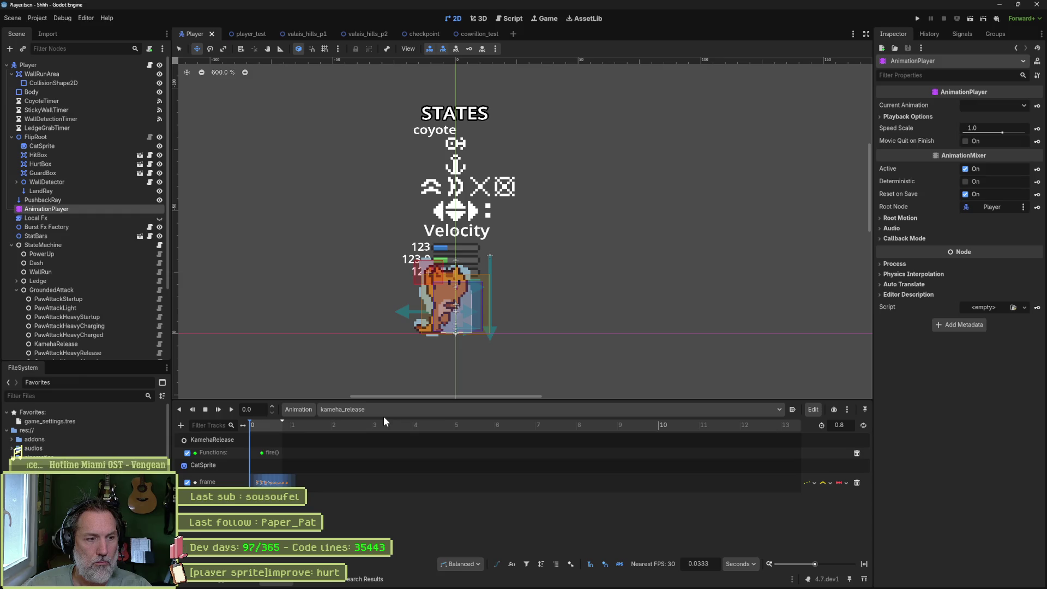
left_click(857, 561)
left_click(618, 412)
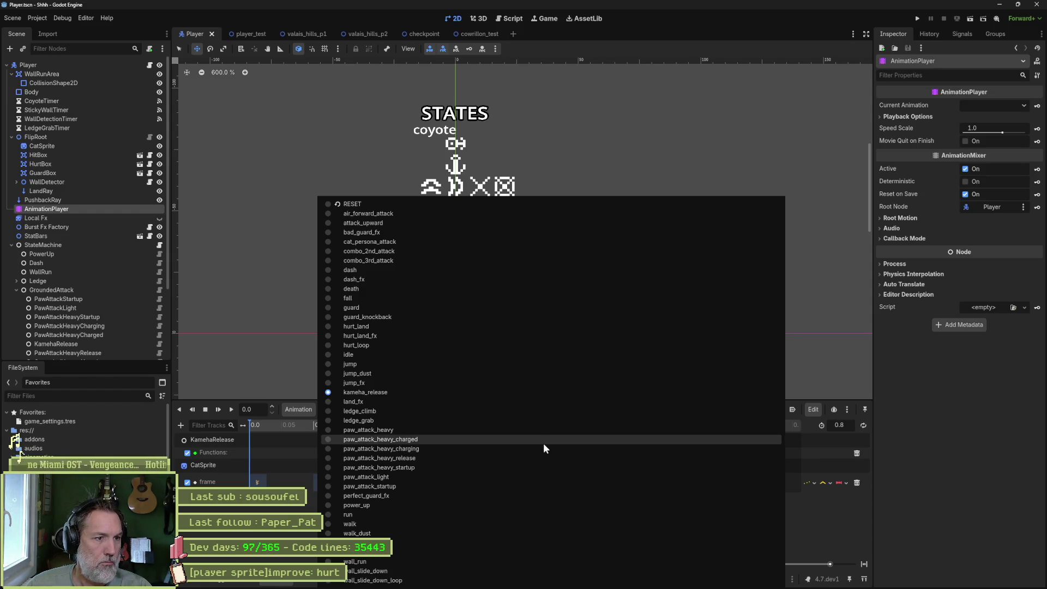
left_click(408, 326)
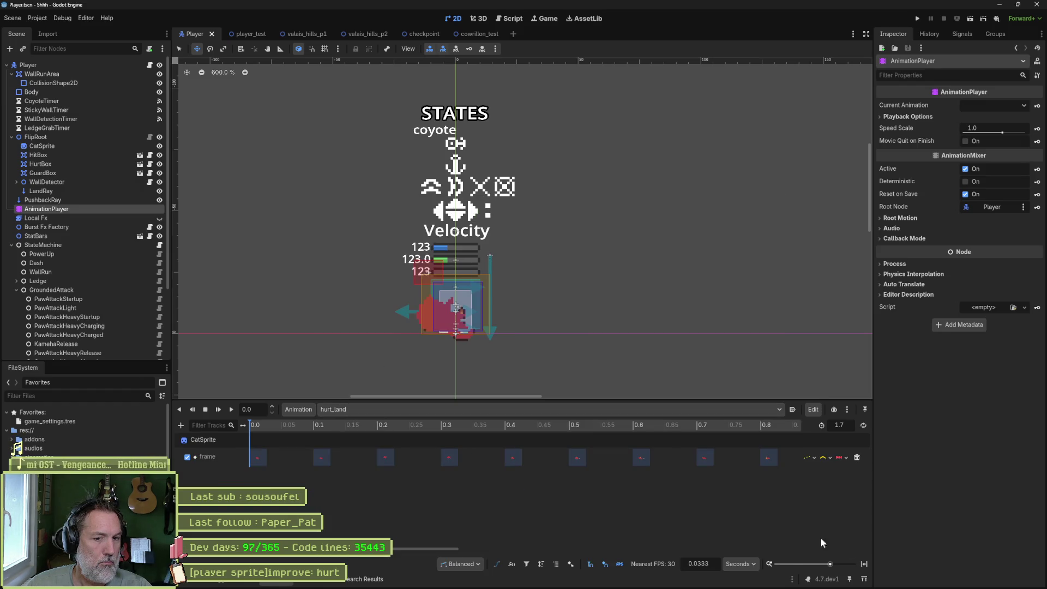
left_click(864, 563)
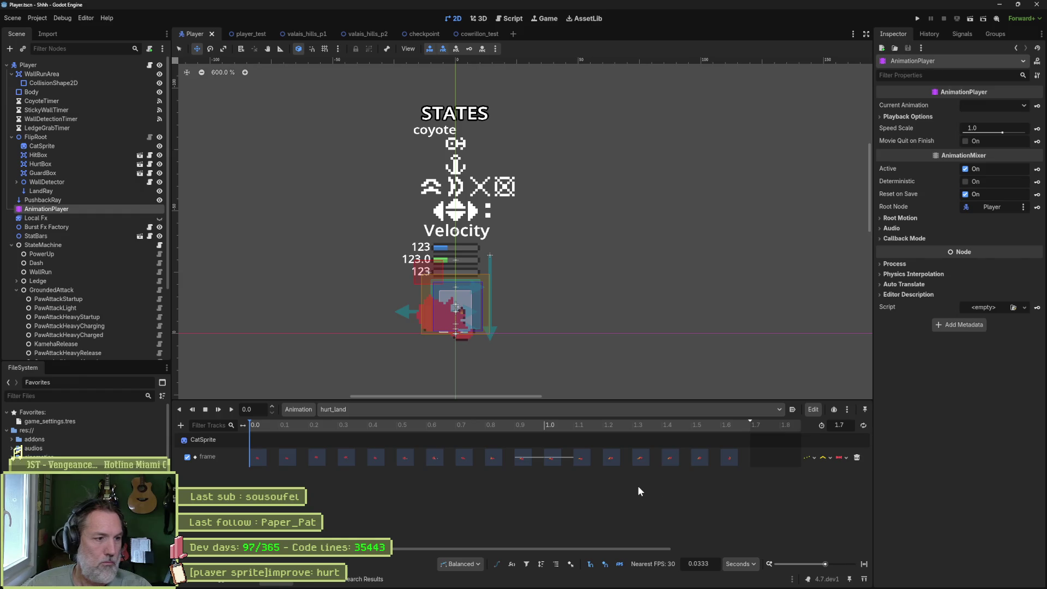
left_click(231, 410)
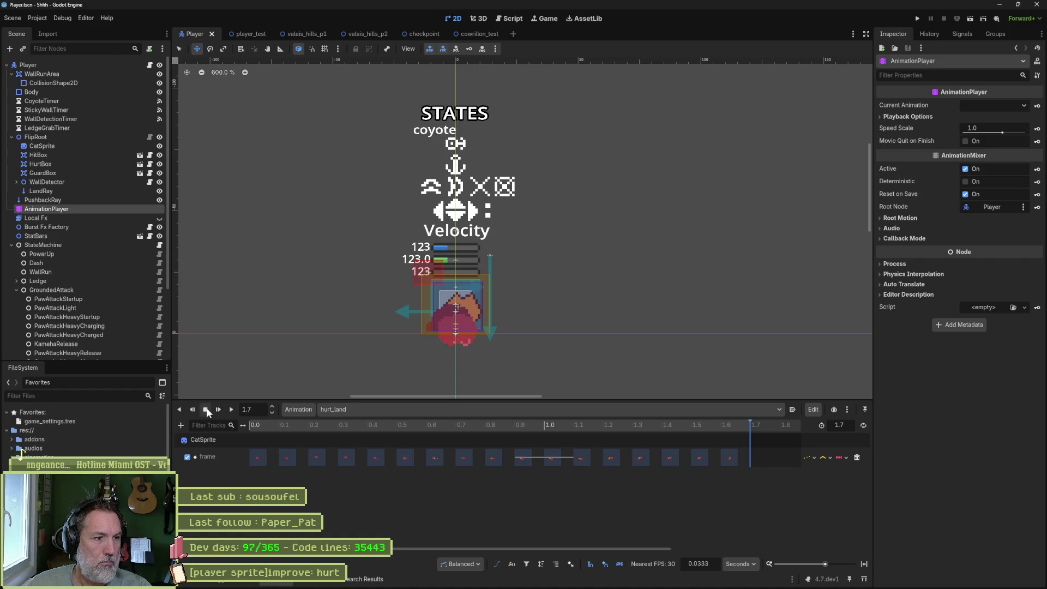
mouse_move(649, 584)
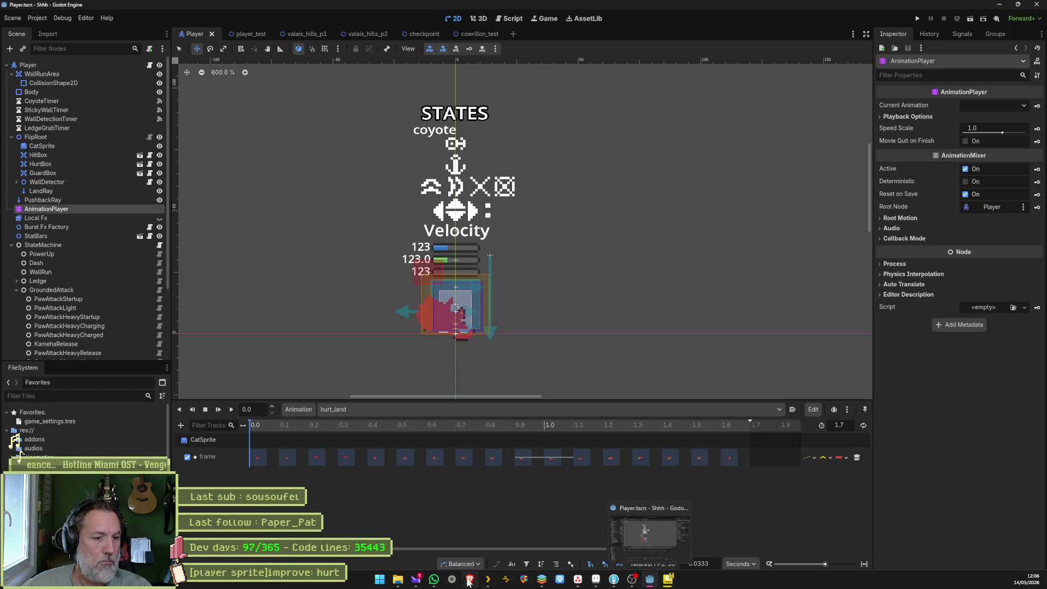
mouse_move(596, 582)
left_click(597, 547)
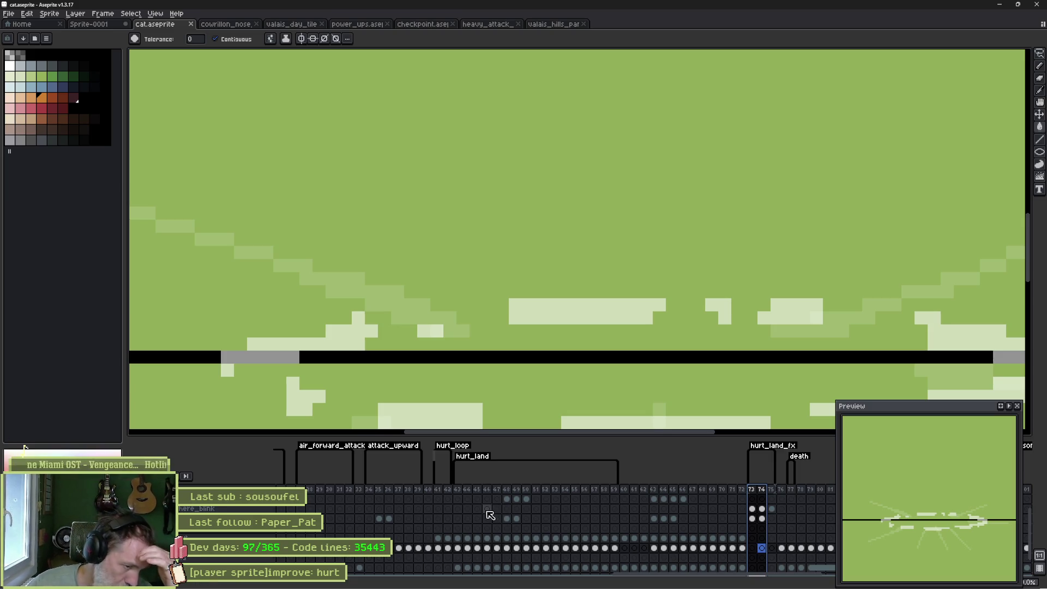
Delete the guide-layer cels across frames 41–59, then select CatSprite in Godot.
scroll(636, 526, "down", 1)
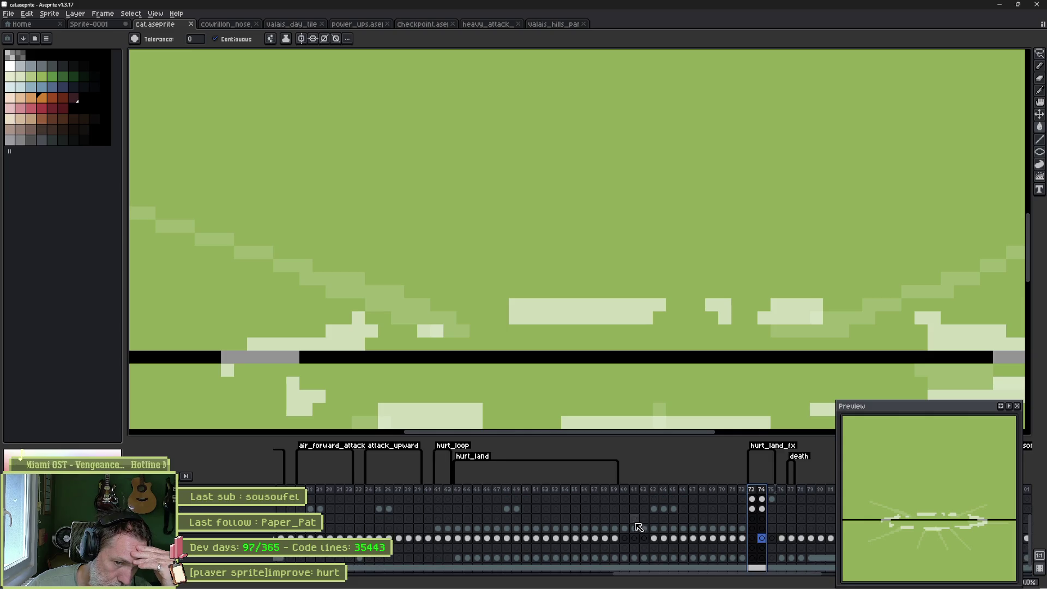
scroll(681, 529, "up", 1)
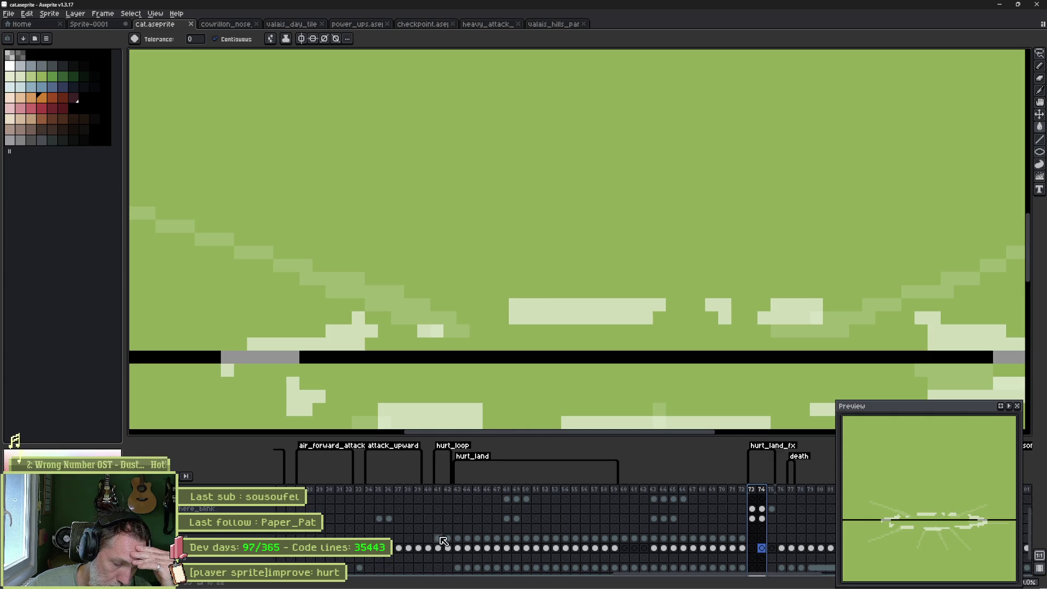
left_click_drag(444, 540, 615, 539)
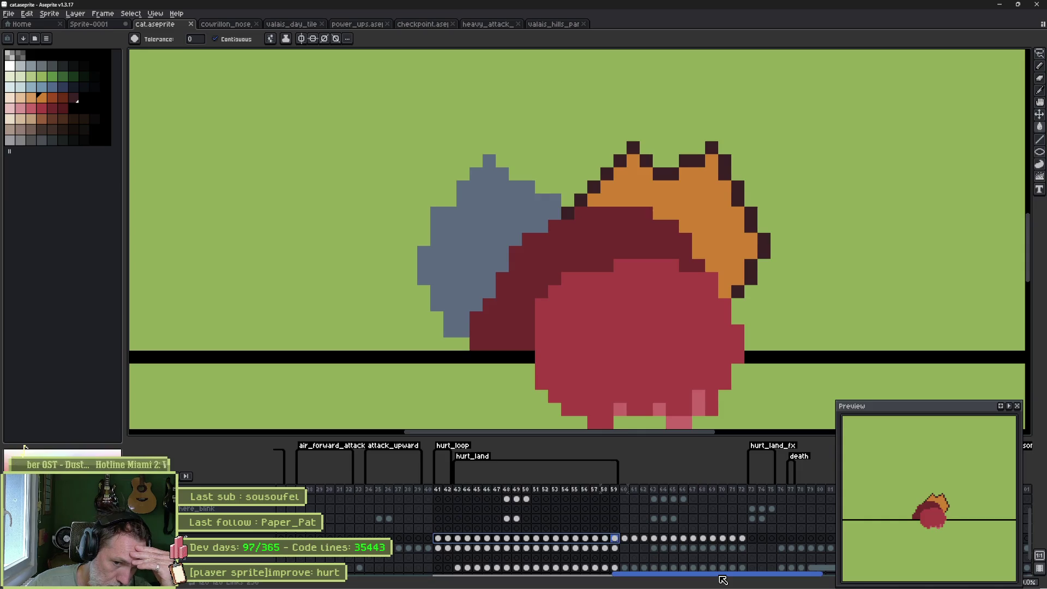
key("Delete")
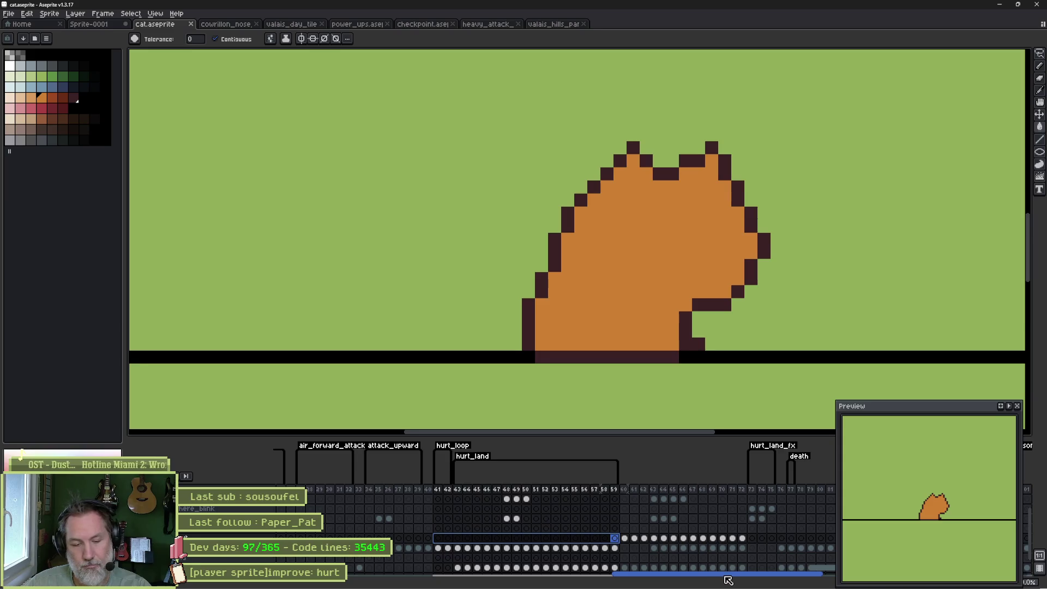
key("alt+Tab")
left_click(71, 147)
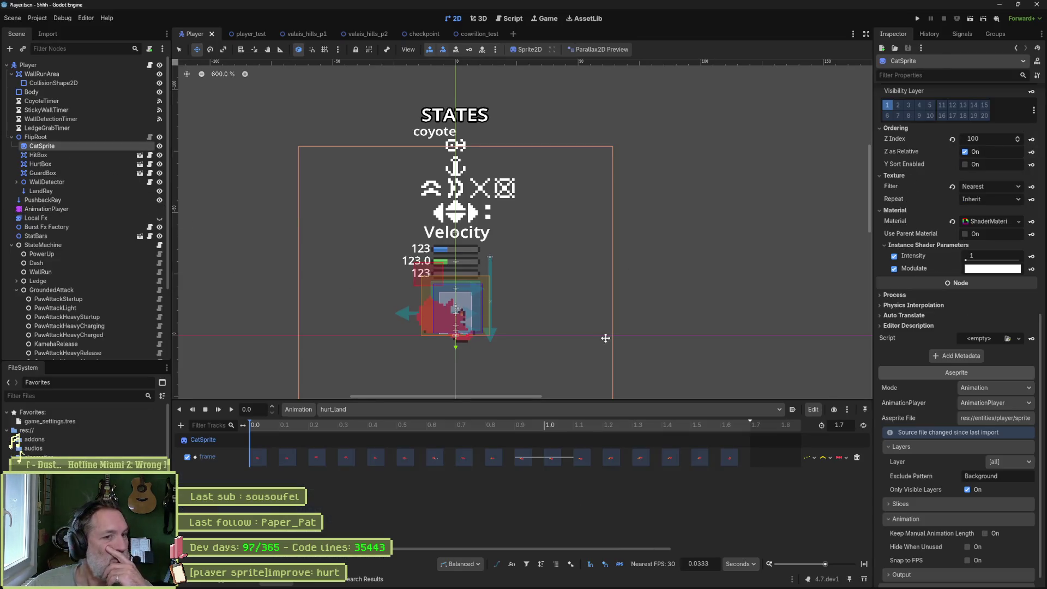
Open the valais_hills_p2 scene and run it with F6 to play-test the cat.
scroll(985, 544, "down", 2)
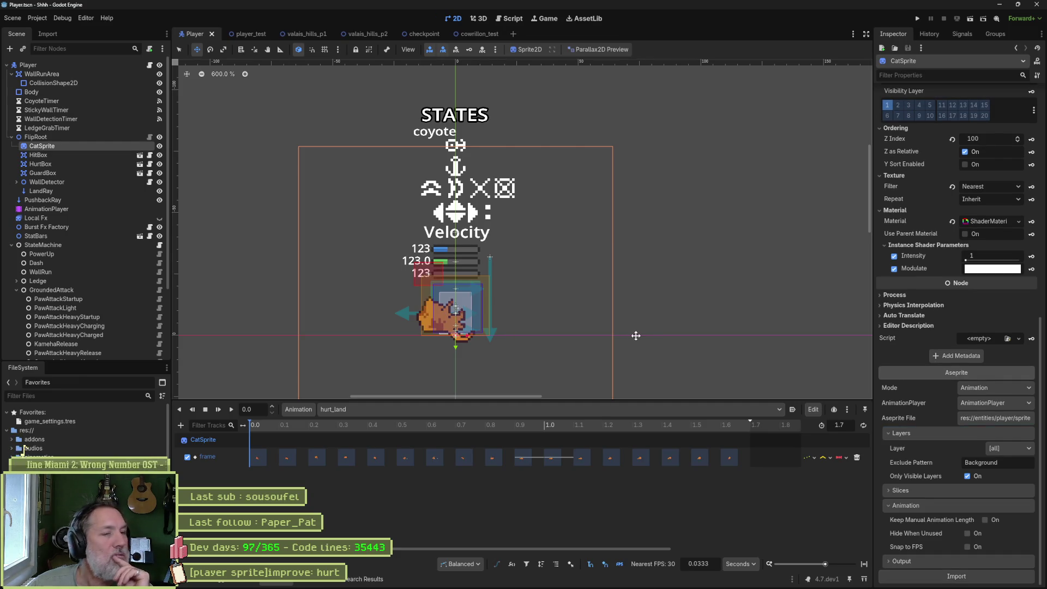
left_click(373, 34)
key("F6")
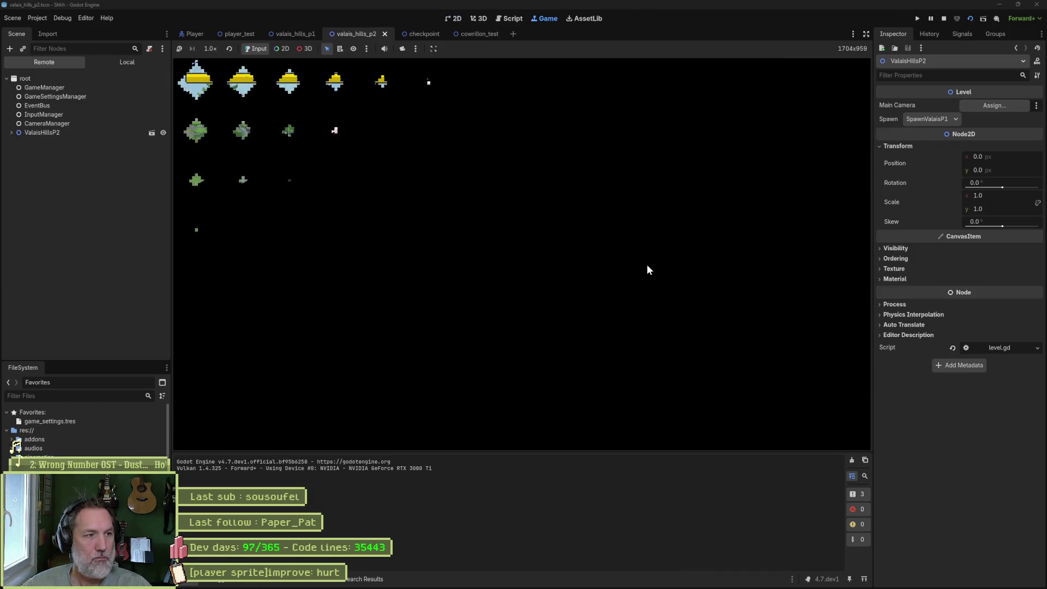
Stop the game, duplicate the SpawnDebug marker and move the copy onto the lower meadow.
key("F8")
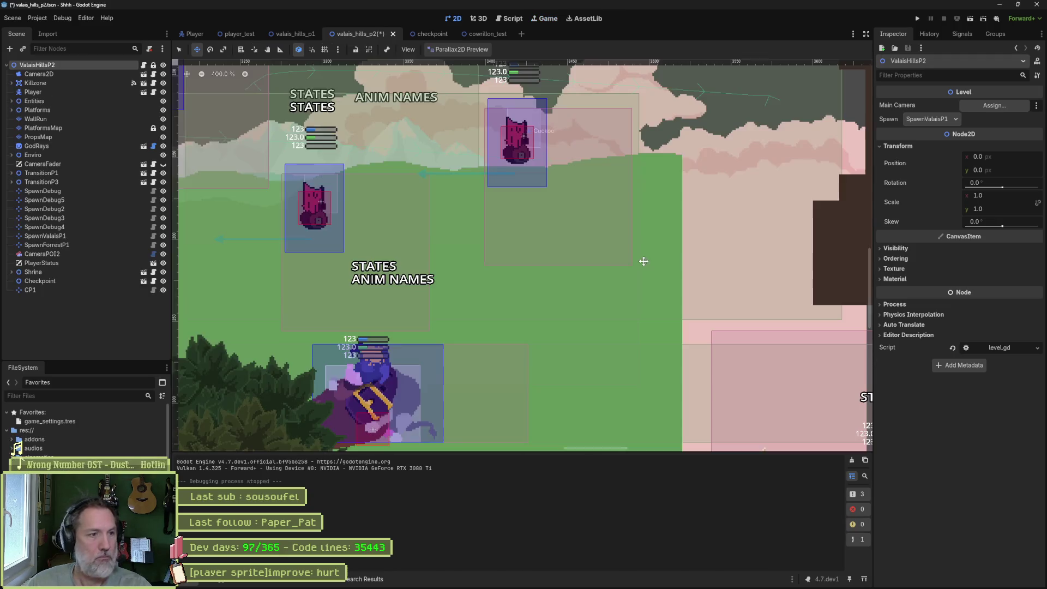
scroll(545, 246, "down", 8)
scroll(718, 274, "up", 3)
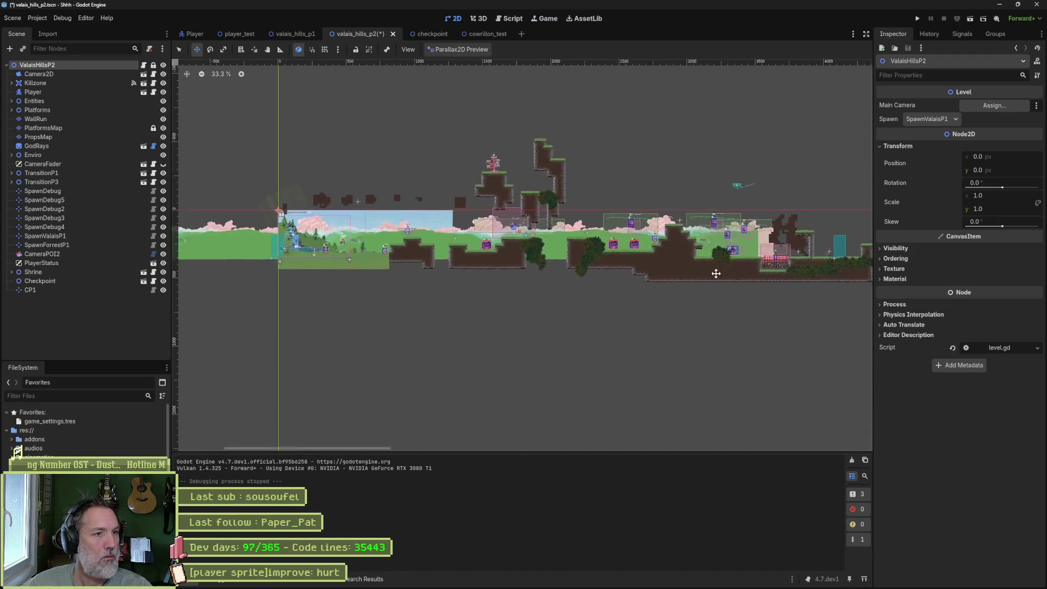
scroll(216, 231, "up", 5)
mouse_move(430, 299)
left_mouse_down()
mouse_move(474, 268)
mouse_move(626, 276)
mouse_move(703, 261)
mouse_move(371, 268)
mouse_move(256, 294)
mouse_move(409, 269)
mouse_move(348, 276)
mouse_move(356, 272)
left_mouse_up()
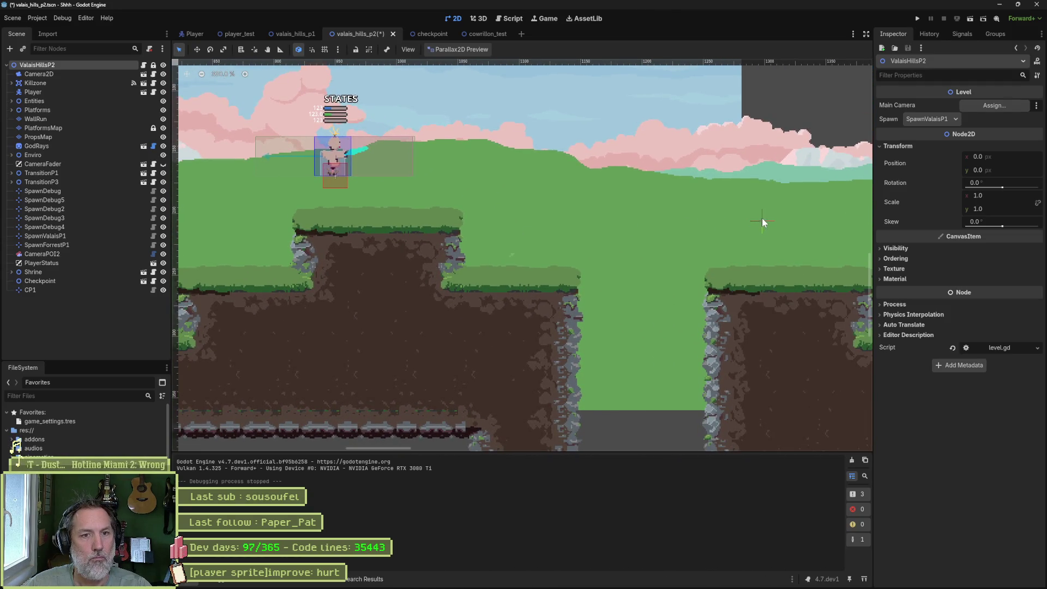
left_click(90, 190)
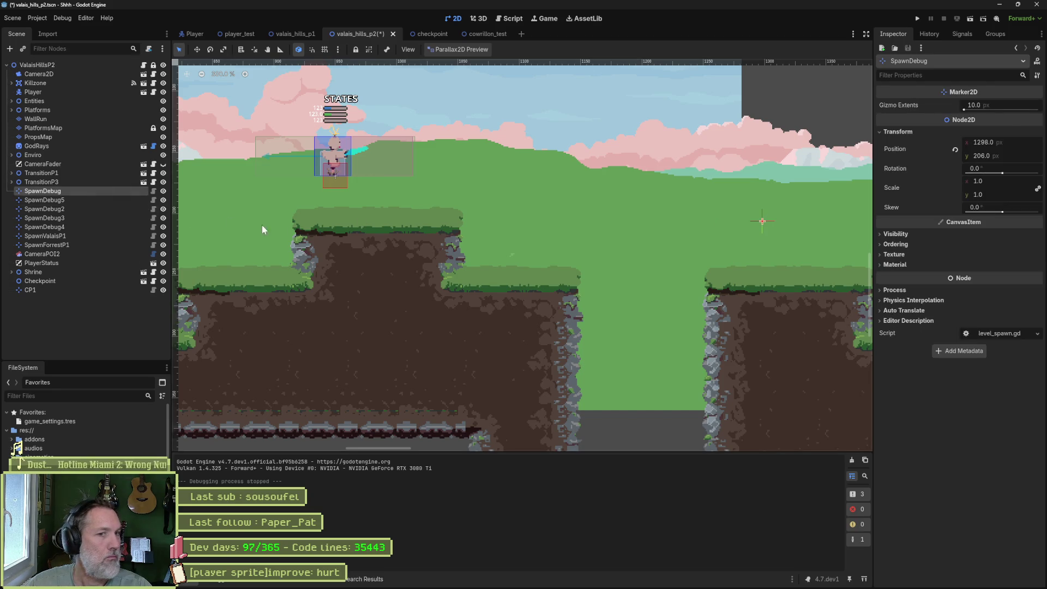
key("ctrl+d")
key("w")
mouse_move(728, 243)
left_mouse_down()
mouse_move(414, 343)
mouse_move(407, 364)
left_mouse_up()
Set the level's spawn point to SpawnDebug6 and run the scene.
left_click(37, 64)
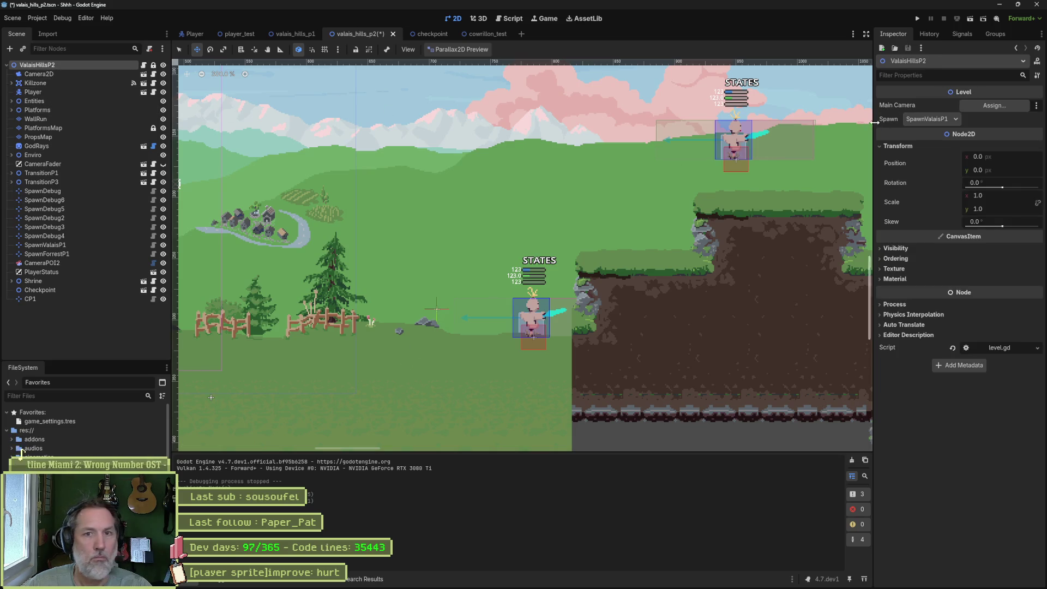
left_click(927, 119)
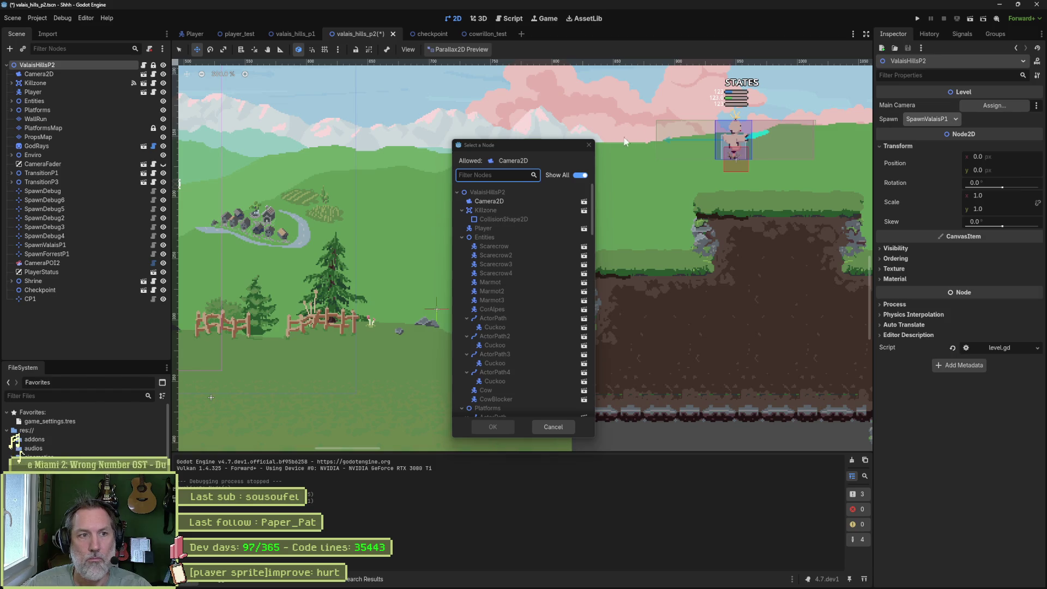
left_click(588, 144)
left_click(917, 117)
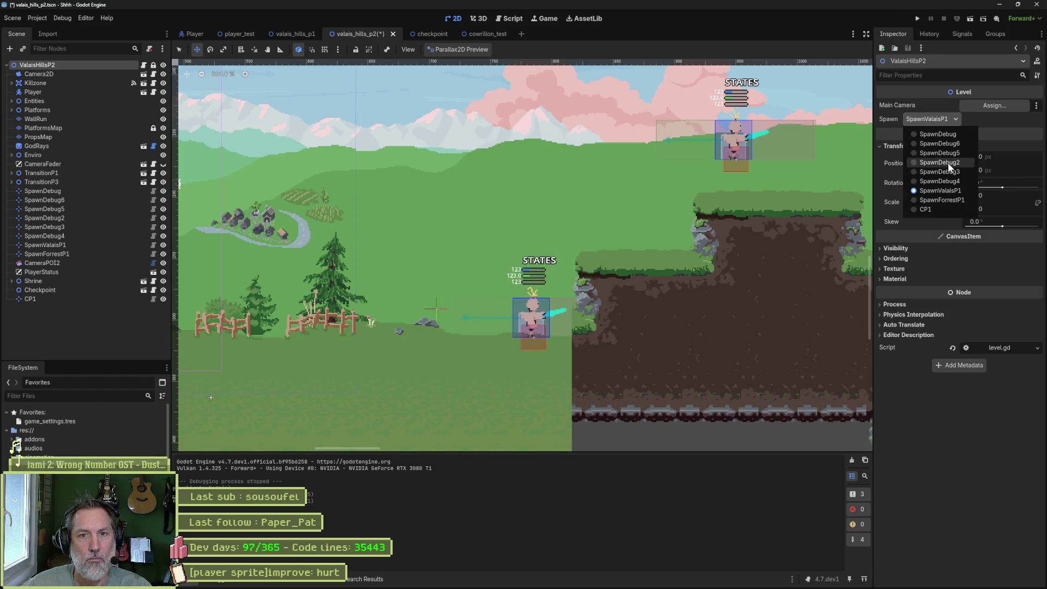
left_click(954, 143)
key("F6")
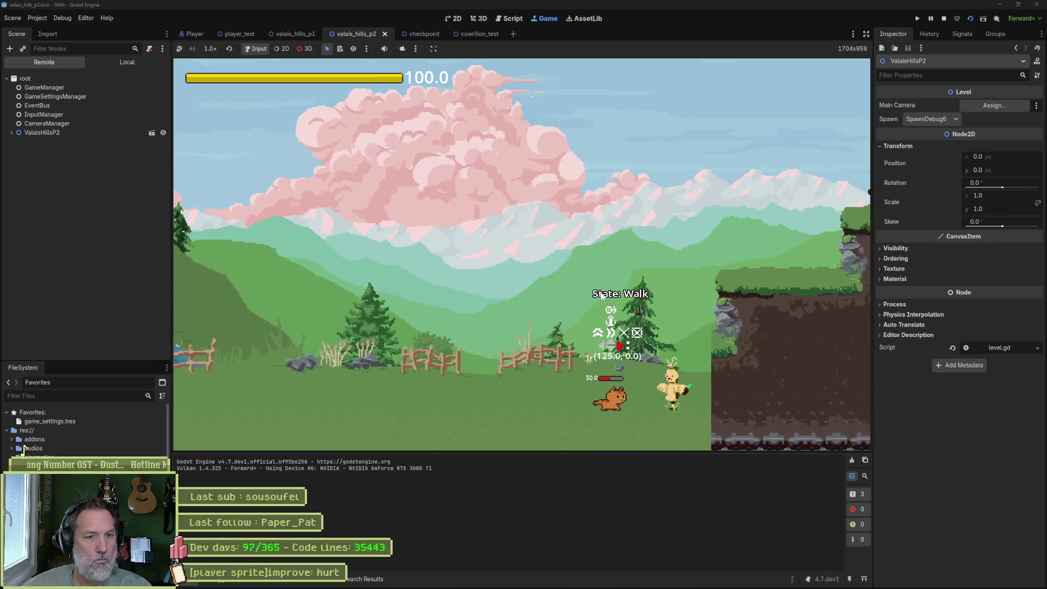
Walk the cat into the enemy repeatedly to trigger HurtLand, then stop the game with F8.
key("Left")
key("j")
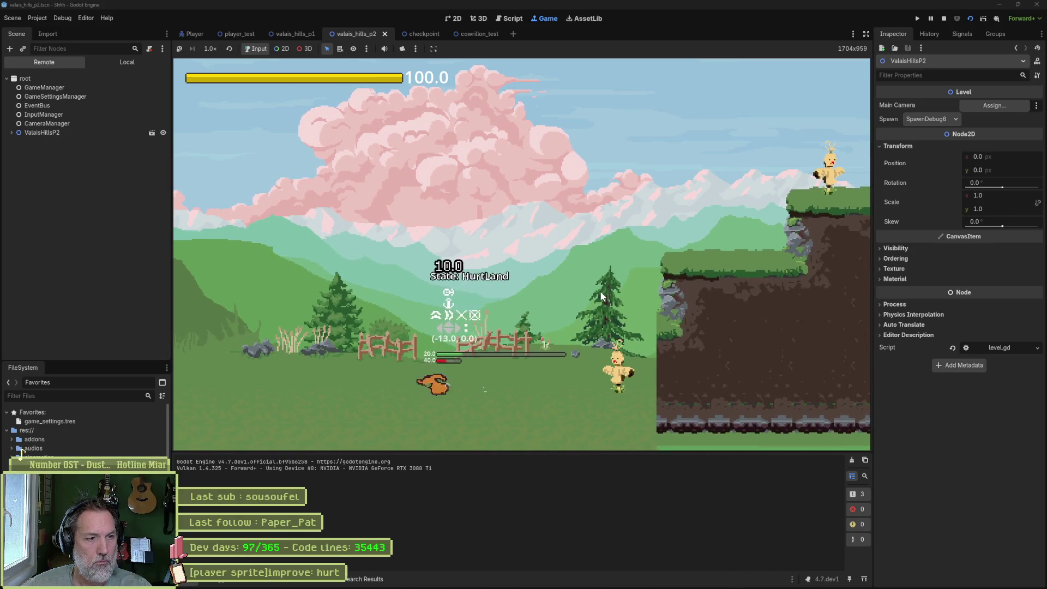
key("Right")
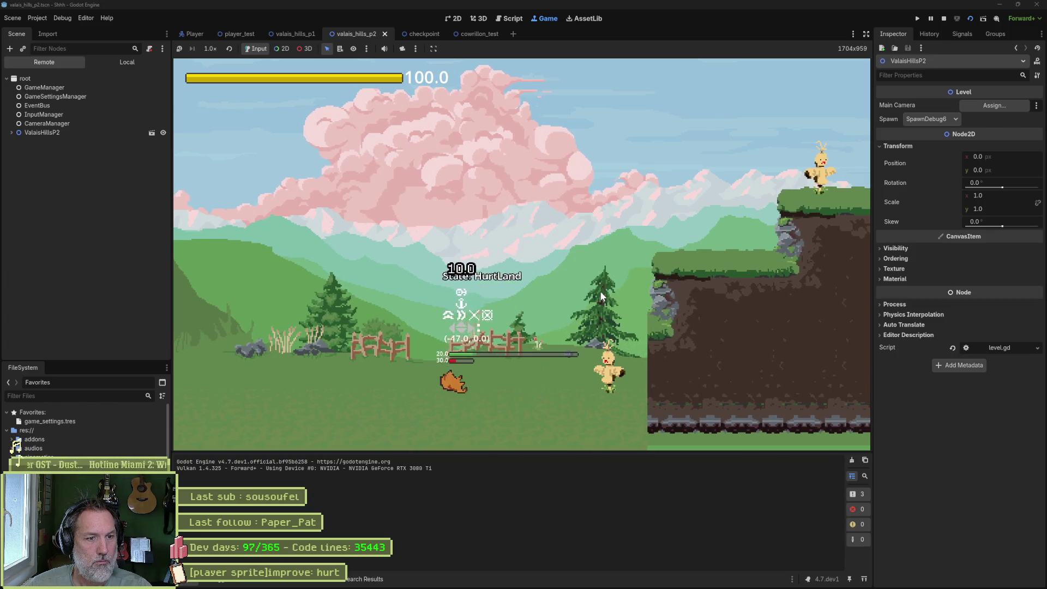
key("Right")
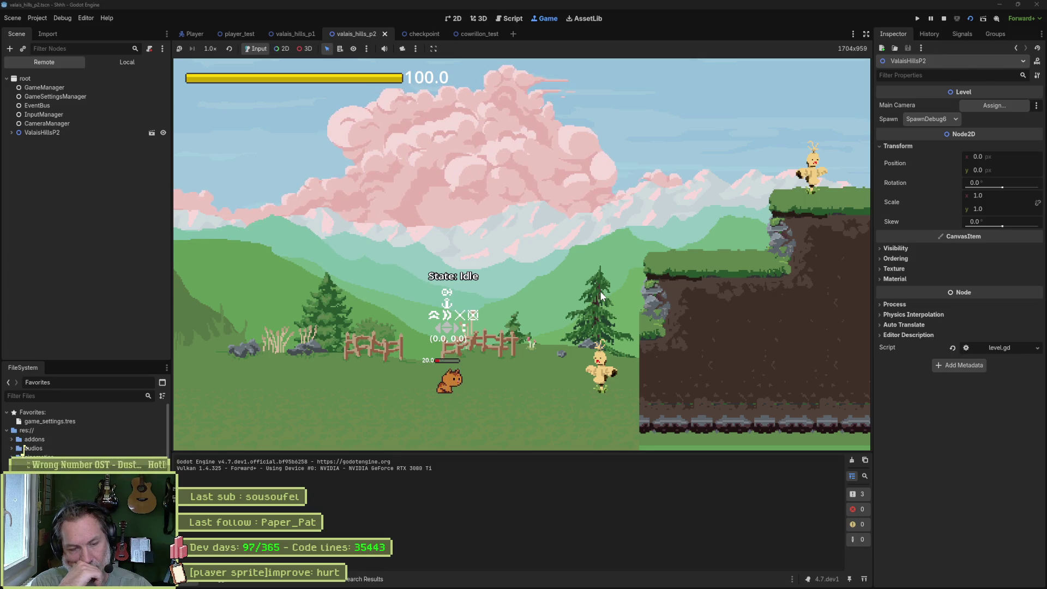
key("Right")
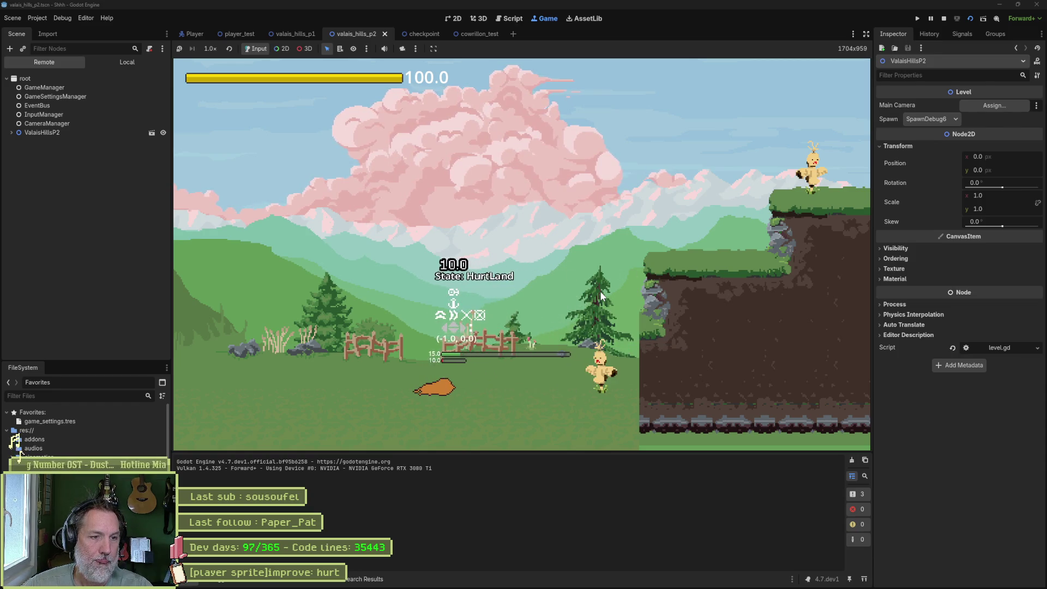
key("Right")
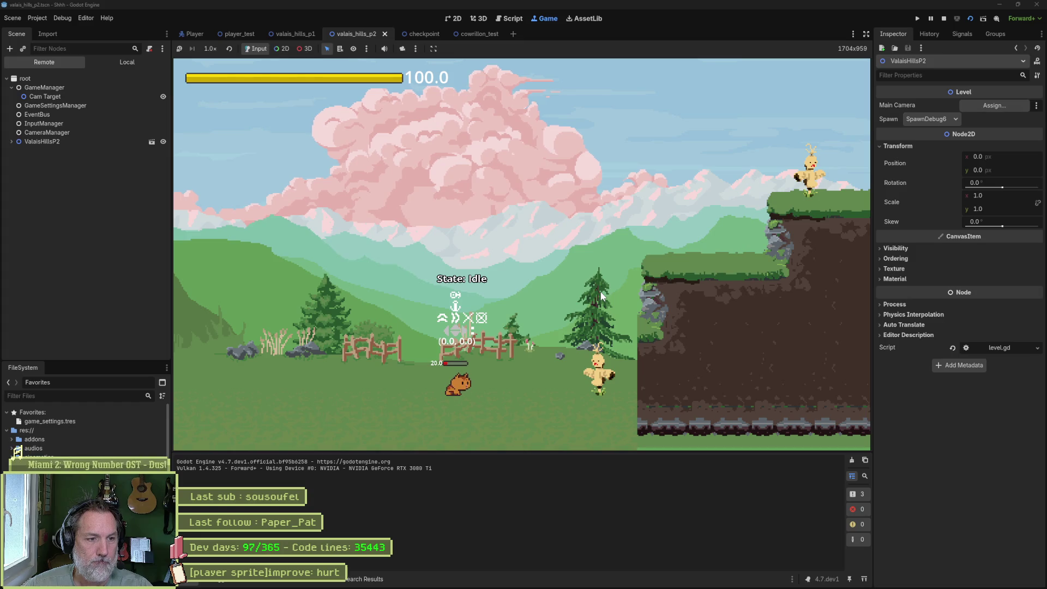
key("F8")
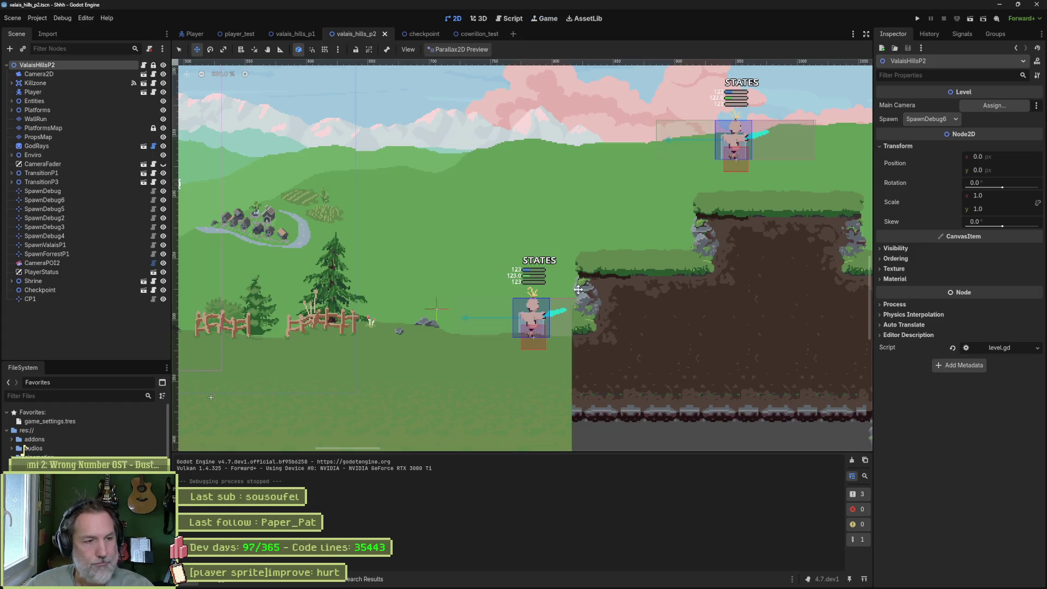
Bring the Aseprite window to the front, showing cat.aseprite's hurt_land frame.
left_click(596, 579)
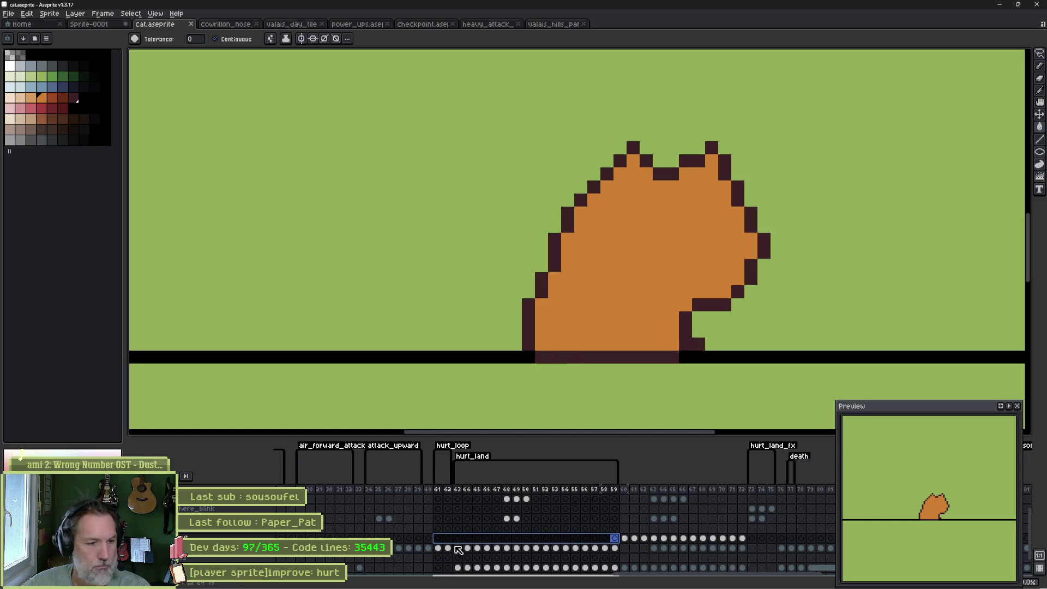
Select hurt_land frames 42–49 and try a few pixel edits on the cat's head, undoing them.
left_click_drag(452, 552, 510, 553)
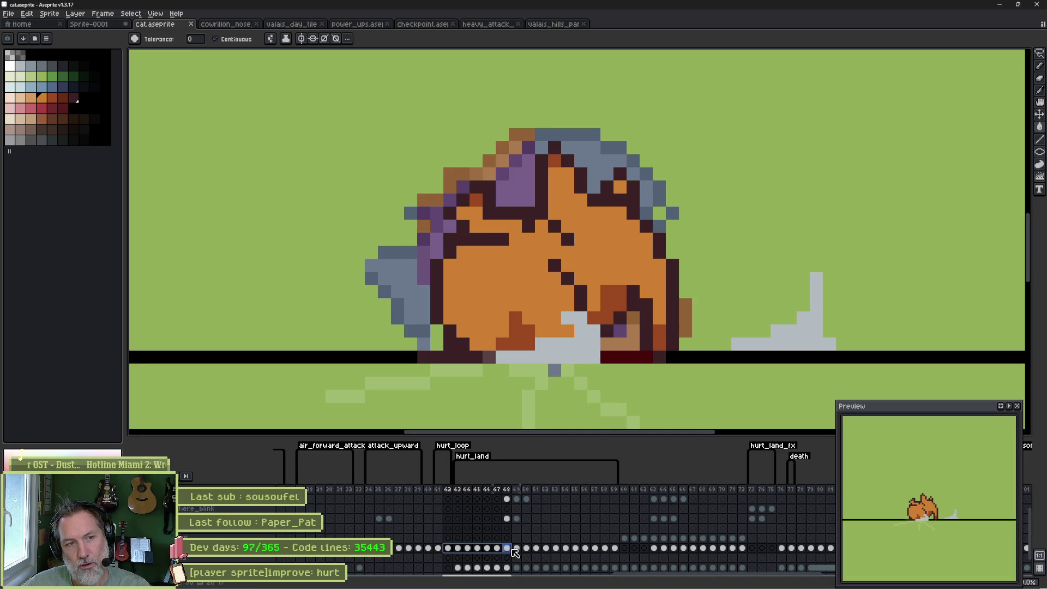
scroll(560, 194, "up", 2)
key("b")
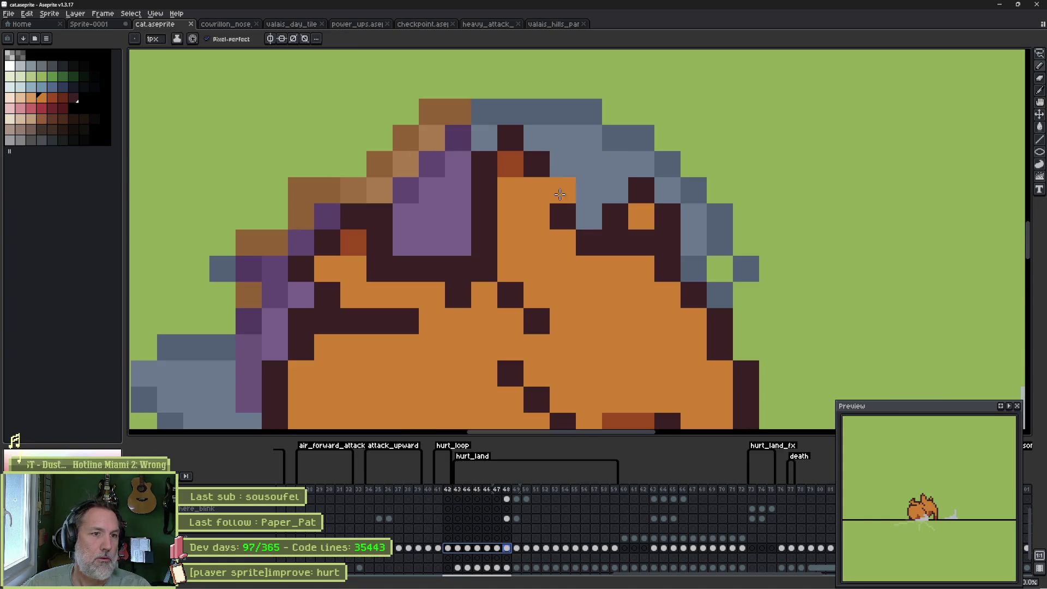
right_click(562, 196)
left_click(615, 183)
key("ctrl+z")
left_click_drag(616, 177, 565, 211)
left_click(460, 198)
left_click(539, 224)
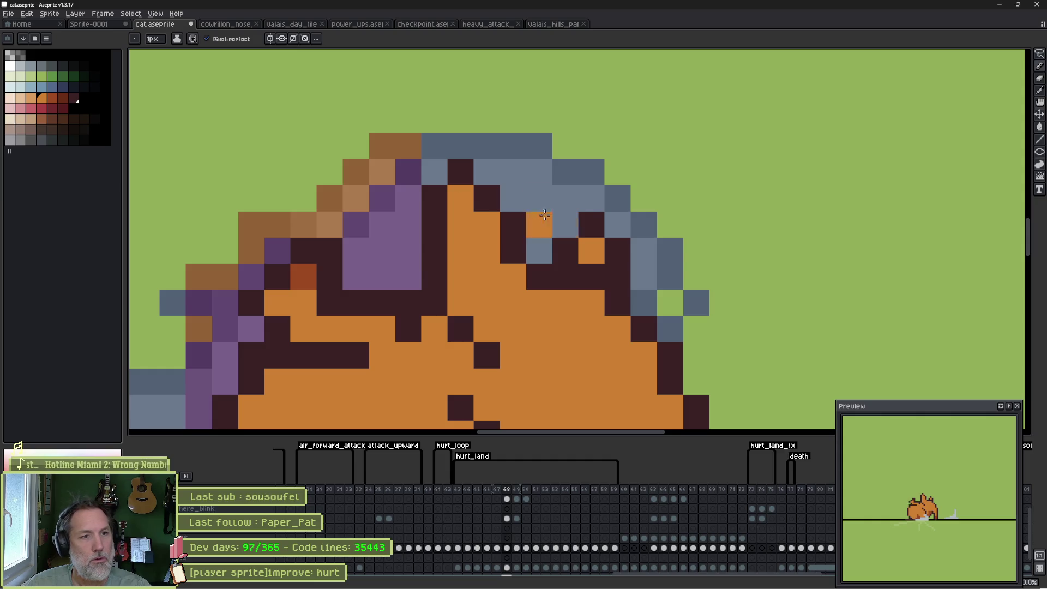
key("ctrl+z")
Paint a rust pixel and dark brown head outline pixels, erasing some to reveal purple.
left_click(52, 97)
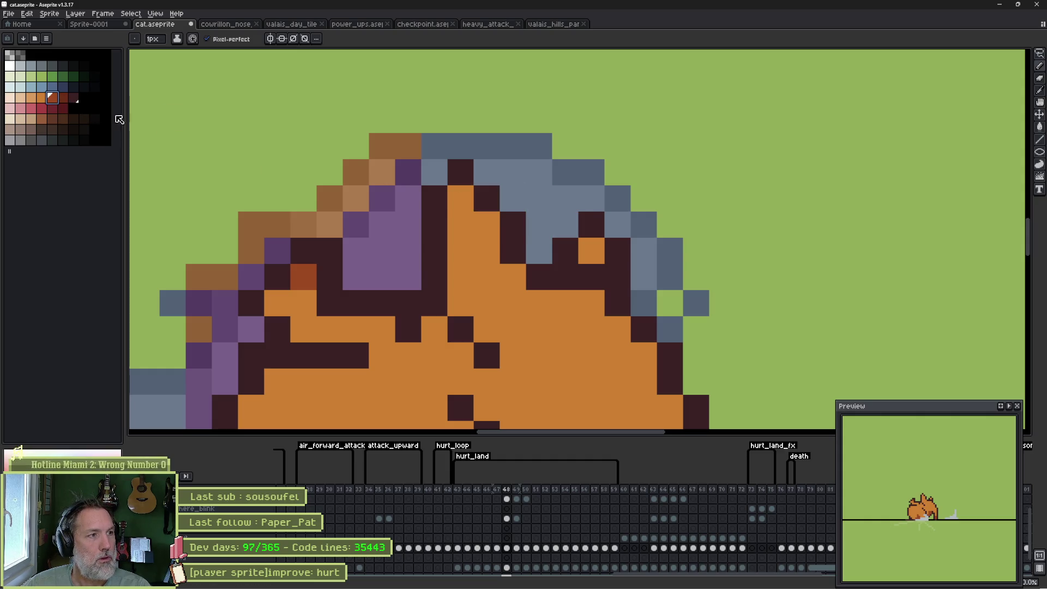
left_click(534, 216)
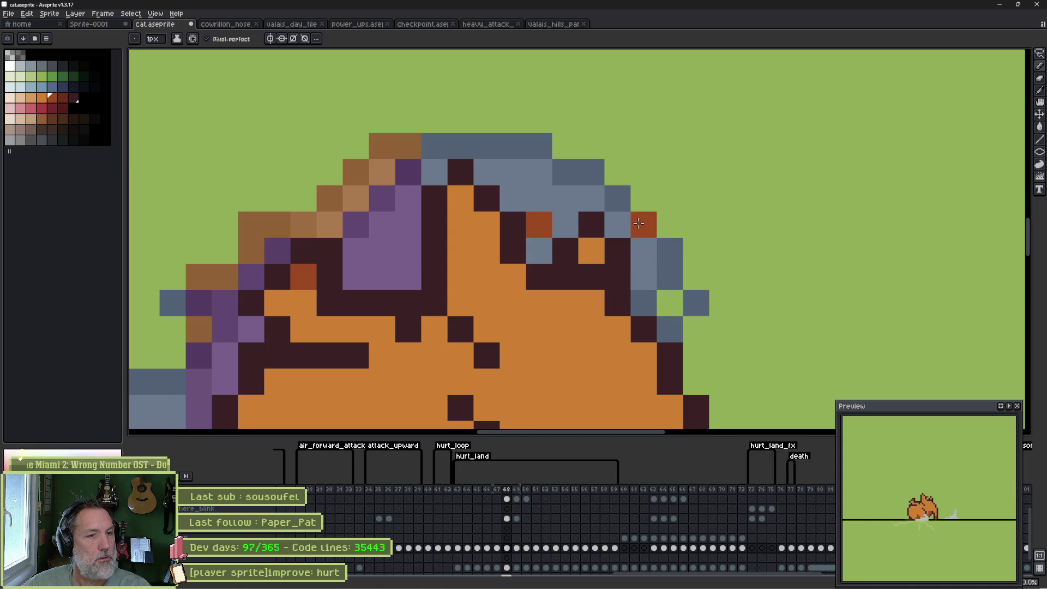
left_click(591, 223, "alt")
left_click_drag(643, 303, 633, 251)
key("e")
left_click(588, 222)
left_click(591, 248)
Darken pixels around the eye and face outline dark brown, and paint the eye pixels orange.
key("b")
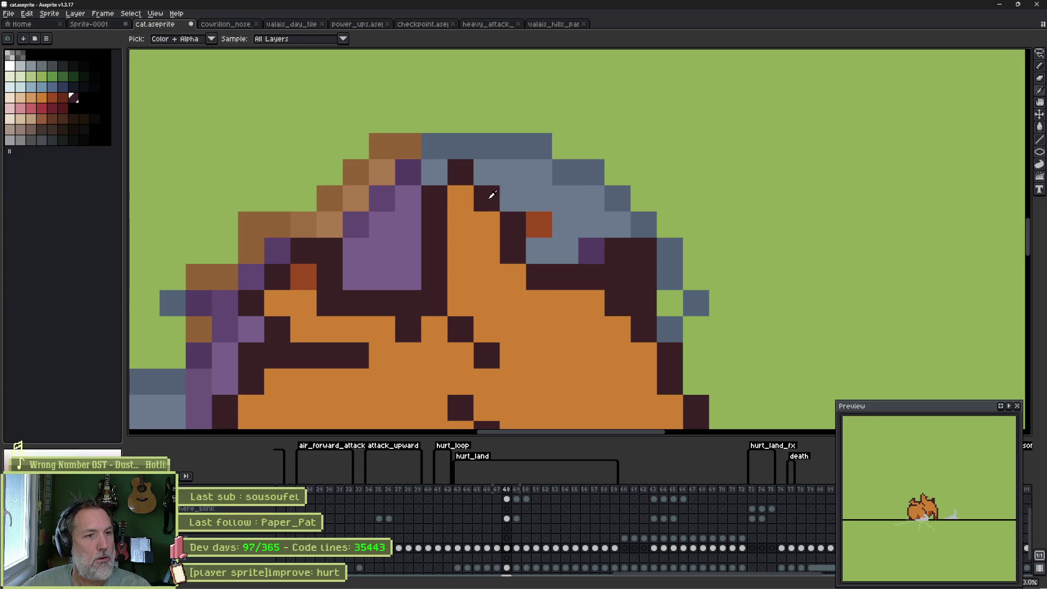
left_click(538, 202)
left_click_drag(557, 220, 557, 249)
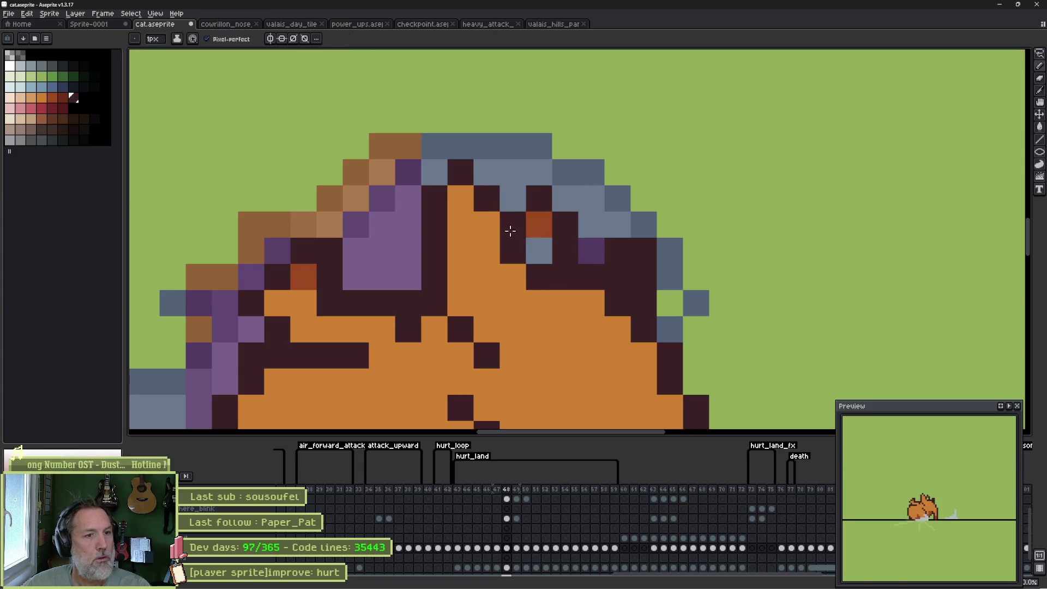
left_click(487, 223)
left_click(463, 253)
mouse_move(460, 171)
left_mouse_down()
mouse_move(432, 222)
mouse_move(461, 196)
mouse_move(460, 222)
mouse_move(494, 252)
mouse_move(539, 251)
left_mouse_up()
left_click(684, 301)
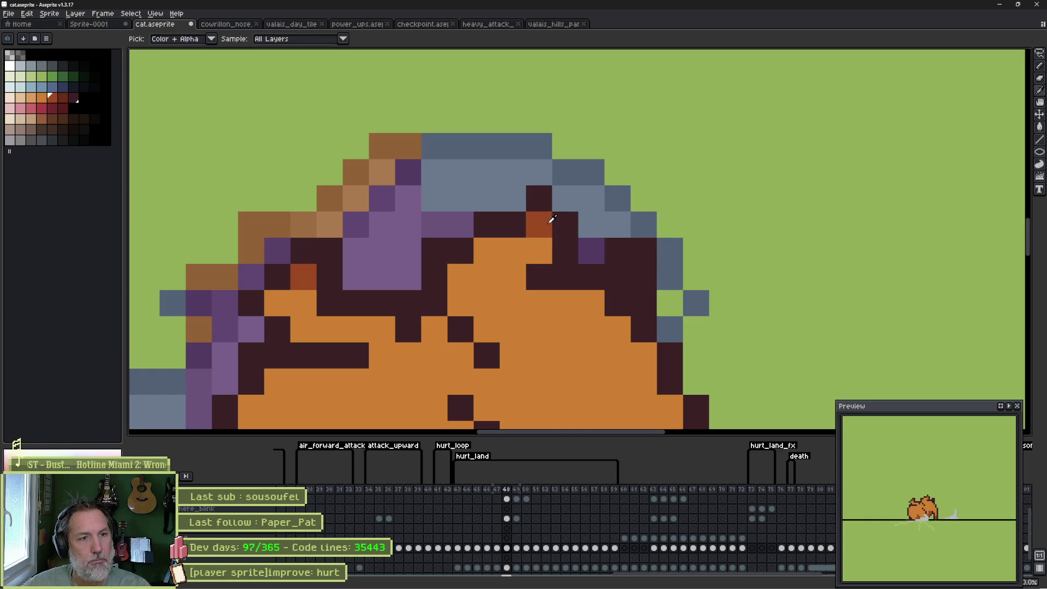
Recolour pixels near the eye dark maroon and orange, then erase one maroon head pixel.
left_click(545, 196, "alt")
left_click(591, 224)
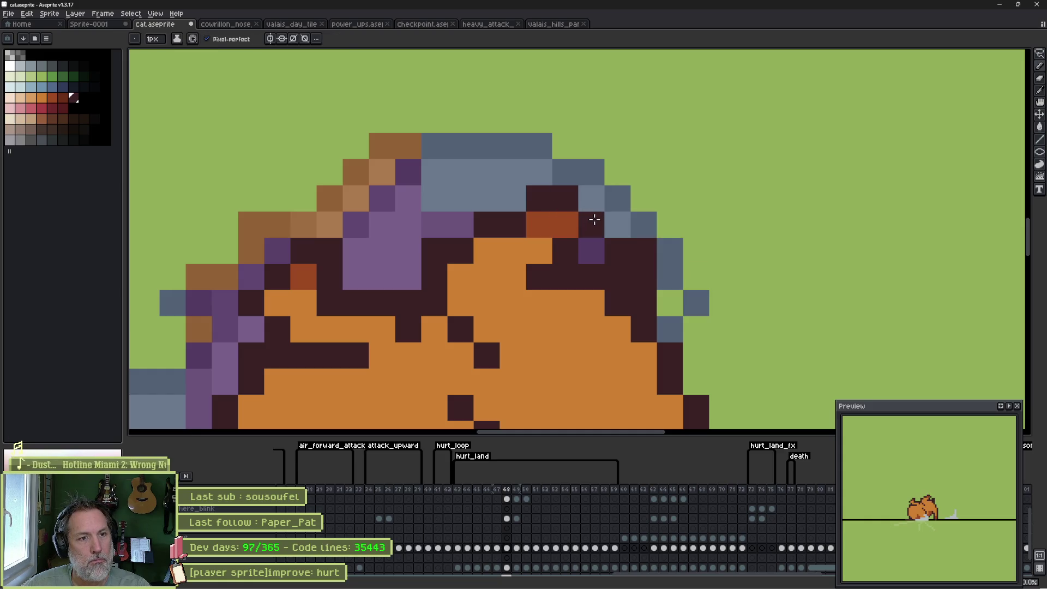
left_click(513, 199)
left_click(538, 251, "alt")
left_click(512, 224)
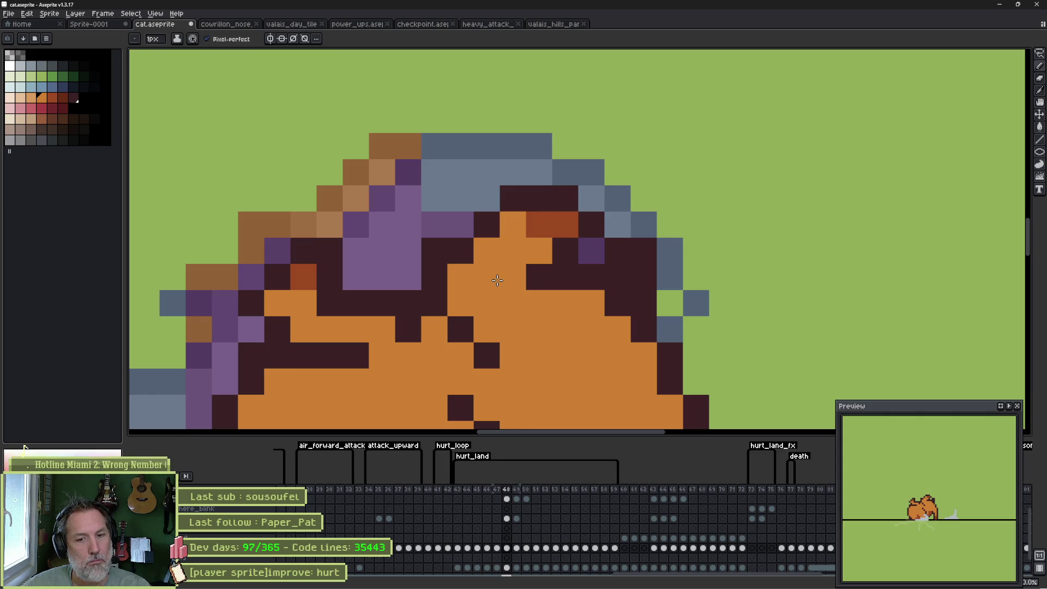
left_click_drag(502, 275, 560, 284)
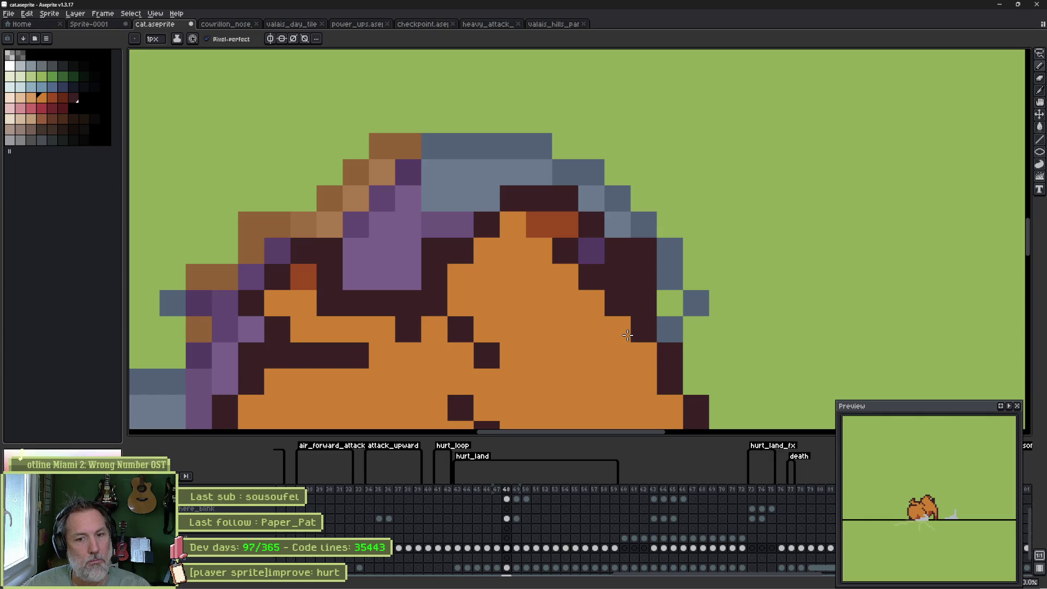
left_click(591, 224, "alt")
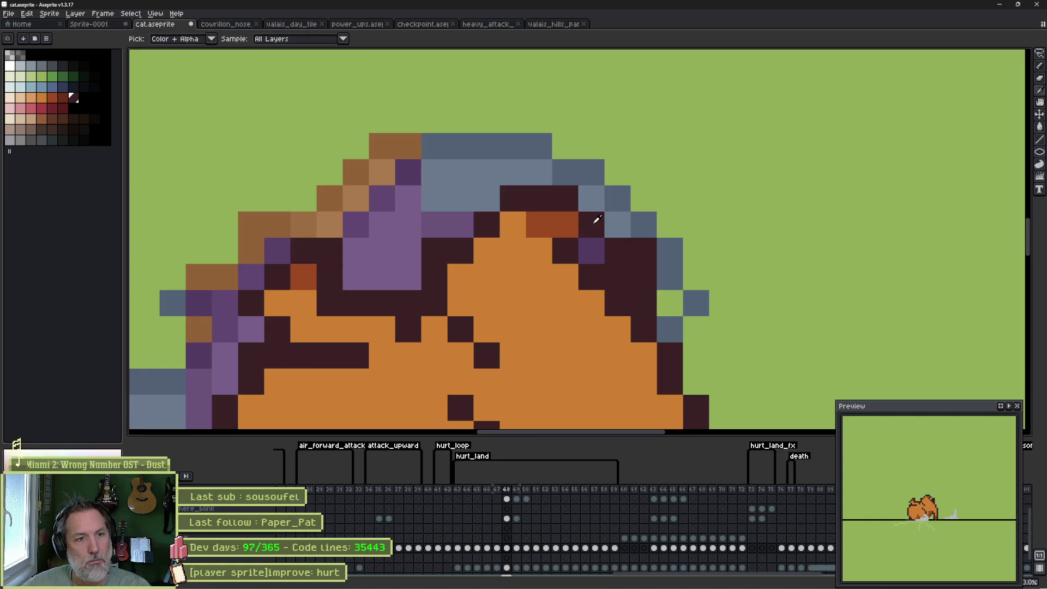
key("e")
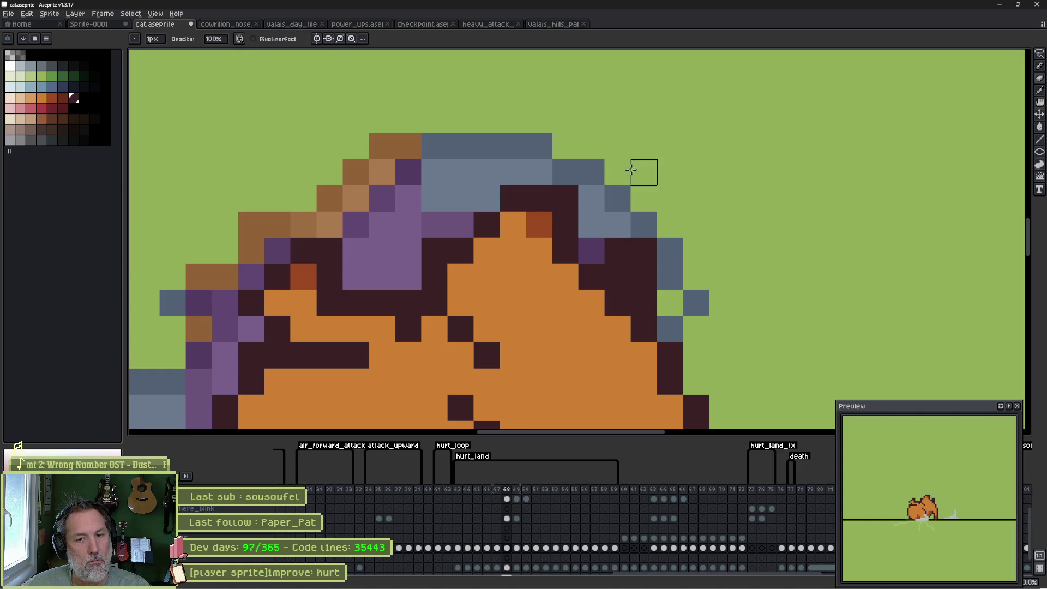
left_click(565, 199)
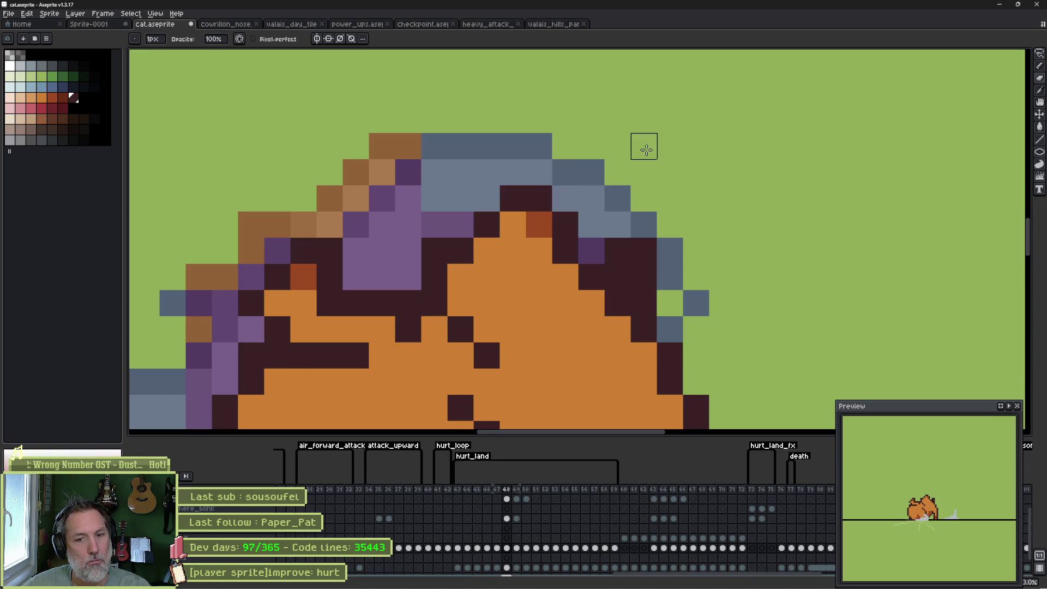
Compare with the next frame, reveal purple on the left, and add orange-red and dark brown face pixels.
key("Right")
key("Left")
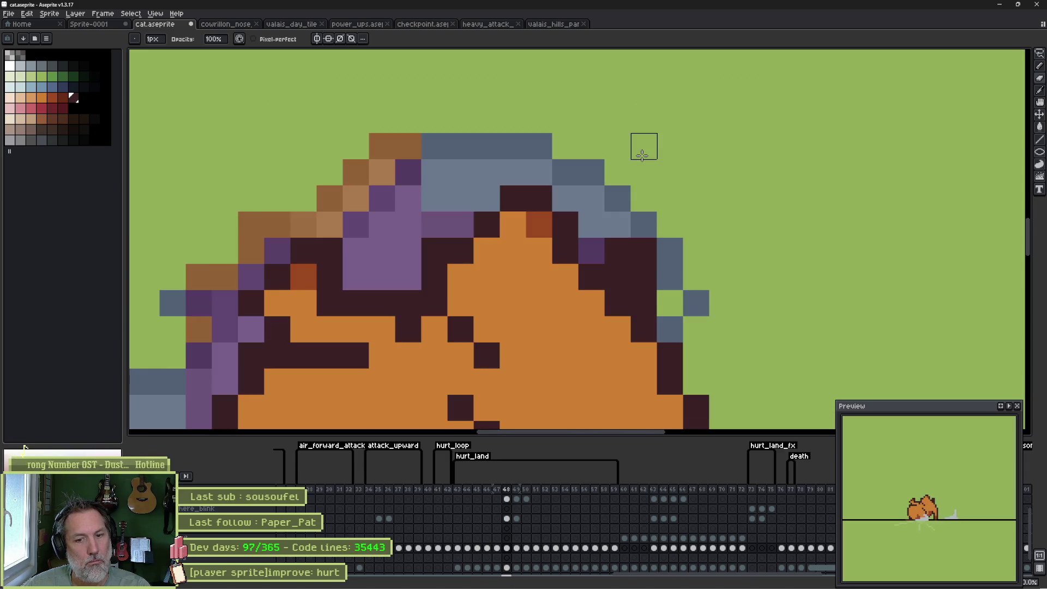
left_click(434, 251)
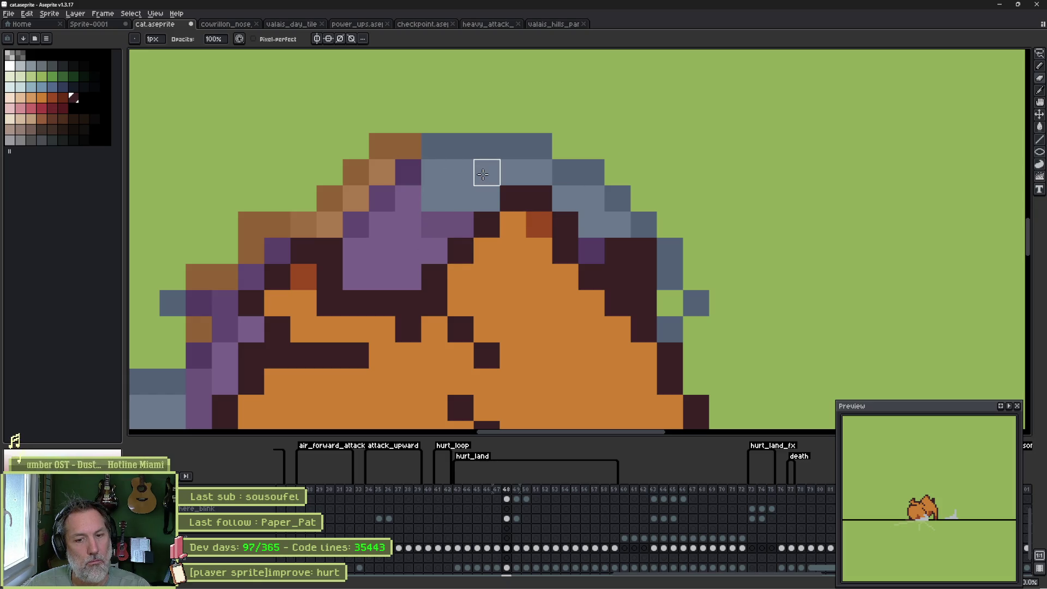
left_click_drag(388, 201, 550, 155)
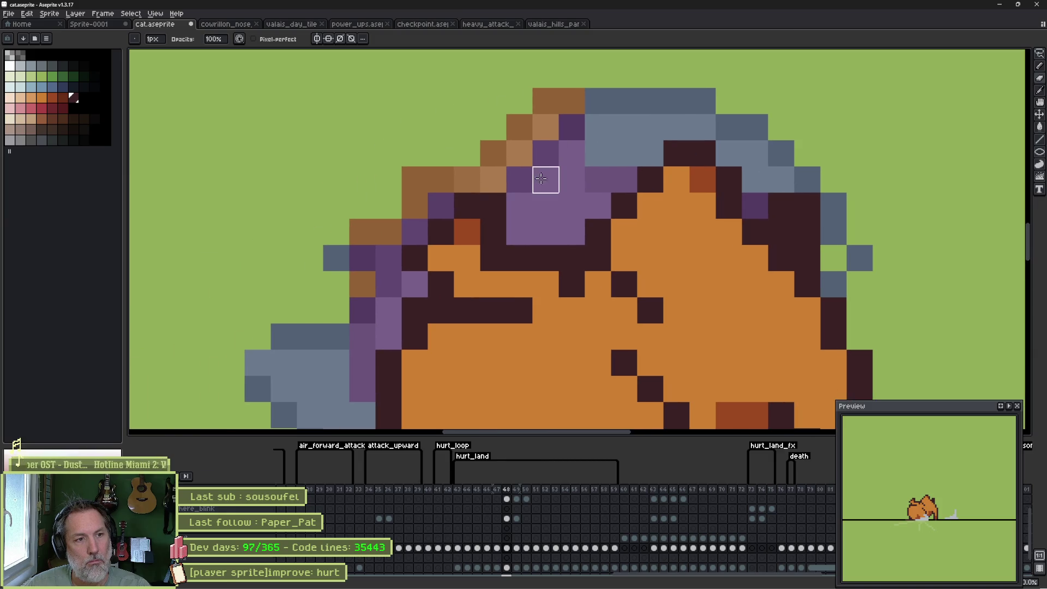
left_click(467, 231, "alt")
left_click(520, 232)
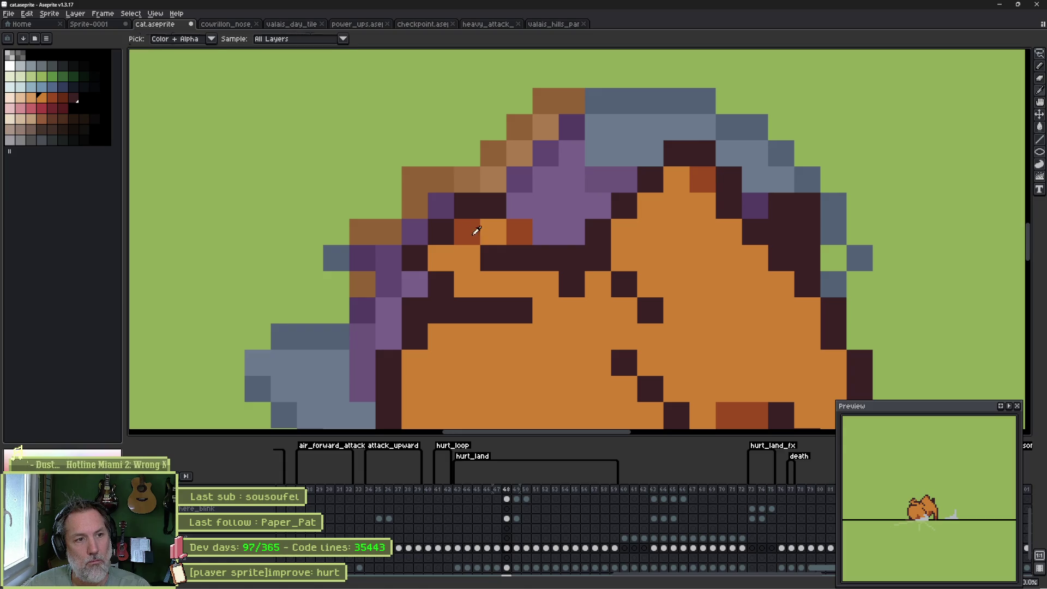
left_click(453, 231, "alt")
mouse_move(467, 232)
left_mouse_down()
mouse_move(514, 208)
mouse_move(540, 223)
left_mouse_up()
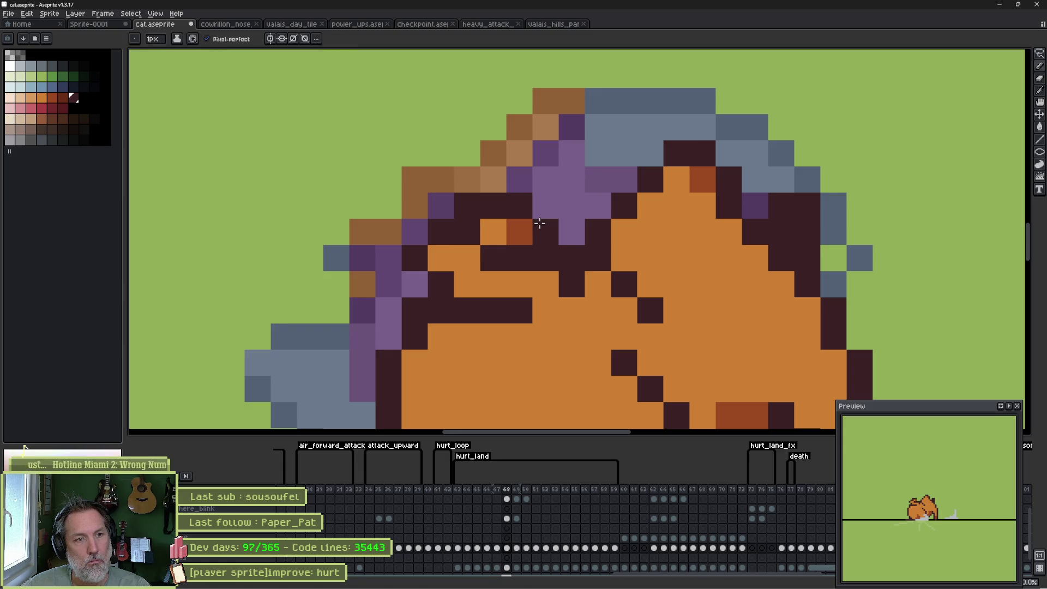
left_click(493, 232, "alt")
left_click(491, 254)
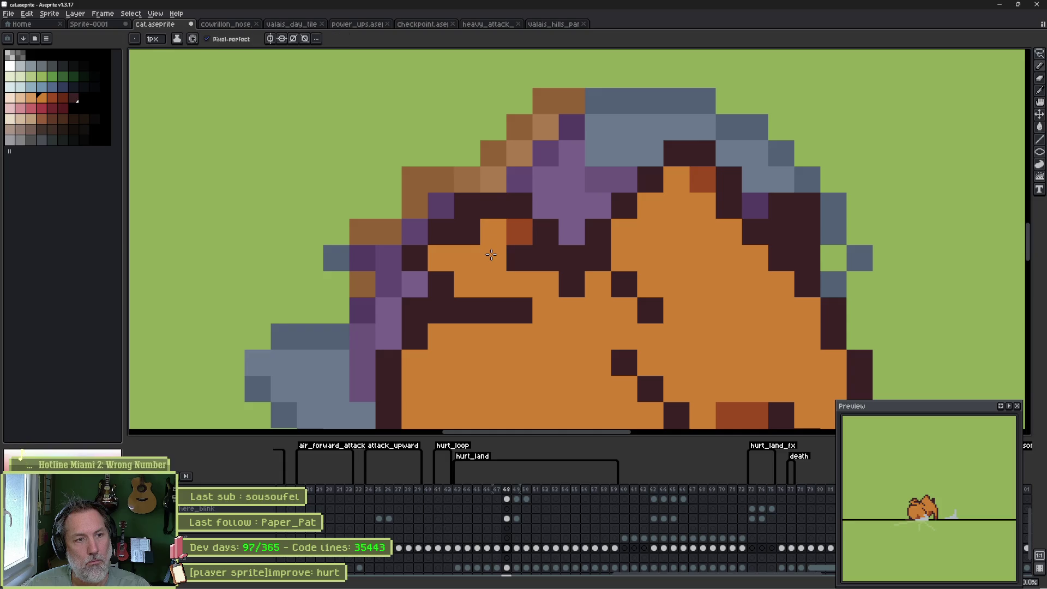
Darken a face pixel dark brown, recolour dark head pixels light purple, then compare neighbouring frames.
left_click(451, 227, "alt")
left_click(448, 254)
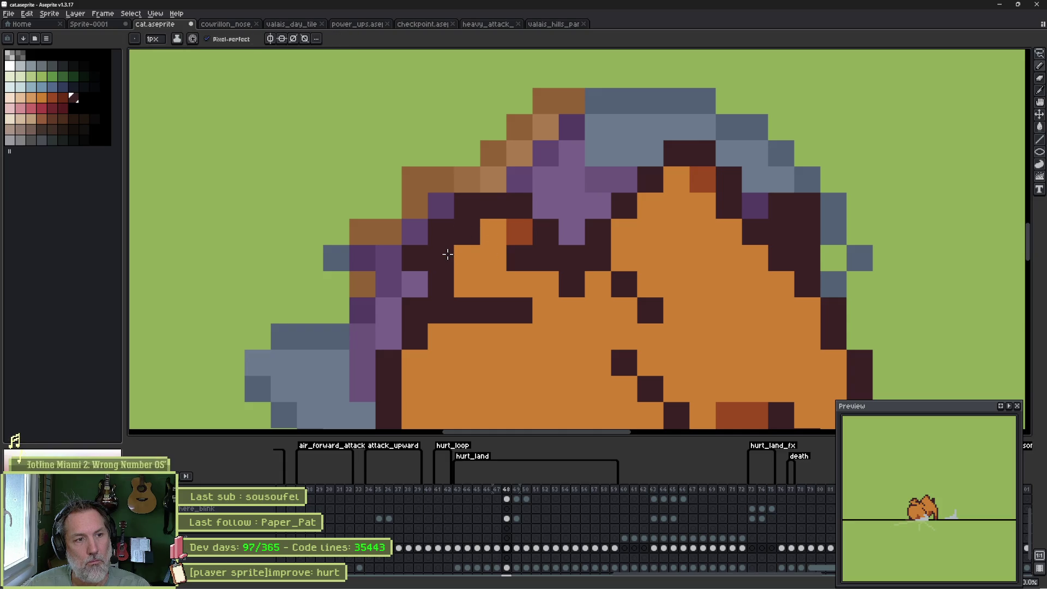
right_click(415, 252)
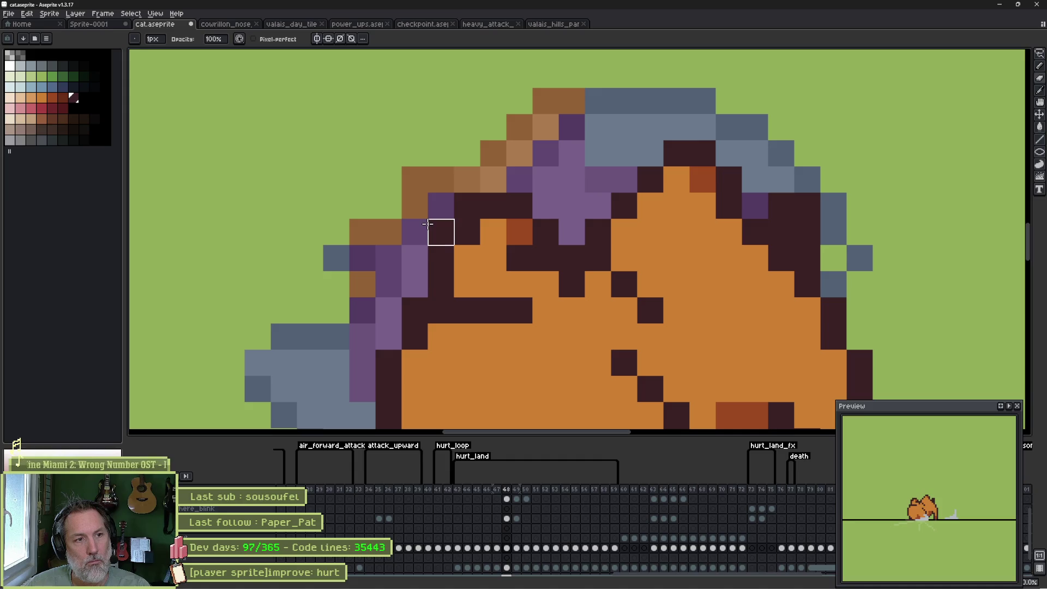
right_click(430, 227)
left_click(465, 208)
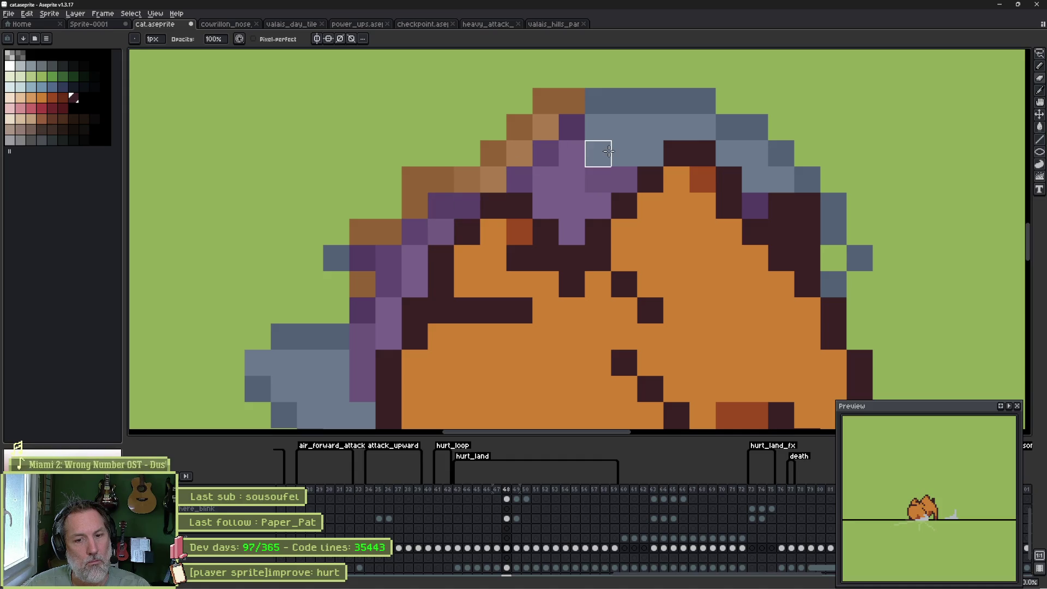
key("comma")
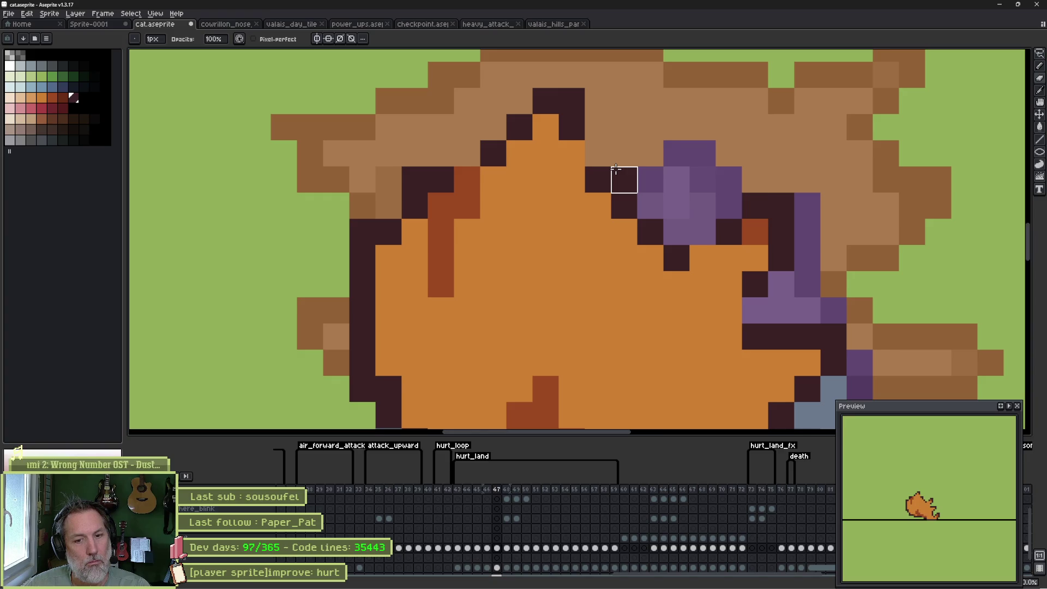
key("period")
key("period")
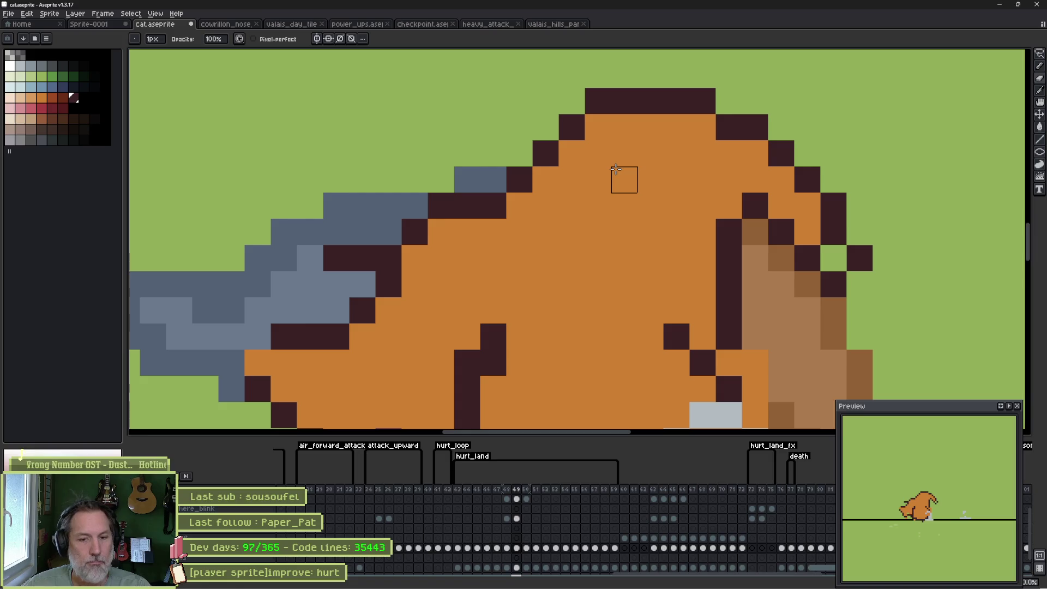
key("comma")
On frame 49, select the top of the head outline and move it down one pixel.
key("period")
key("comma")
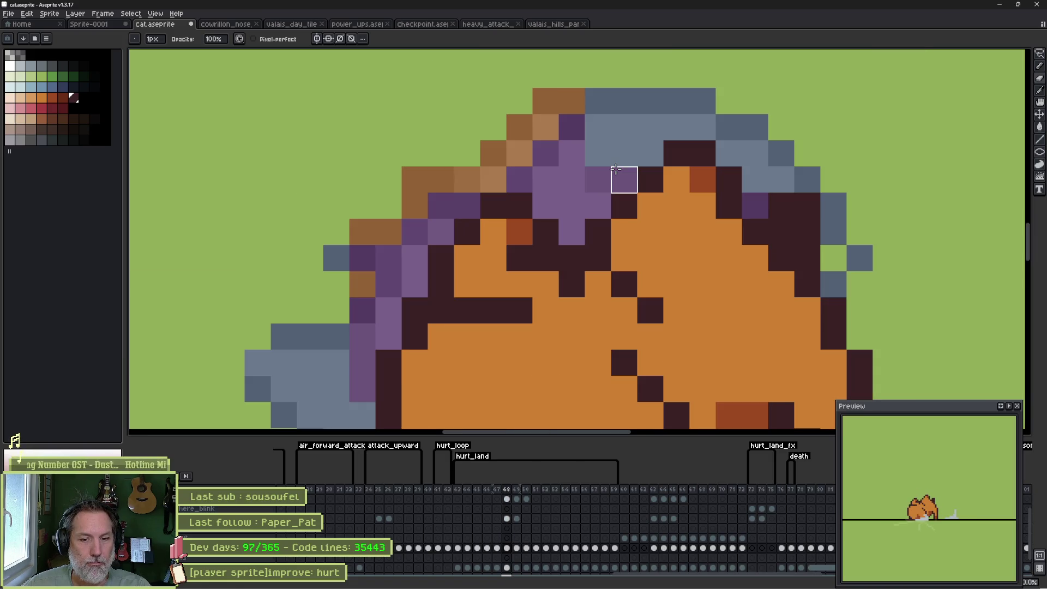
key("period")
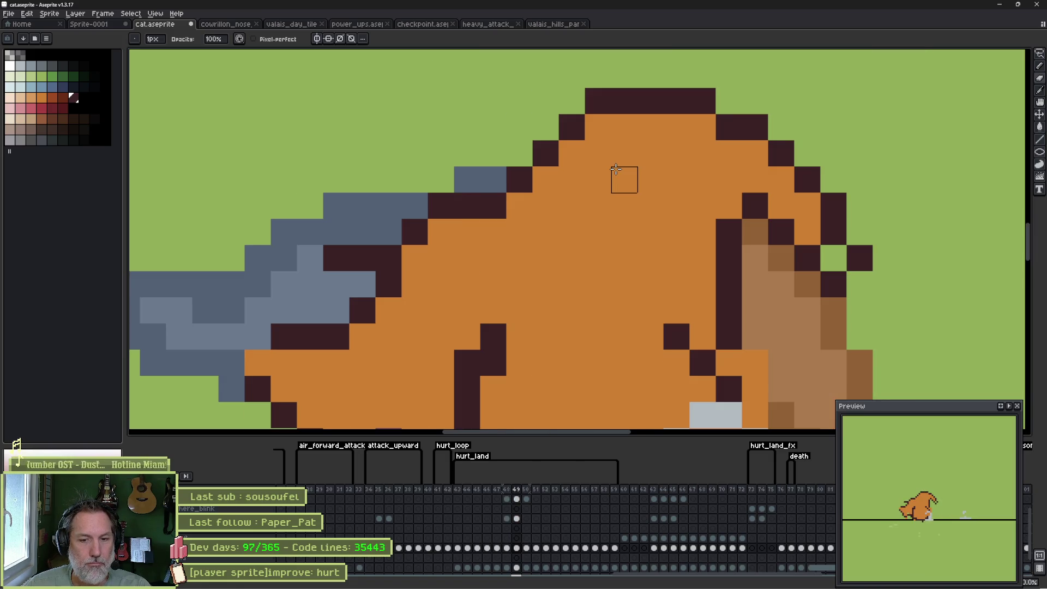
scroll(624, 178, "up", 1)
key("m")
mouse_move(644, 55)
left_mouse_down()
mouse_move(749, 83)
mouse_move(873, 207)
mouse_move(447, 209)
left_mouse_up()
left_click_drag(702, 147, 709, 182)
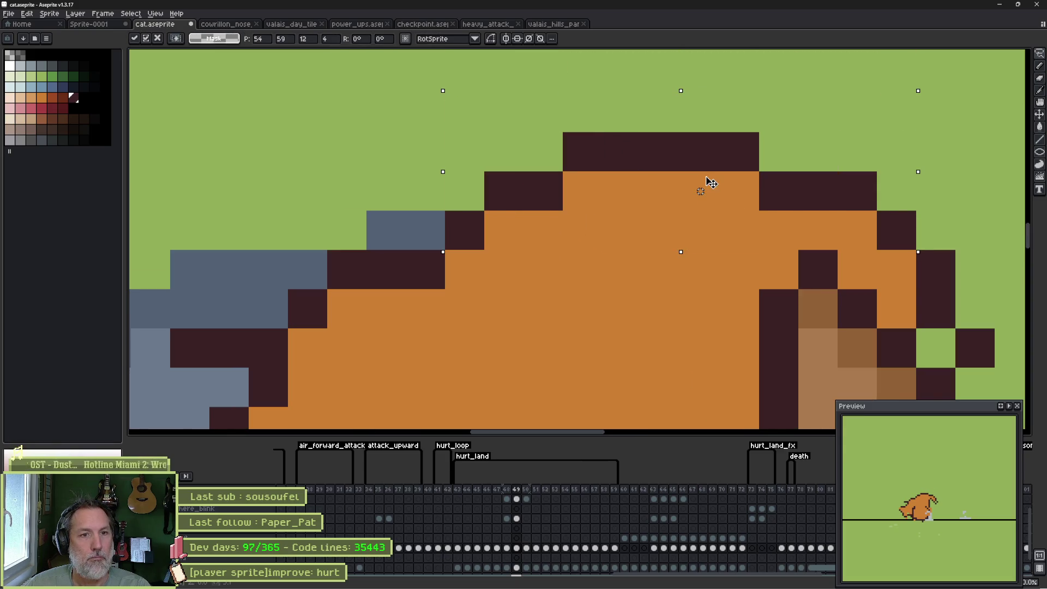
key("Return")
Extend the top outline and add orange, reddish-brown and dark outline pixels at the ear.
scroll(678, 194, "down", 1)
scroll(647, 229, "up", 1)
key("b")
mouse_move(641, 159)
left_mouse_down()
mouse_move(698, 151)
mouse_move(697, 176)
left_mouse_up()
left_click(698, 202, "alt")
left_click(768, 266)
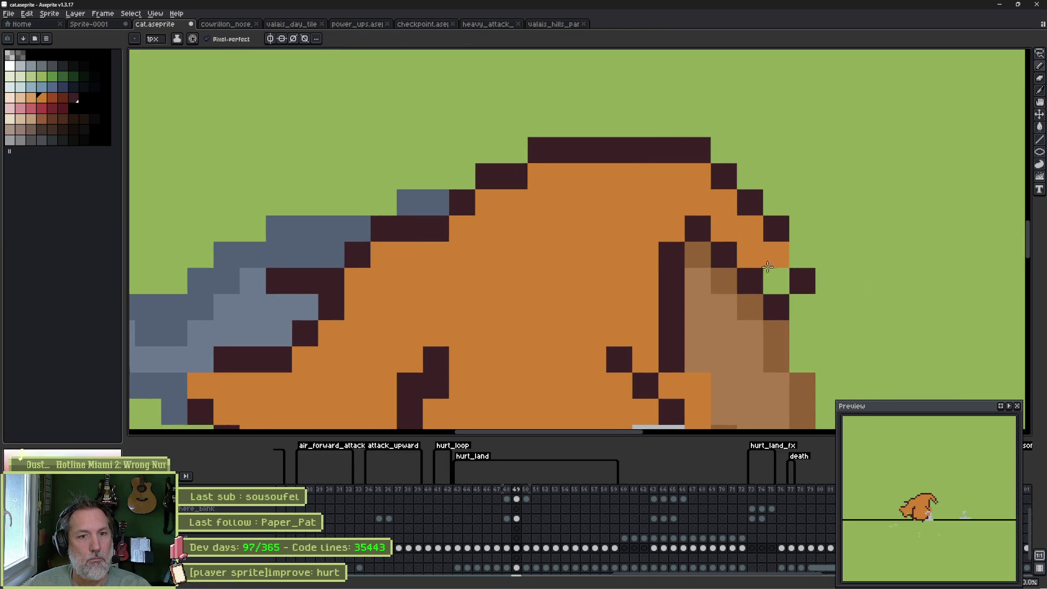
left_click(61, 99)
left_click(776, 281)
left_click(780, 232, "alt")
left_click(802, 254)
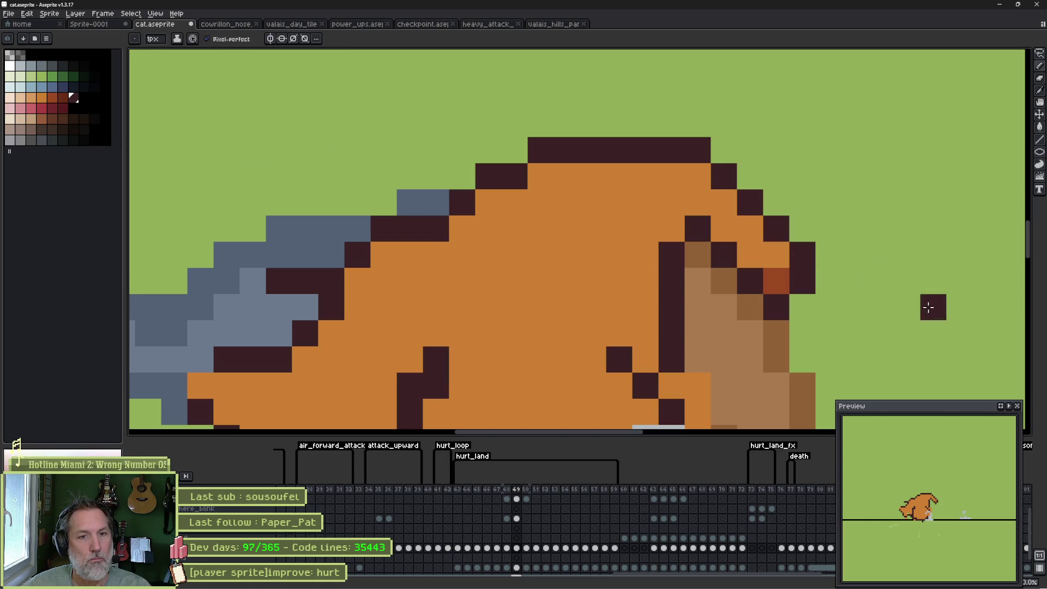
Place the dark outline pixel at the ear tip and paint the adjacent ear pixel orange.
key("e")
left_click(808, 252)
key("b")
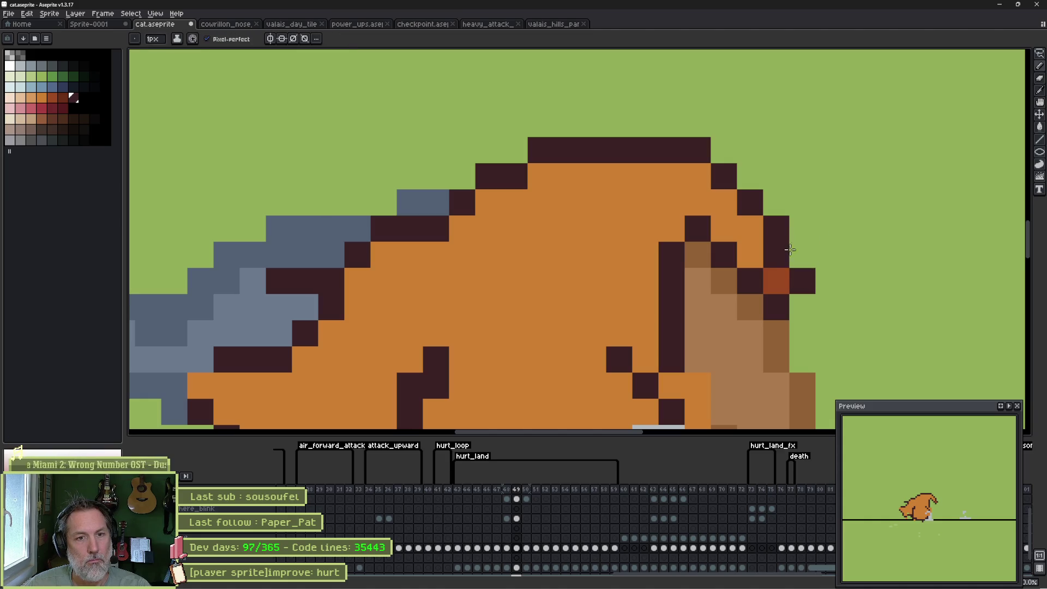
left_click(861, 228)
key("ctrl+z")
left_click(808, 256)
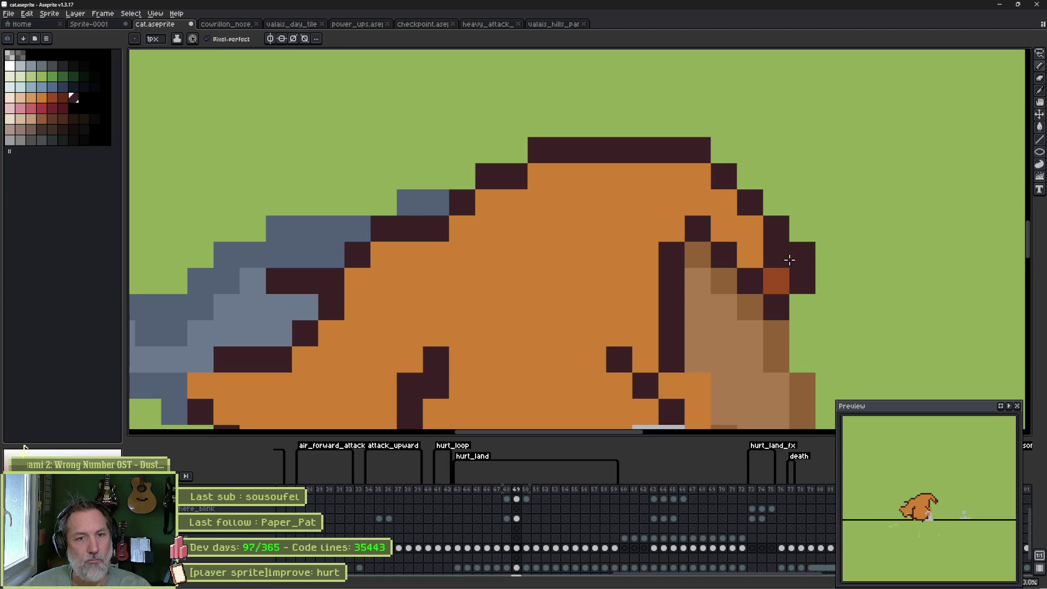
left_click(756, 255, "alt")
left_click(777, 255)
left_click(750, 307)
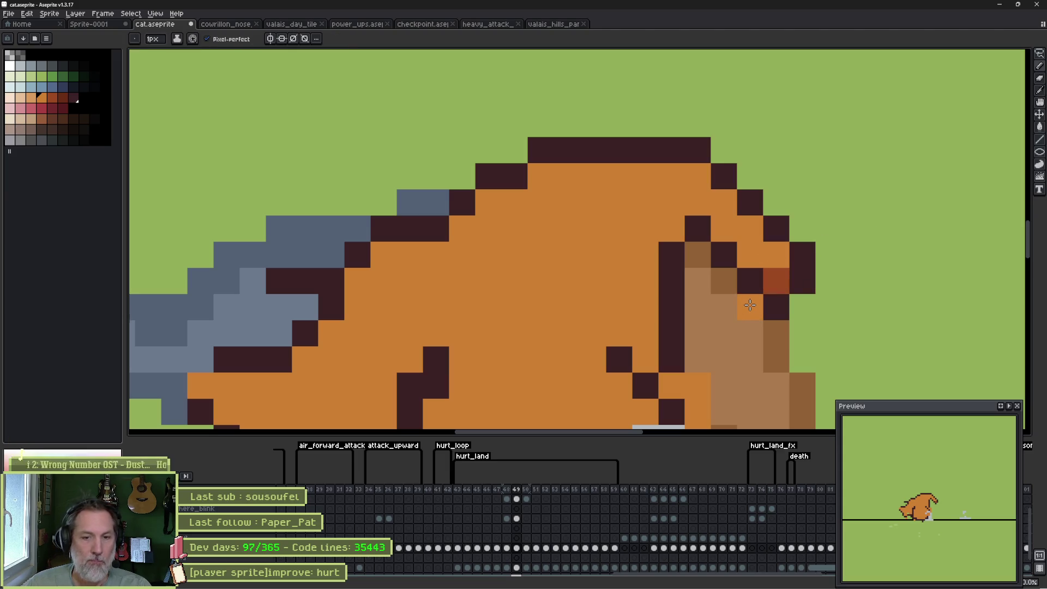
key("ctrl+z")
Paint the inner ear reddish-brown and outline the ear tip and its underside in dark.
left_click(777, 280, "alt")
left_click(800, 281)
left_click(802, 255, "alt")
left_click(826, 281)
left_click(822, 298)
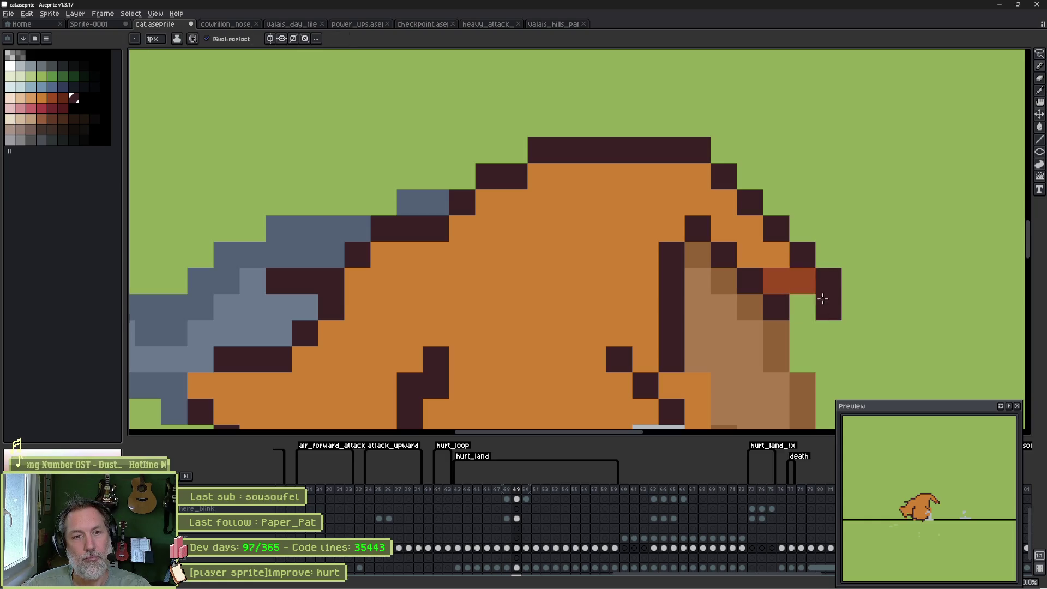
left_click(802, 307)
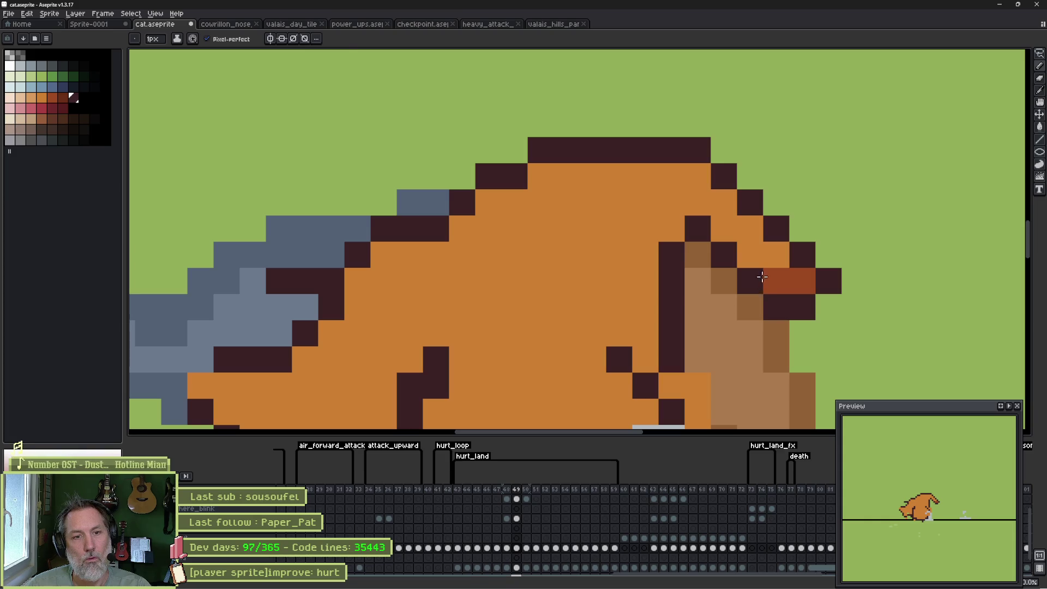
left_click(774, 278, "alt")
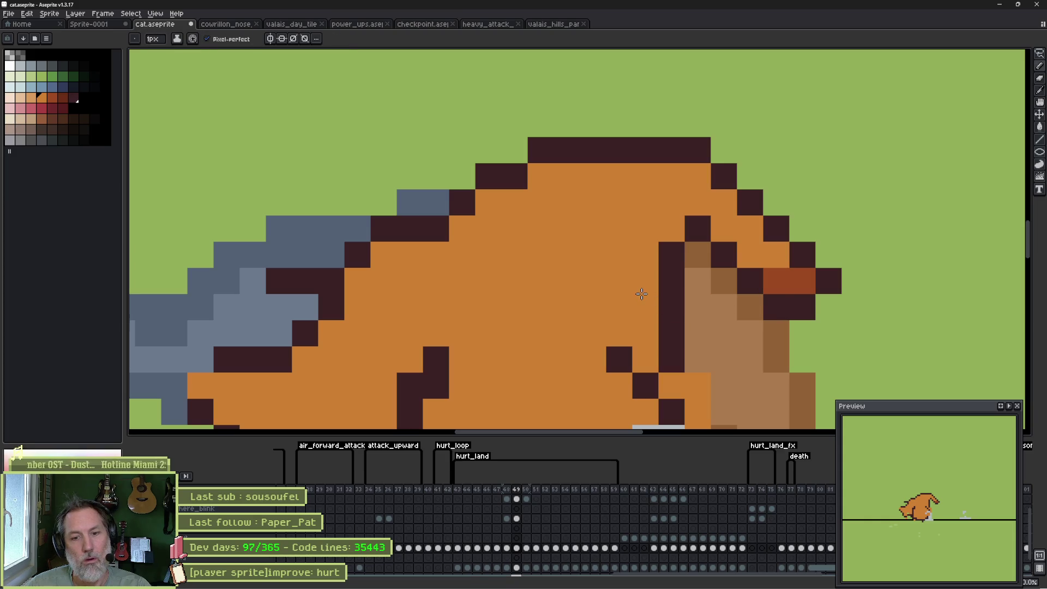
key("e")
left_click(828, 278)
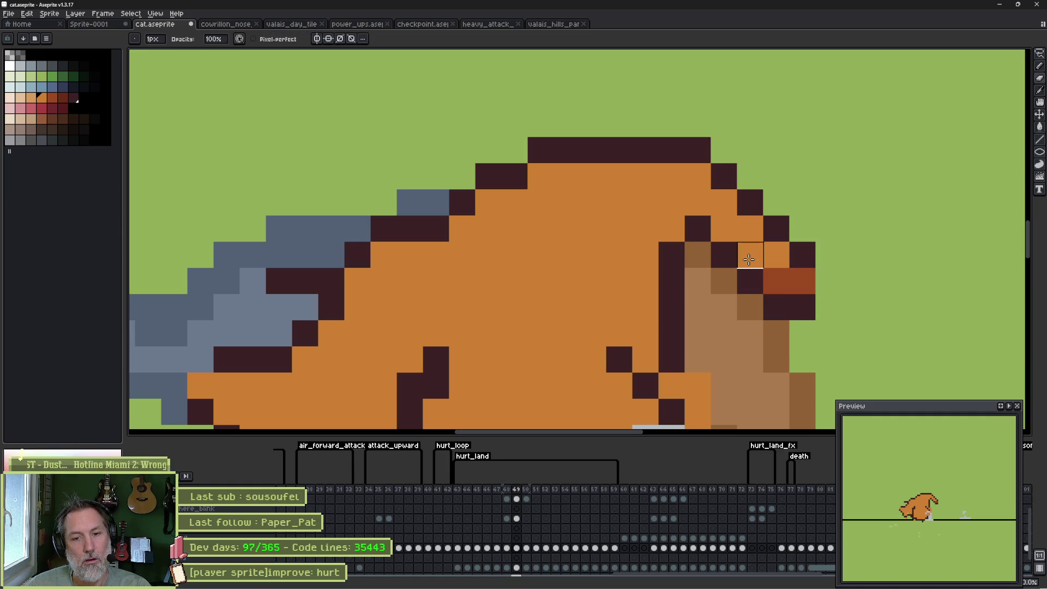
Redraw the step in the top head outline and fill the pixel beneath it orange.
key("b")
left_click(723, 176, "alt")
left_click(680, 172)
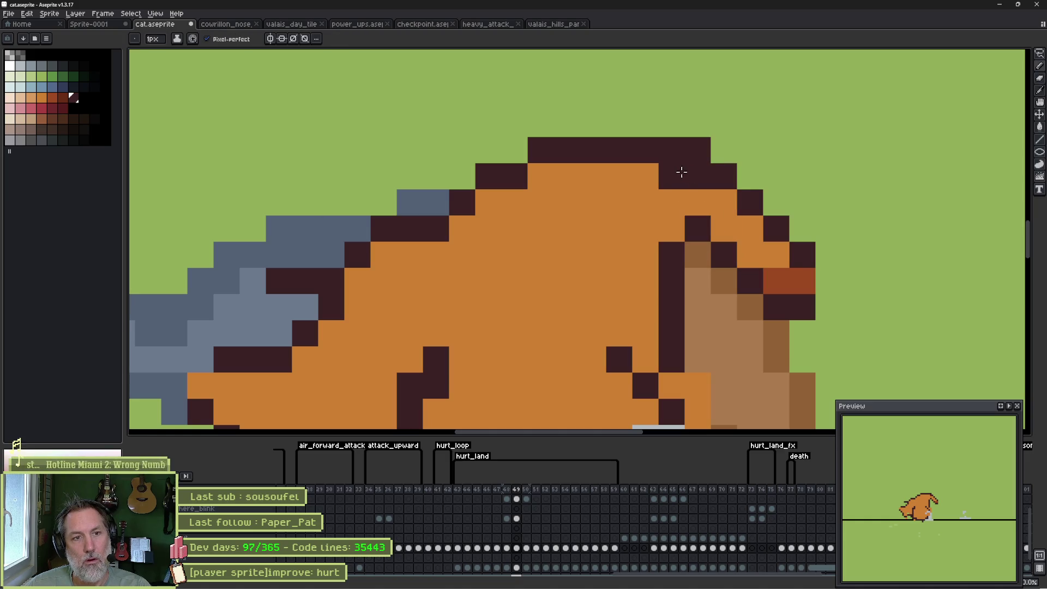
key("e")
left_click_drag(672, 150, 722, 152)
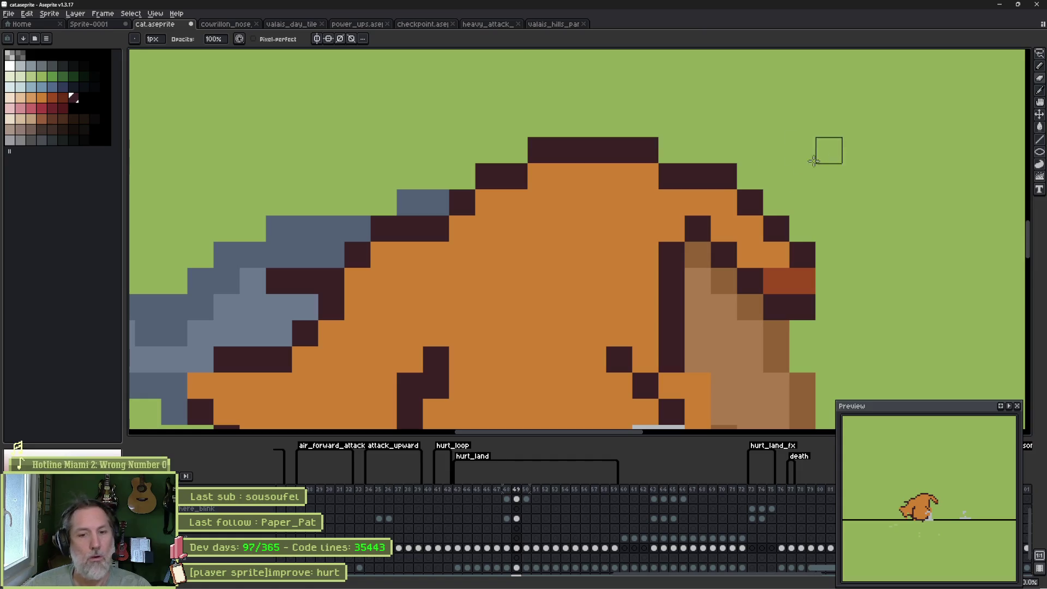
left_click(666, 153)
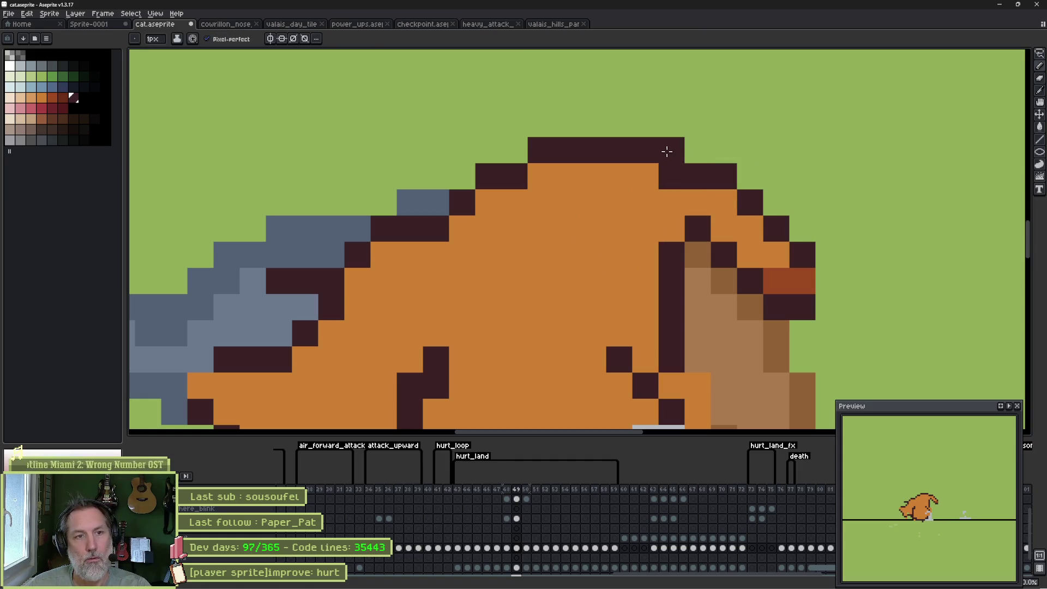
left_click(661, 175)
scroll(545, 262, "down", 1)
Compare frame 49 with frame 50, then erase the orange bulge and a dark pixel on the left edge.
left_click_drag(533, 265, 585, 220)
scroll(568, 227, "down", 1)
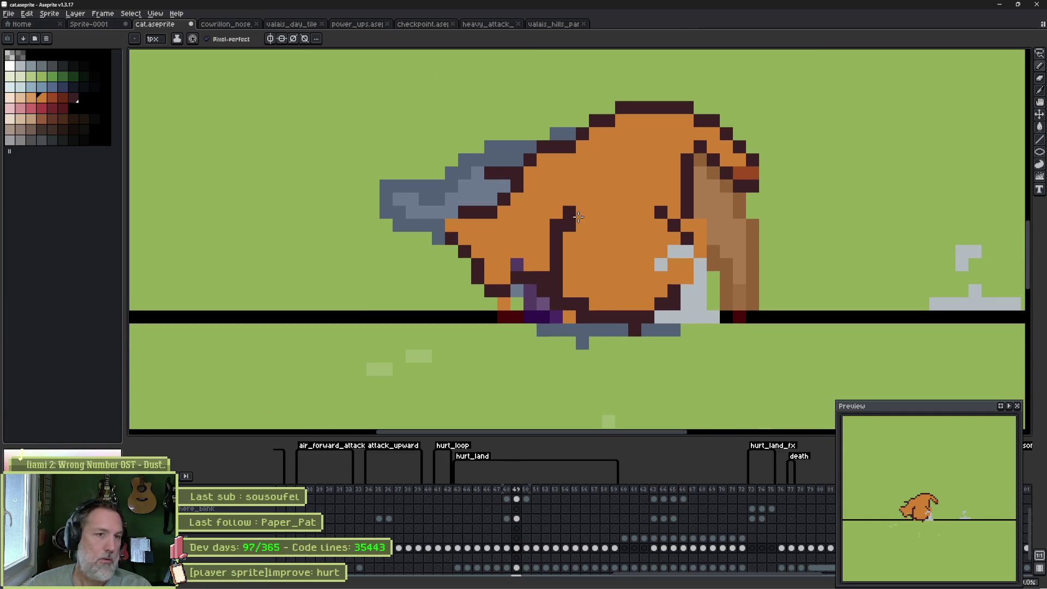
key("period")
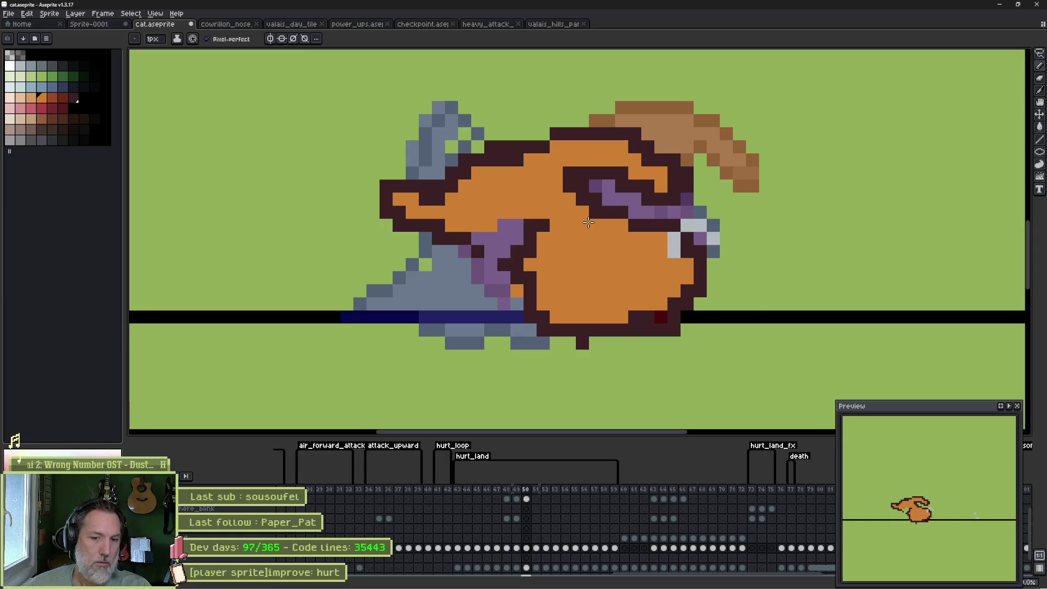
key("comma")
key("period")
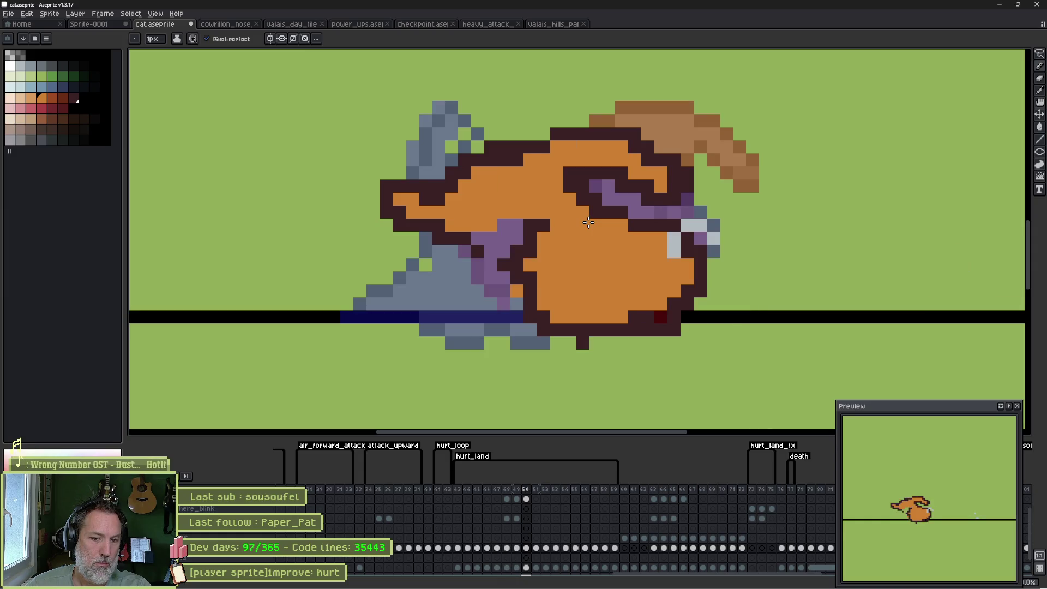
key("comma")
key("e")
mouse_move(437, 217)
left_mouse_down()
mouse_move(476, 276)
mouse_move(462, 210)
mouse_move(482, 224)
mouse_move(493, 214)
mouse_move(503, 264)
left_mouse_up()
left_click(517, 278)
Draw a dark outline down the cat's left edge and shade it dark and purple.
key("period")
key("comma")
key("period")
key("comma")
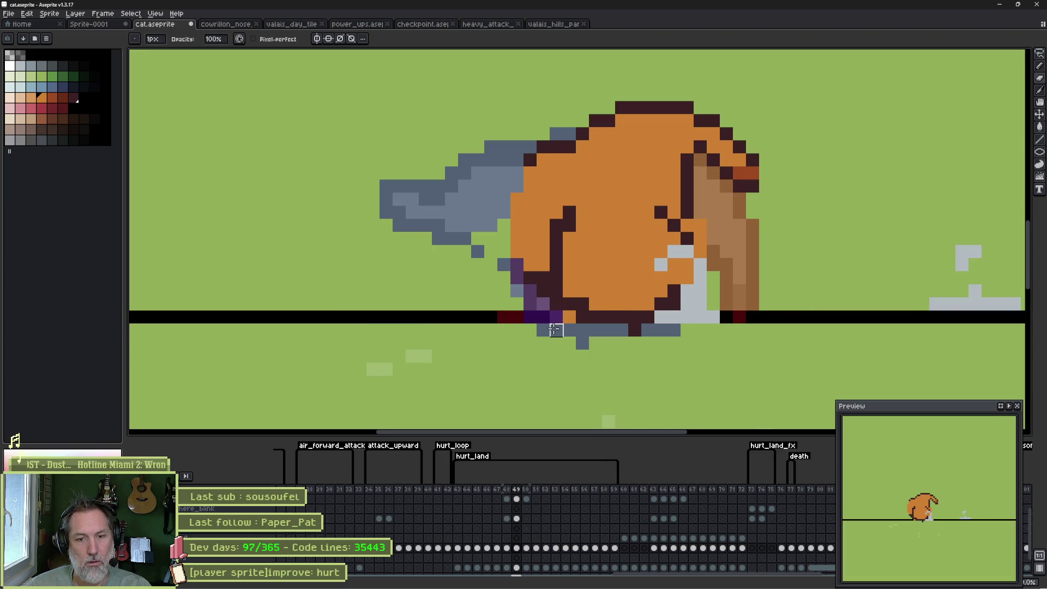
key("i")
key("b")
mouse_move(543, 148)
left_mouse_down()
mouse_move(527, 186)
mouse_move(535, 274)
left_mouse_up()
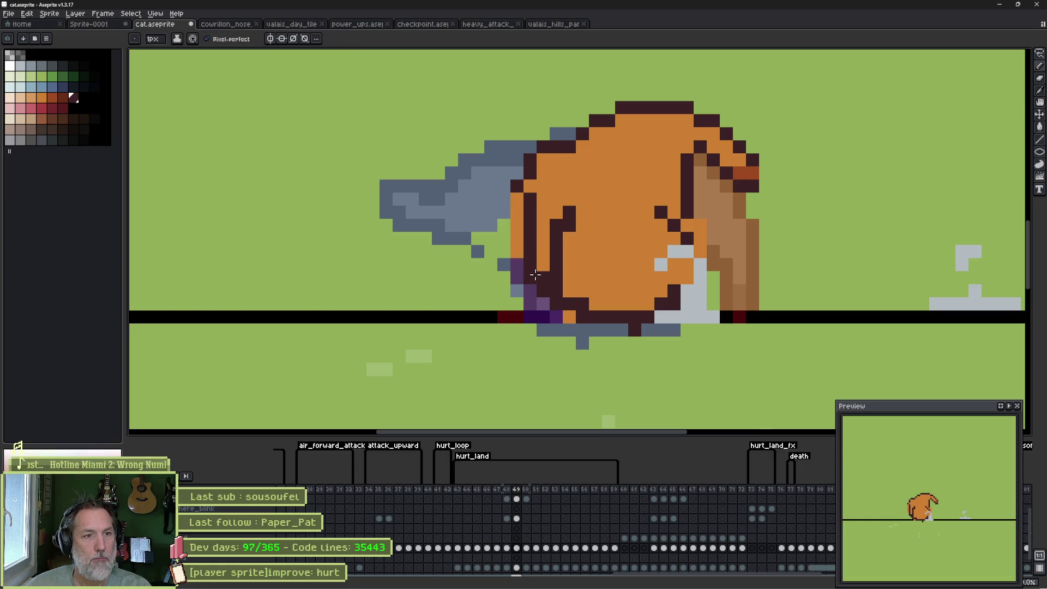
key("e")
mouse_move(517, 196)
left_mouse_down()
mouse_move(517, 273)
mouse_move(516, 236)
left_mouse_up()
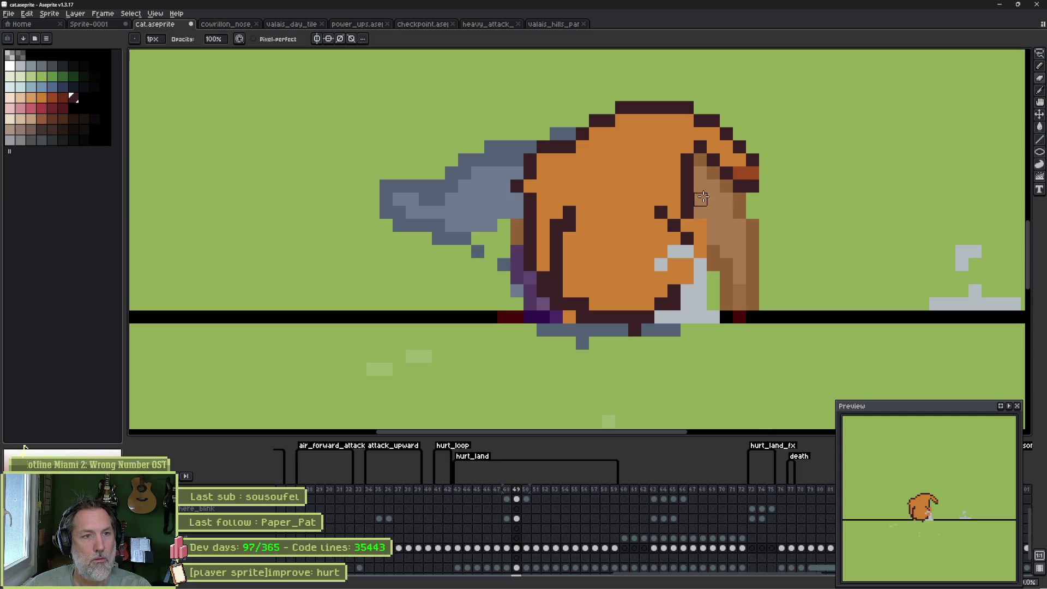
Pencil brown shading across the cat's belly, right side and upper body.
key("b")
left_click(55, 101)
left_click(632, 288)
mouse_move(595, 303)
left_mouse_down()
mouse_move(608, 261)
mouse_move(635, 303)
mouse_move(648, 277)
left_mouse_up()
mouse_move(647, 186)
left_mouse_down()
mouse_move(644, 177)
mouse_move(633, 199)
mouse_move(627, 183)
mouse_move(608, 187)
mouse_move(611, 158)
left_mouse_up()
left_click_drag(626, 201, 661, 195)
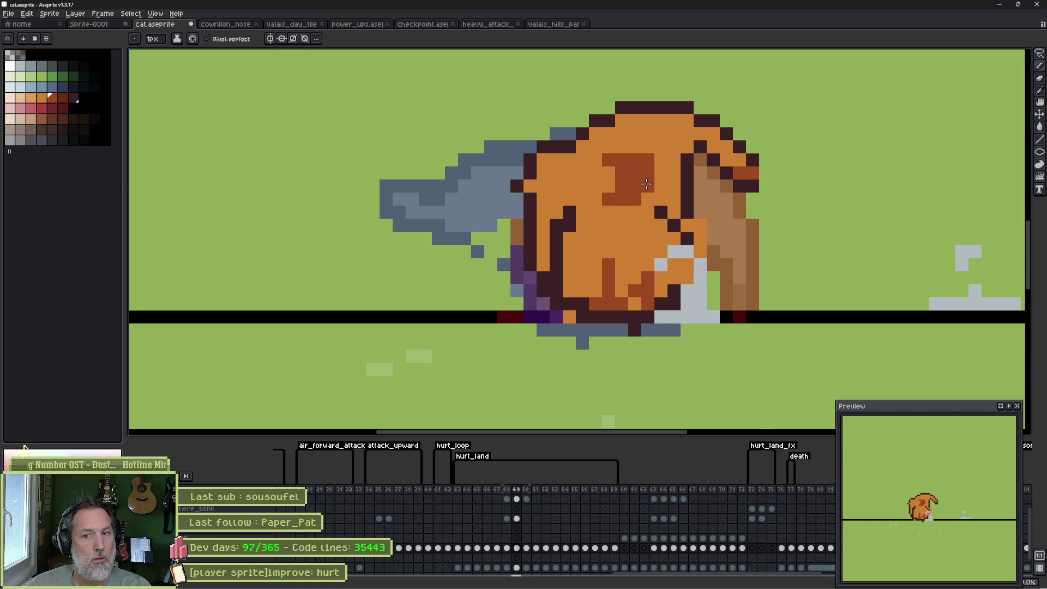
left_click(661, 198)
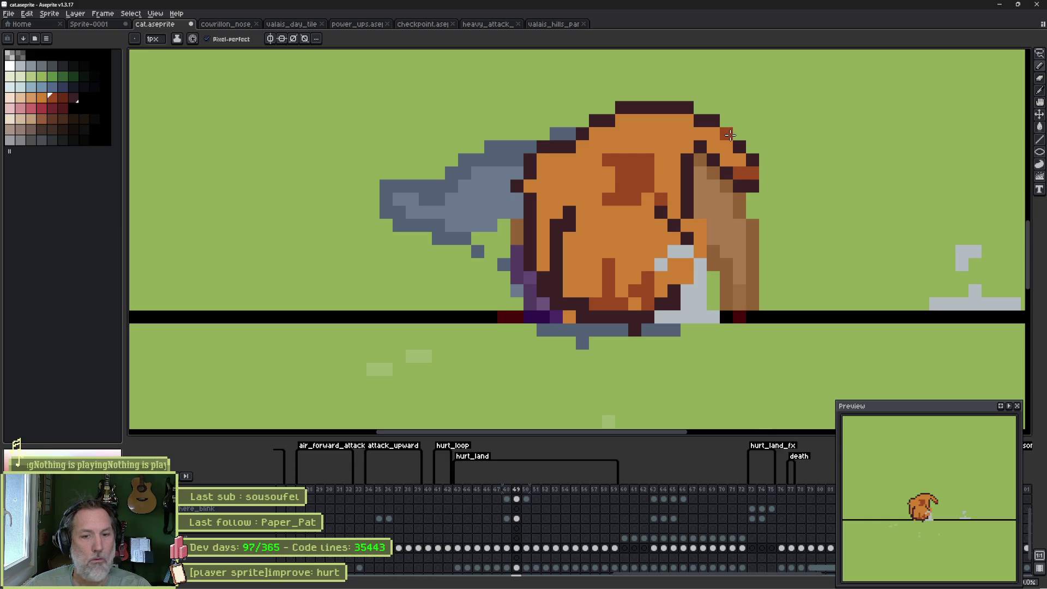
Play the hurt_land animation from frame 44 to review the edits.
key("period")
key("Return")
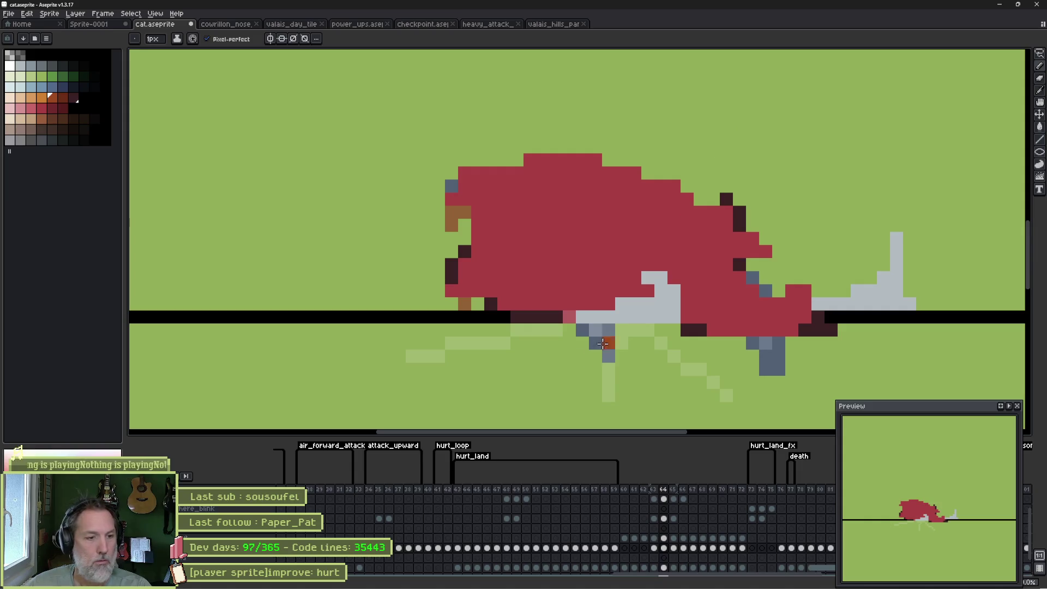
double_click(473, 455)
left_click(526, 369)
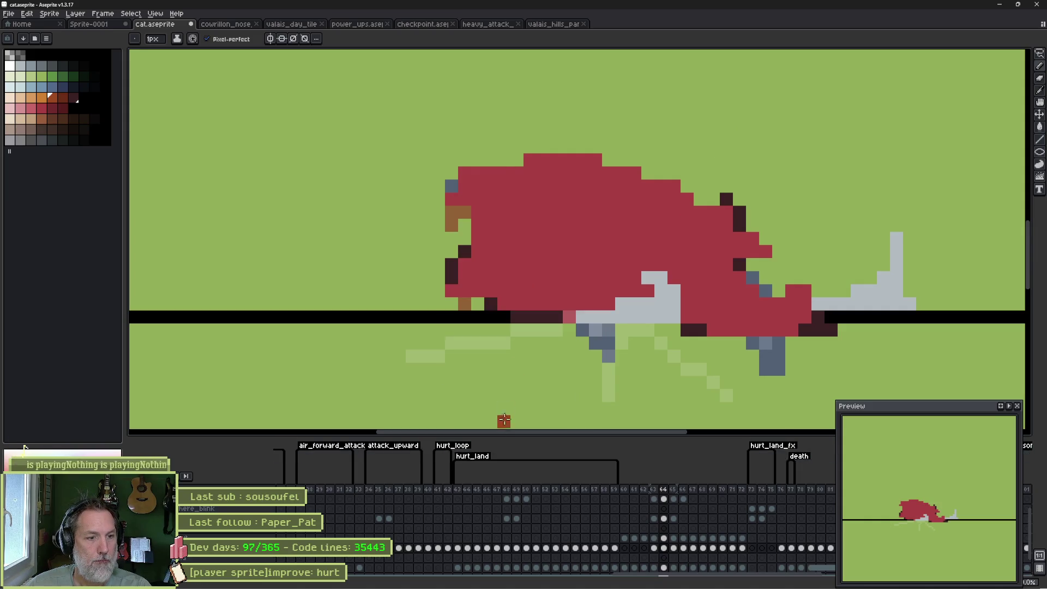
left_click(458, 490)
key("Return")
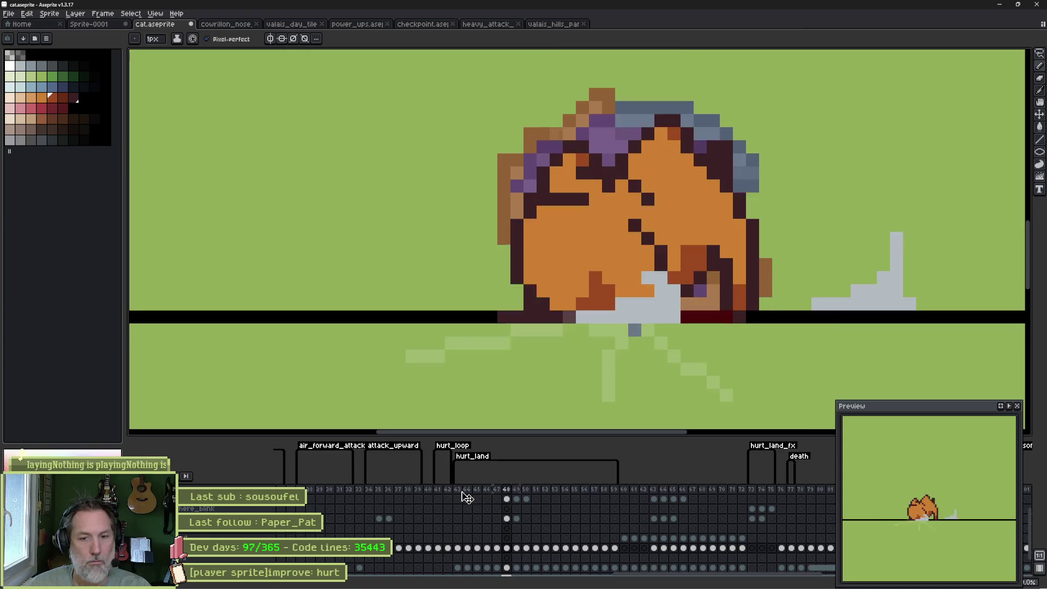
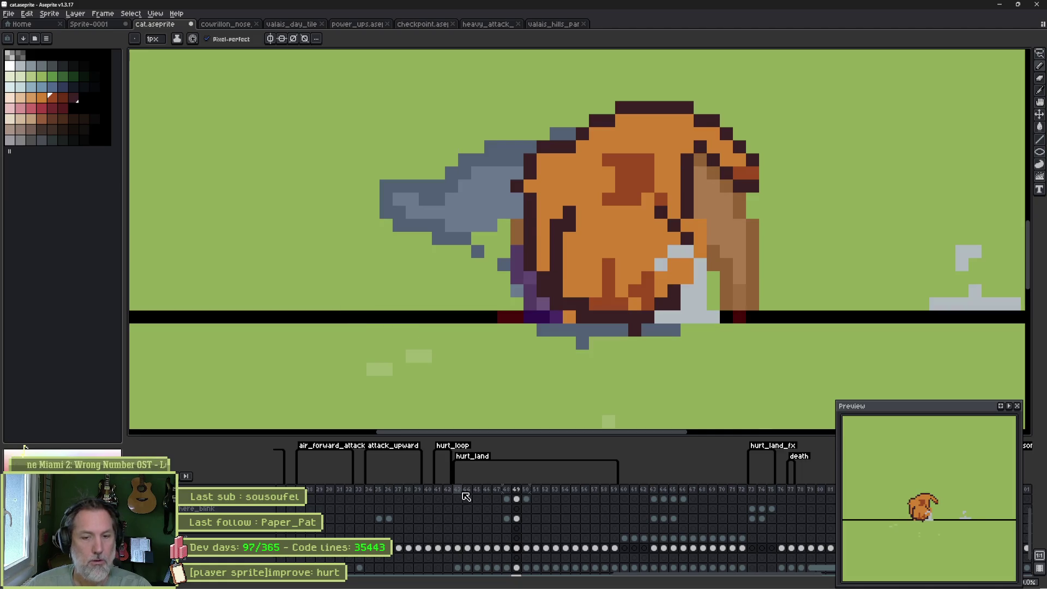
Lasso the cat's head on the earlier frame 41 pose.
key("Left")
key("Left")
key("Left")
key("Left")
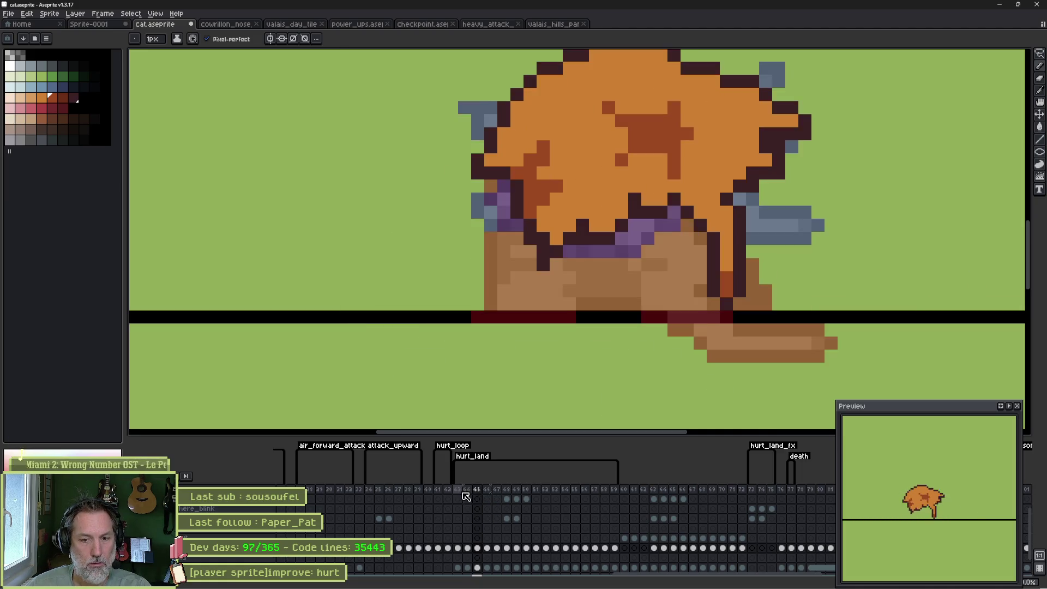
scroll(616, 181, "down", 2)
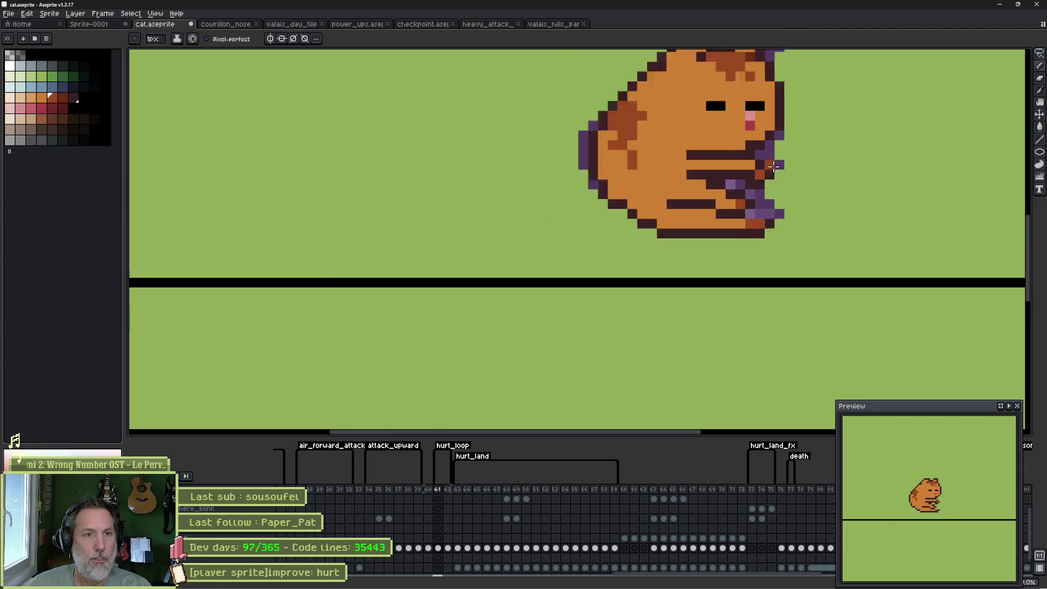
key("m")
mouse_move(616, 182)
left_mouse_down()
mouse_move(591, 286)
mouse_move(516, 196)
mouse_move(610, 176)
left_mouse_up()
Paste the head onto hurt_land frame 48 and nudge it into position.
mouse_move(506, 548)
left_mouse_down()
mouse_move(494, 553)
mouse_move(507, 549)
left_mouse_up()
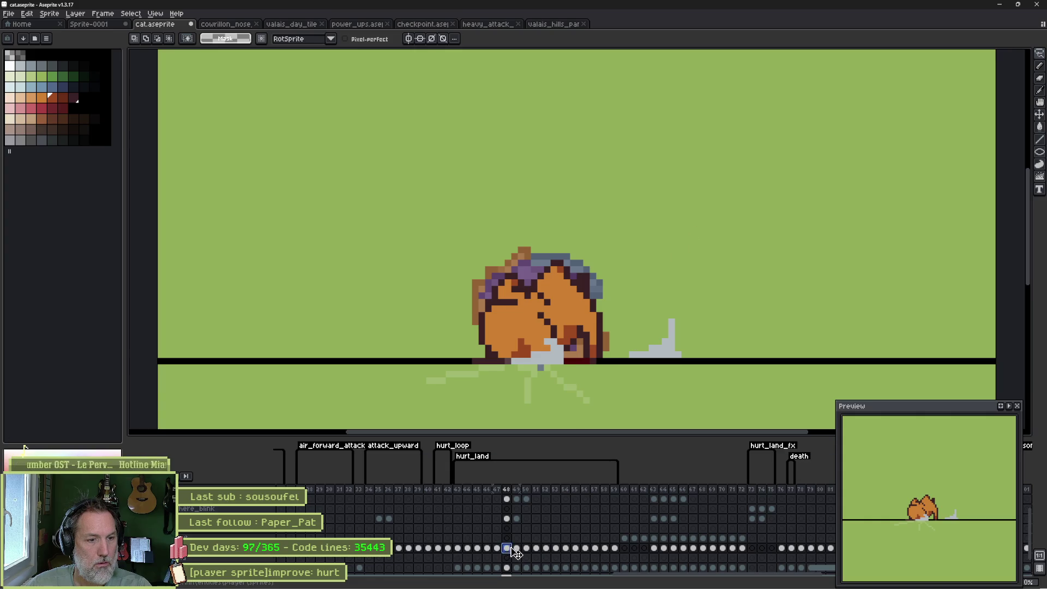
key("ctrl+v")
mouse_move(569, 257)
left_mouse_down()
mouse_move(513, 345)
mouse_move(690, 227)
mouse_move(722, 228)
left_mouse_up()
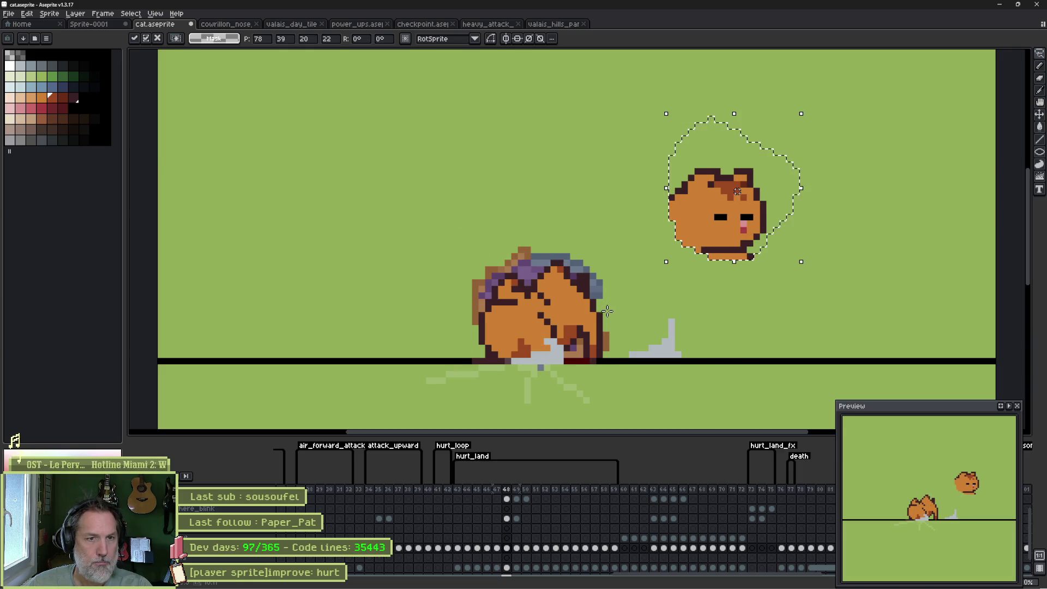
key("Left")
key("Left")
key("Left")
key("Down")
key("Down")
key("Down")
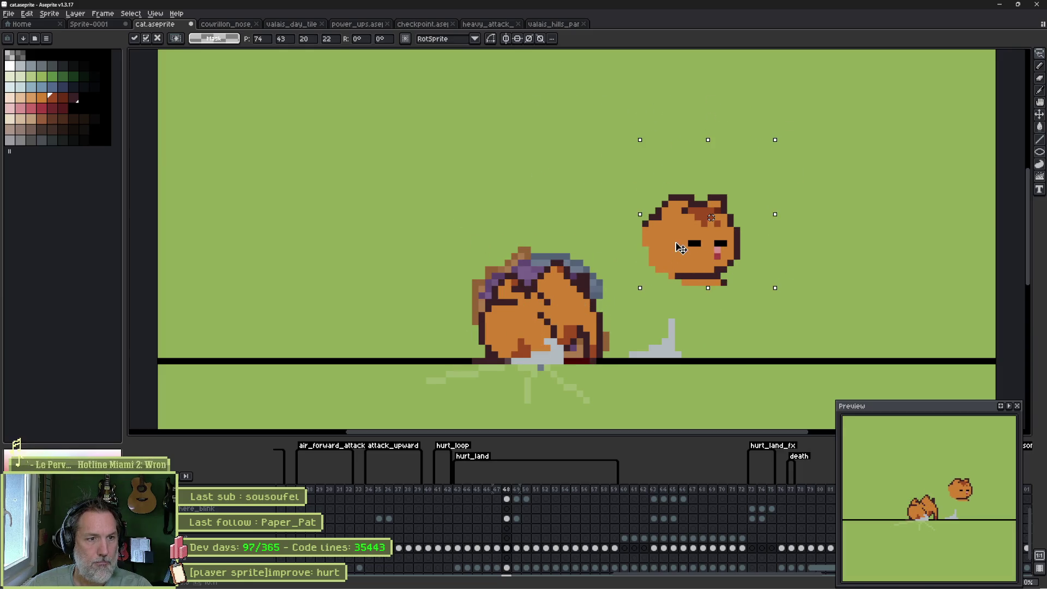
key("Return")
scroll(532, 315, "up", 2)
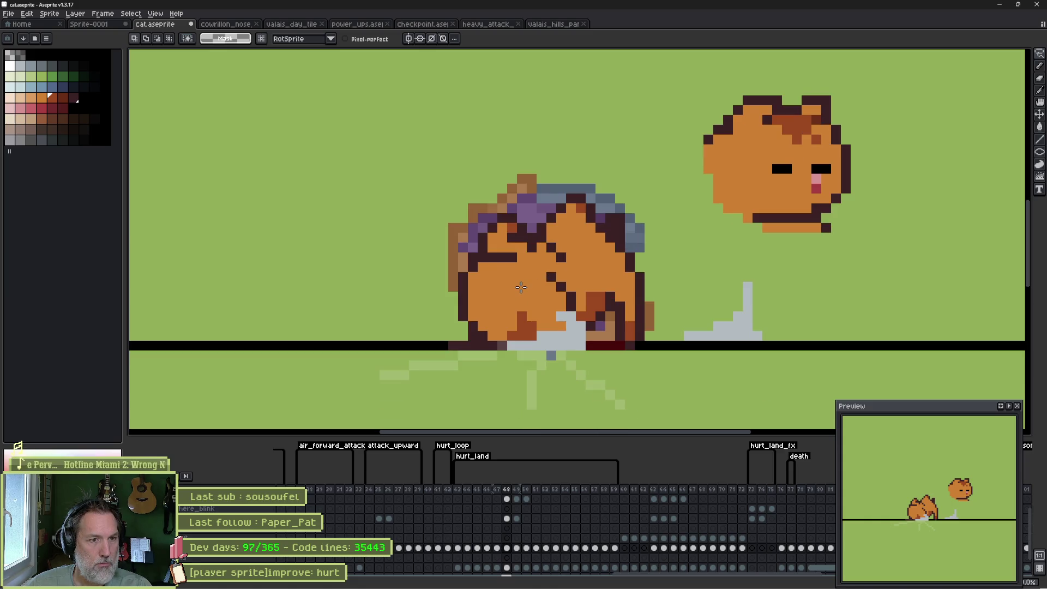
Rotate the pasted face 180°, seat it on the body, and hide the background layers.
key("b")
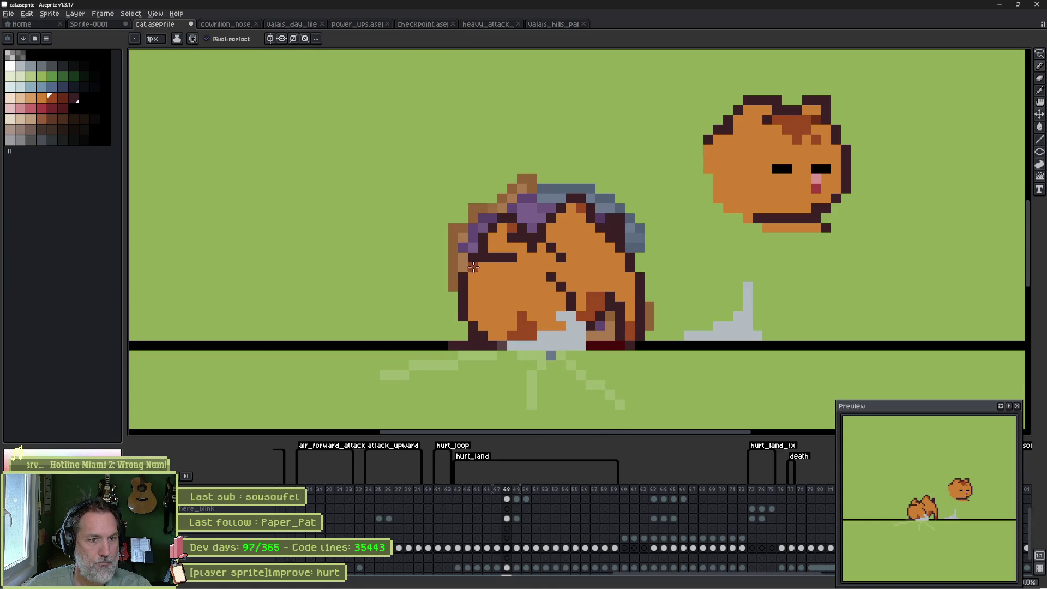
key("q")
mouse_move(851, 89)
left_mouse_down()
mouse_move(875, 177)
mouse_move(678, 153)
mouse_move(855, 153)
mouse_move(791, 224)
left_mouse_up()
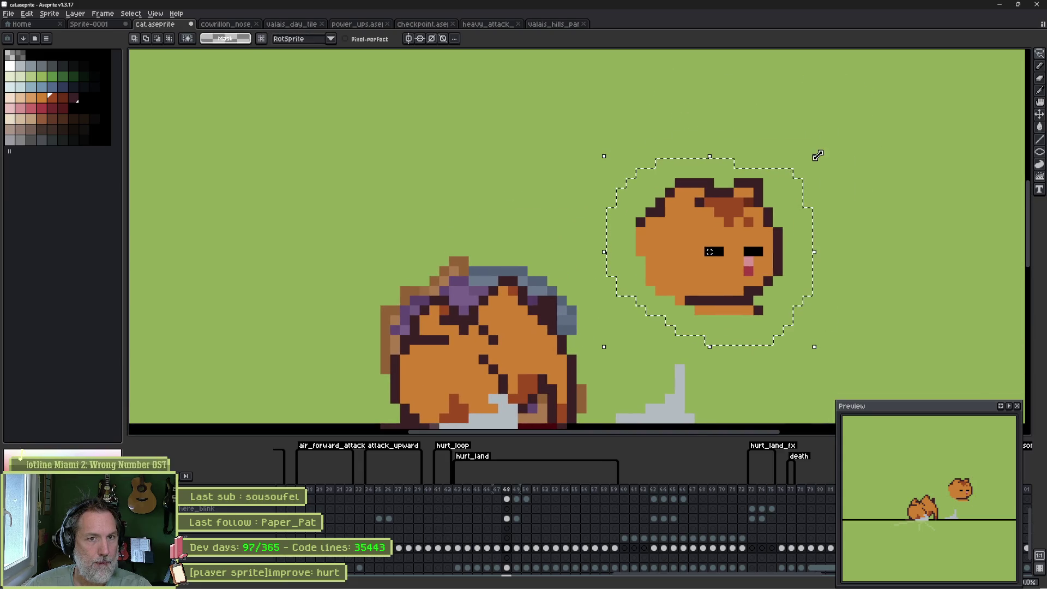
mouse_move(820, 154)
left_mouse_down()
mouse_move(611, 152)
mouse_move(612, 349)
left_mouse_up()
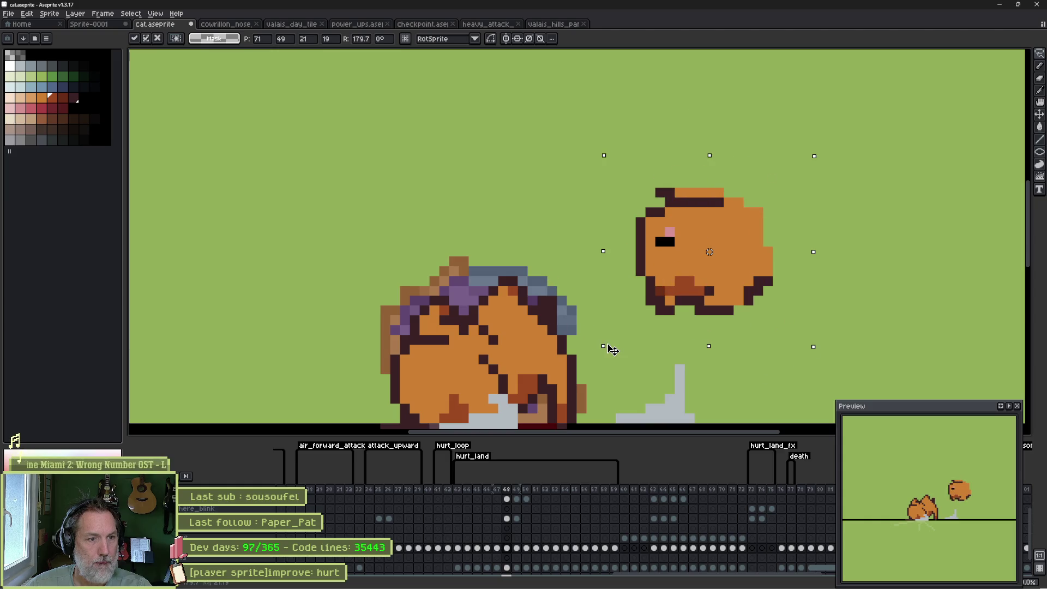
mouse_move(660, 251)
left_mouse_down()
mouse_move(669, 157)
mouse_move(469, 278)
mouse_move(420, 276)
mouse_move(417, 285)
left_mouse_up()
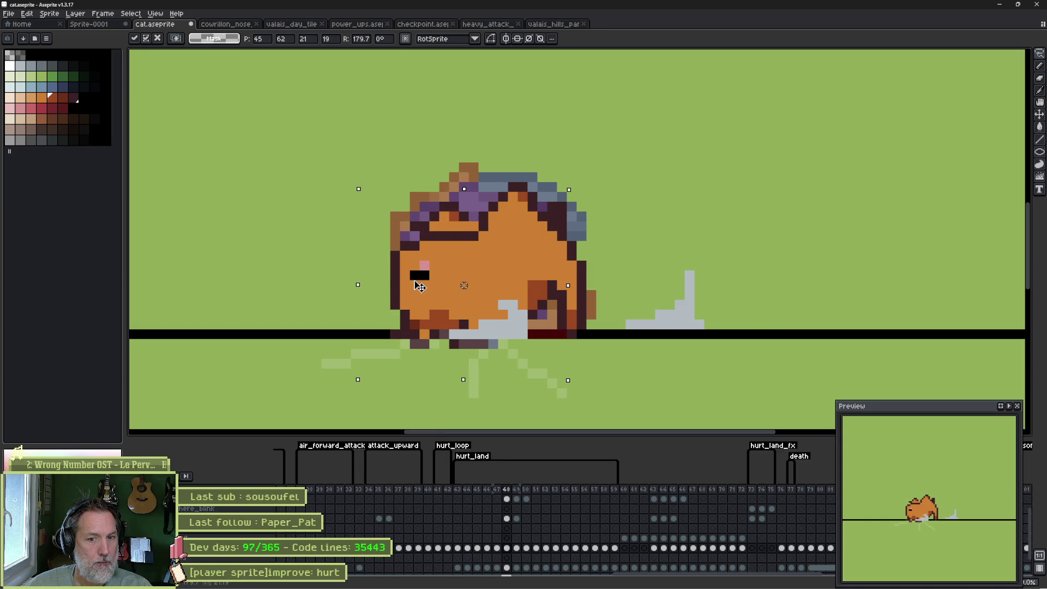
left_click_drag(418, 284, 424, 286)
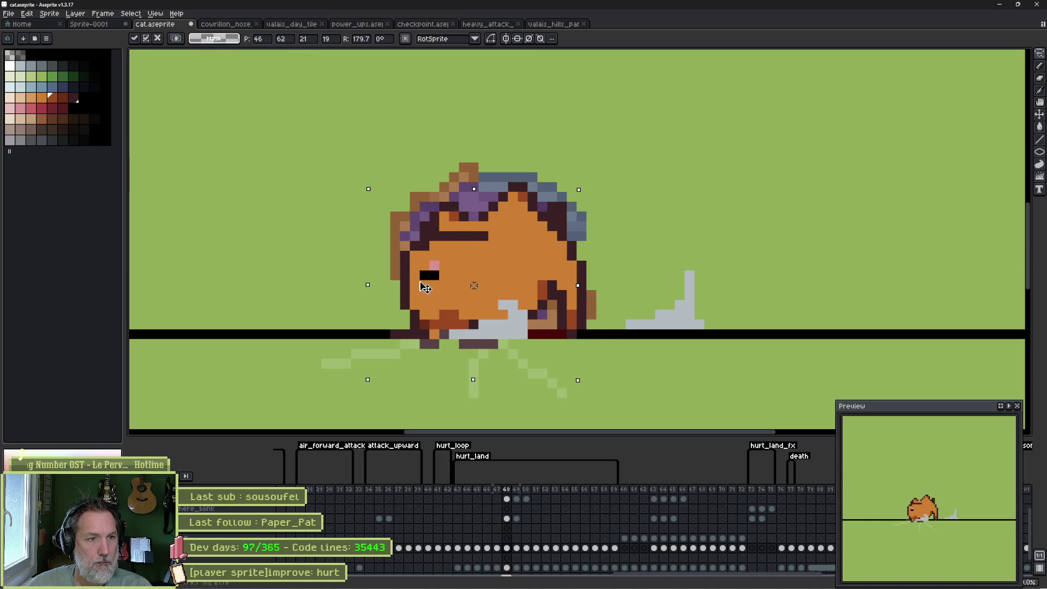
left_click(663, 232)
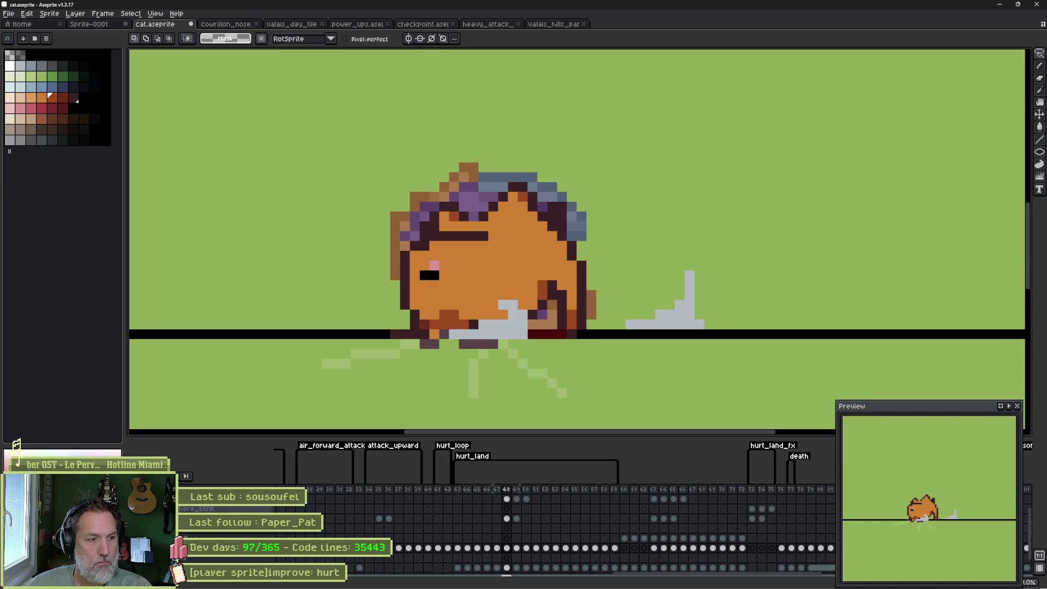
key("ctrl+z")
Sample the cat's dark red outline, orange and black colours with the Pencil.
key("b")
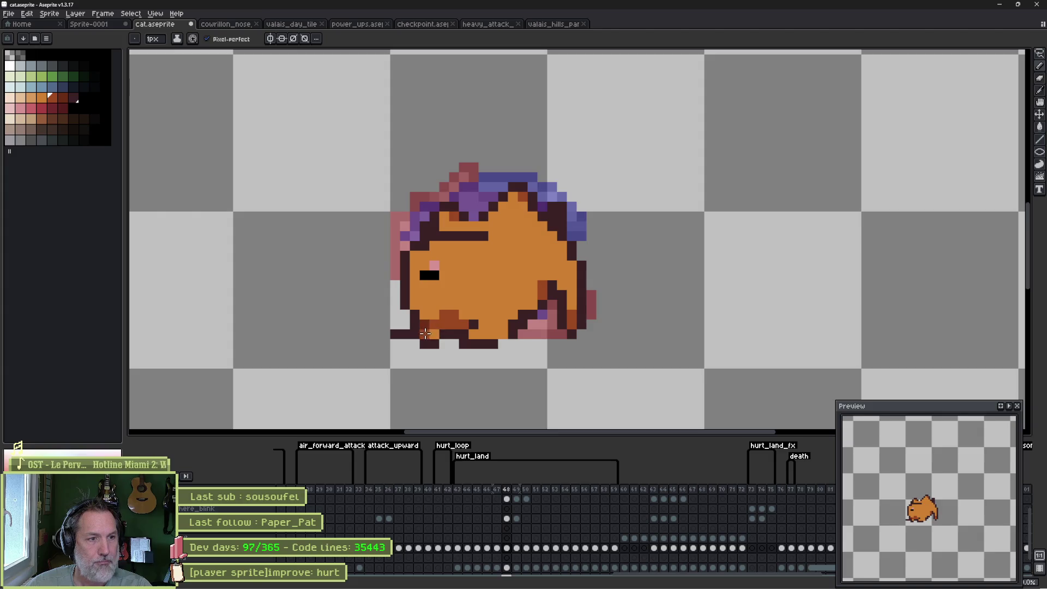
left_click(500, 336, "alt")
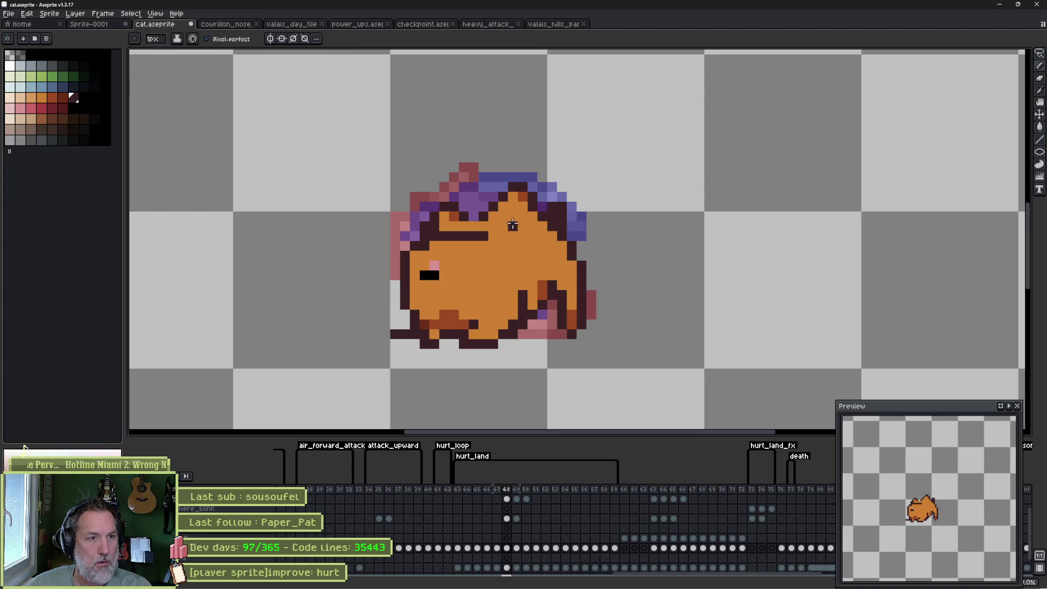
scroll(443, 256, "up", 1)
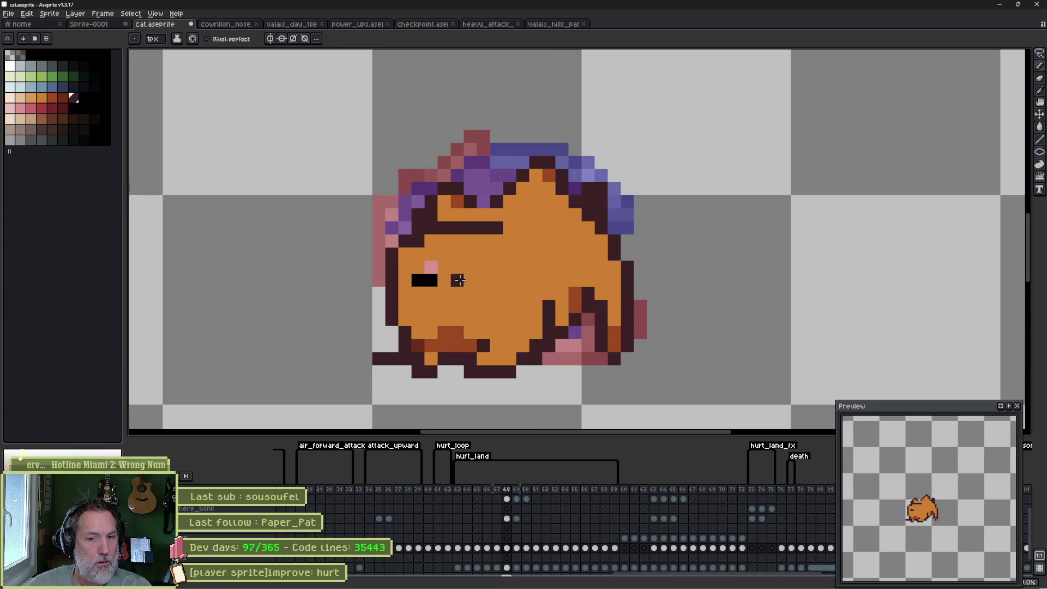
left_click(465, 279, "alt")
left_click(425, 280, "alt")
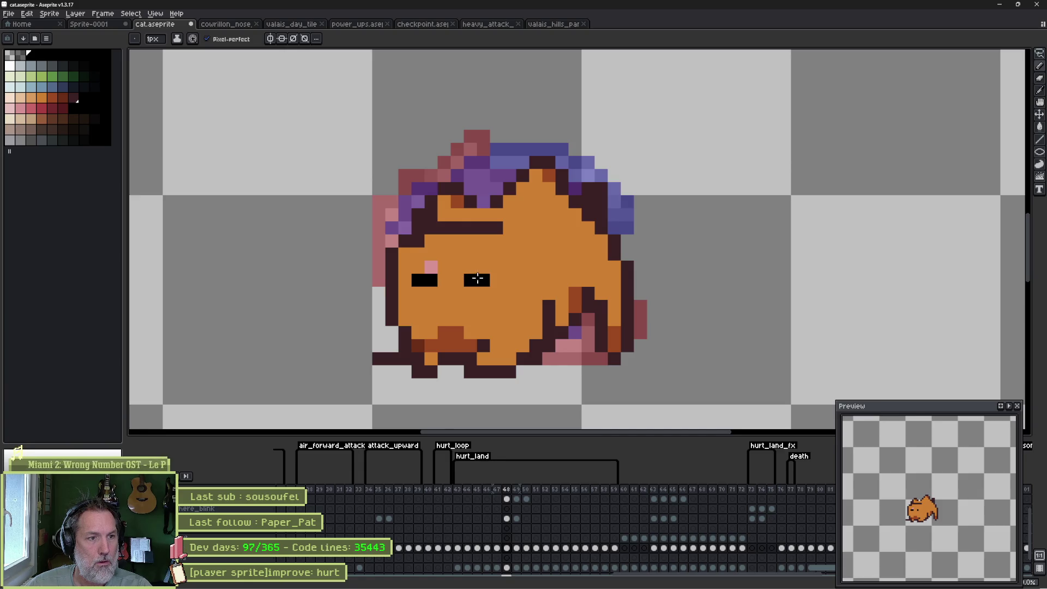
left_click(451, 280, "alt")
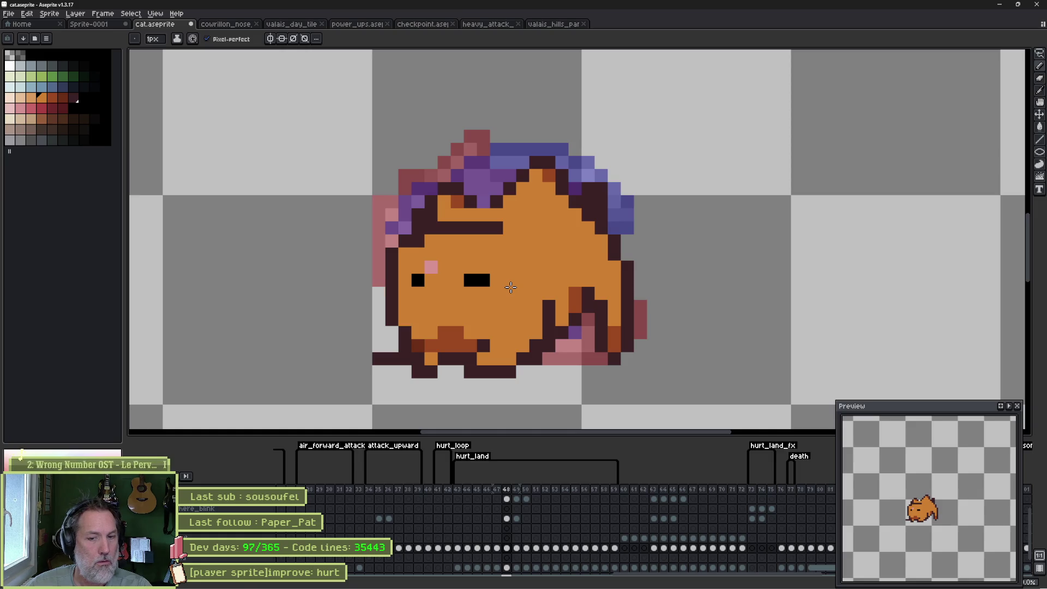
Flip between frames 47, 48 and 49 to compare the poses.
key("Left")
key("Right")
key("Right")
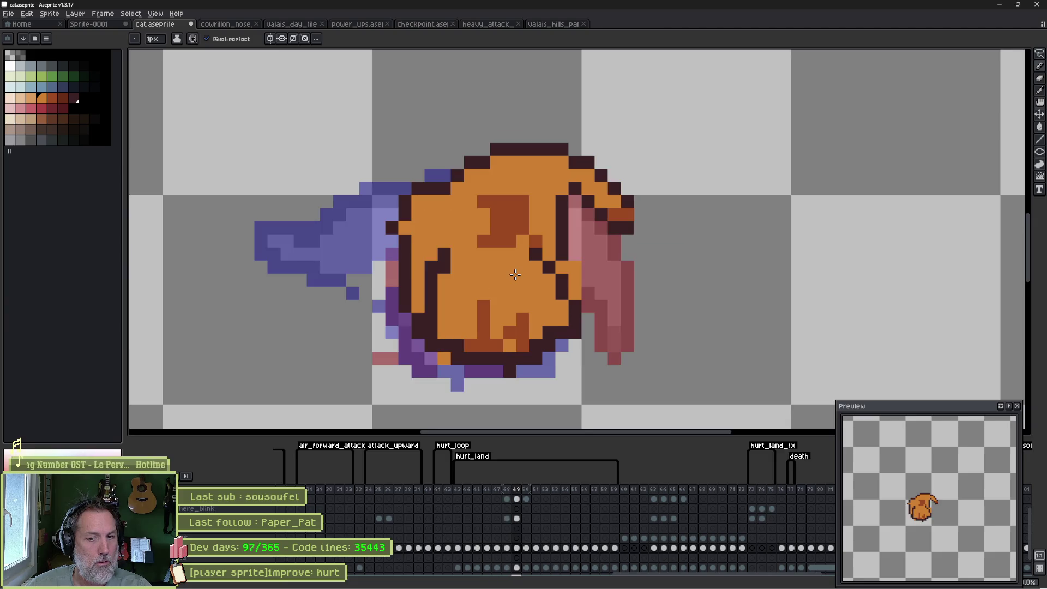
key("Right")
key("Left")
key("Left")
key("Left")
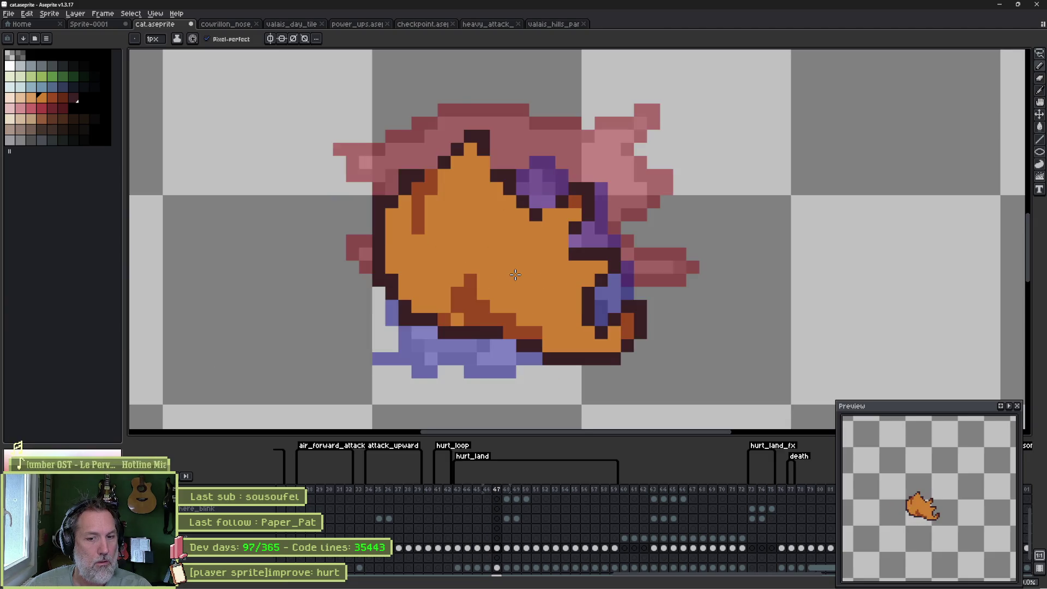
key("Right")
key("Left")
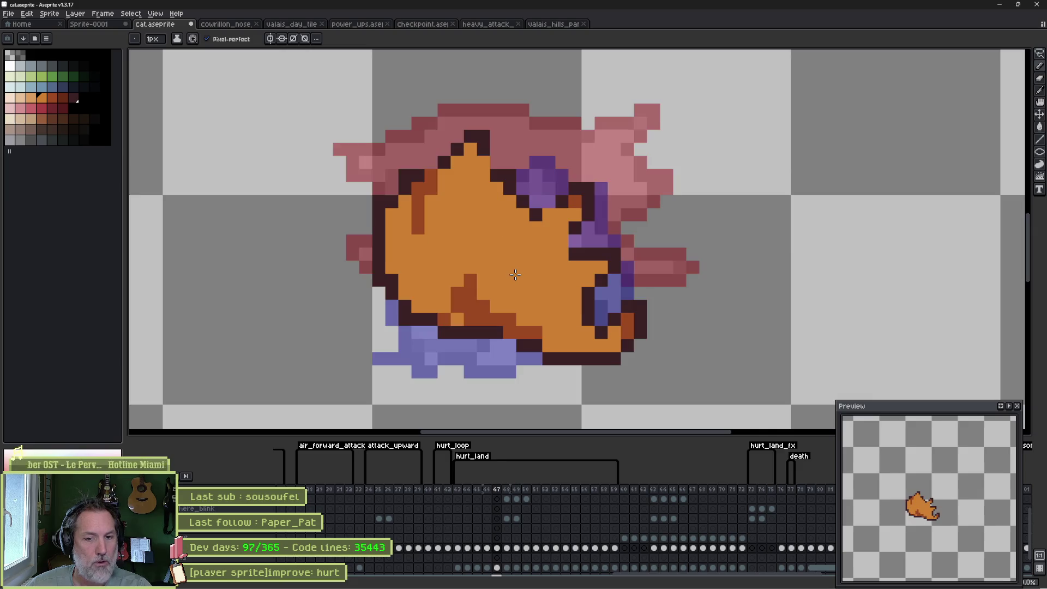
key("Right")
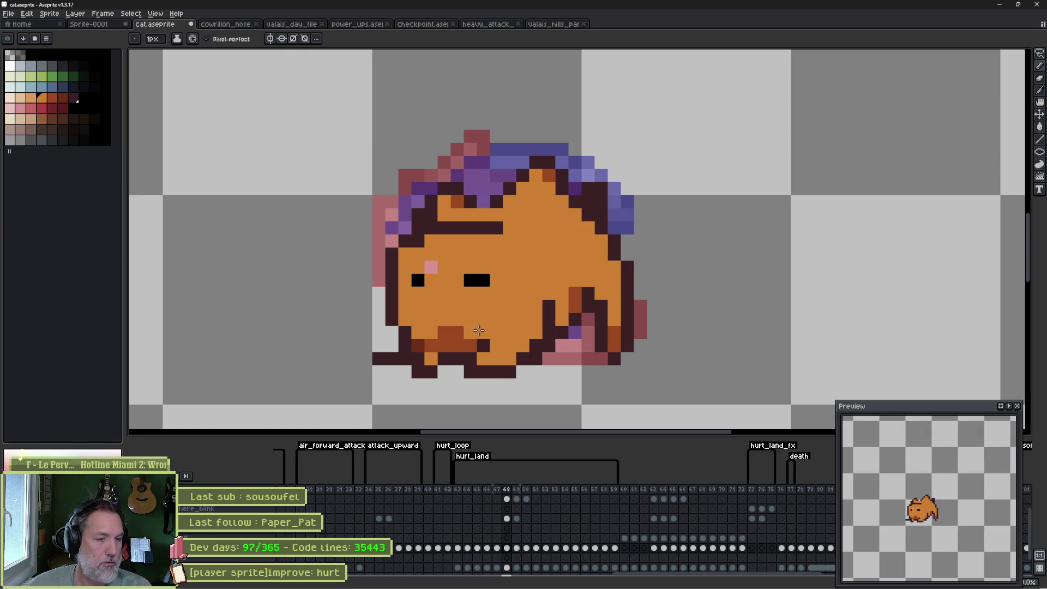
Paint out the right eye in orange and close the gaps in the dark bottom outline.
left_click(470, 279)
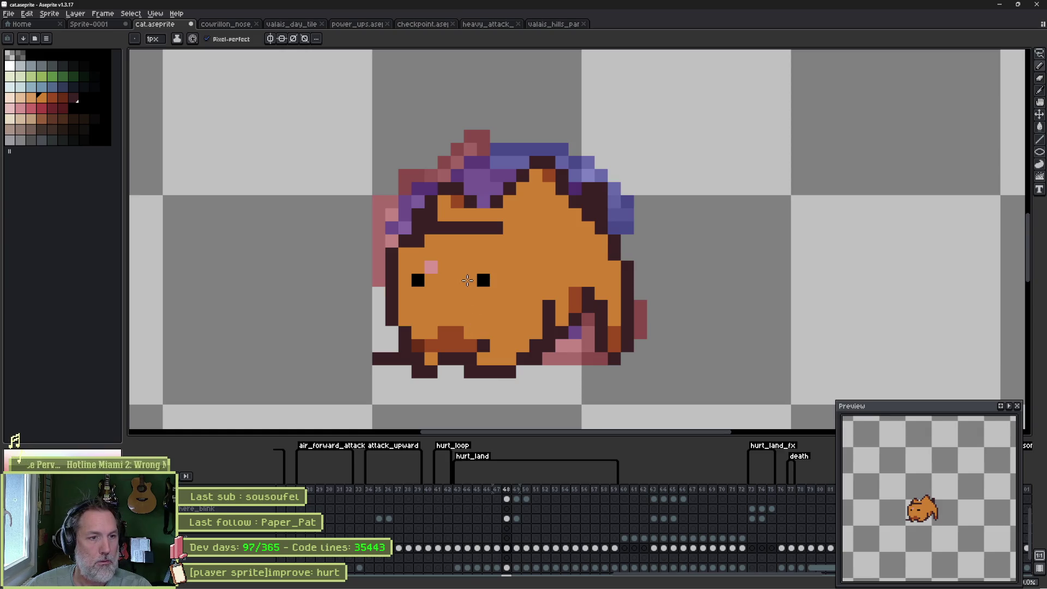
left_click_drag(468, 279, 485, 281)
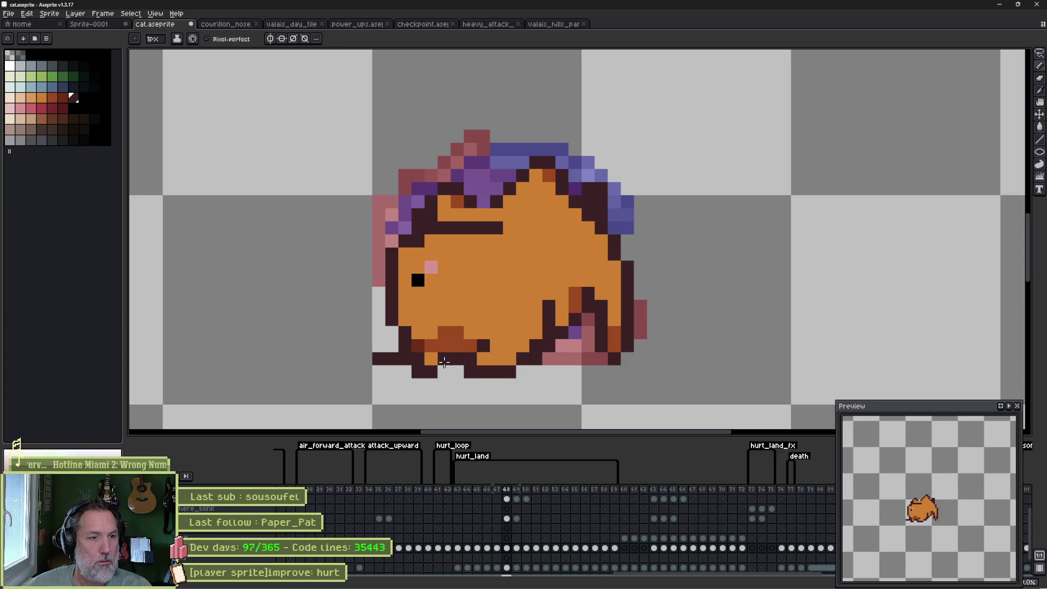
mouse_move(398, 338)
left_mouse_down()
mouse_move(390, 358)
mouse_move(512, 371)
left_mouse_up()
right_click(431, 358)
left_click(442, 344)
left_click(432, 345)
left_click_drag(480, 358, 512, 358)
Recolour pink pixels near the face and darken the face edge and below the nose.
left_click(431, 267, "alt")
left_click(418, 267, "alt")
left_click(429, 270)
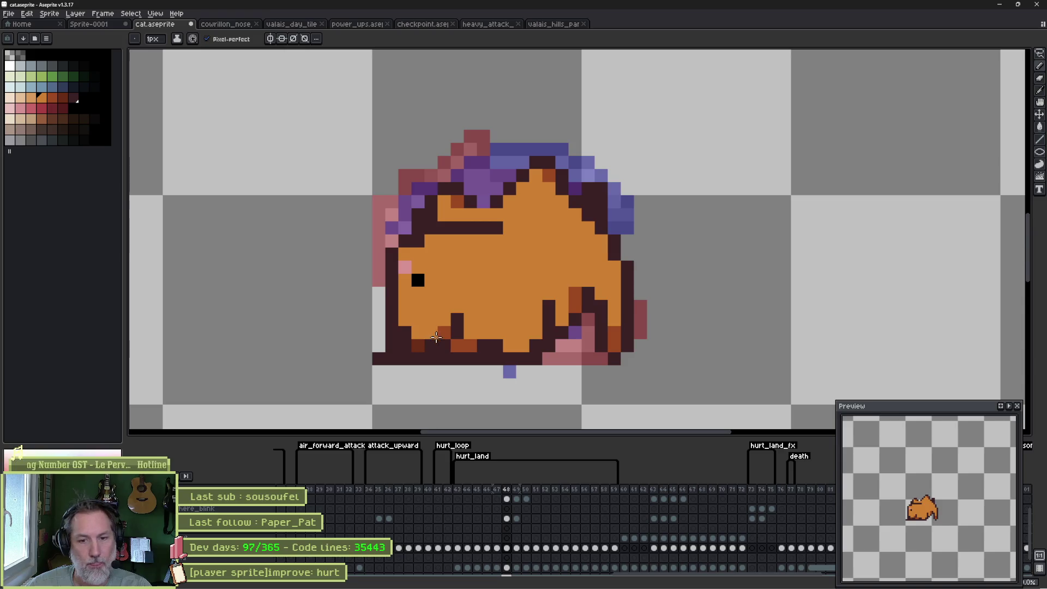
left_click(388, 289, "alt")
left_click(384, 272)
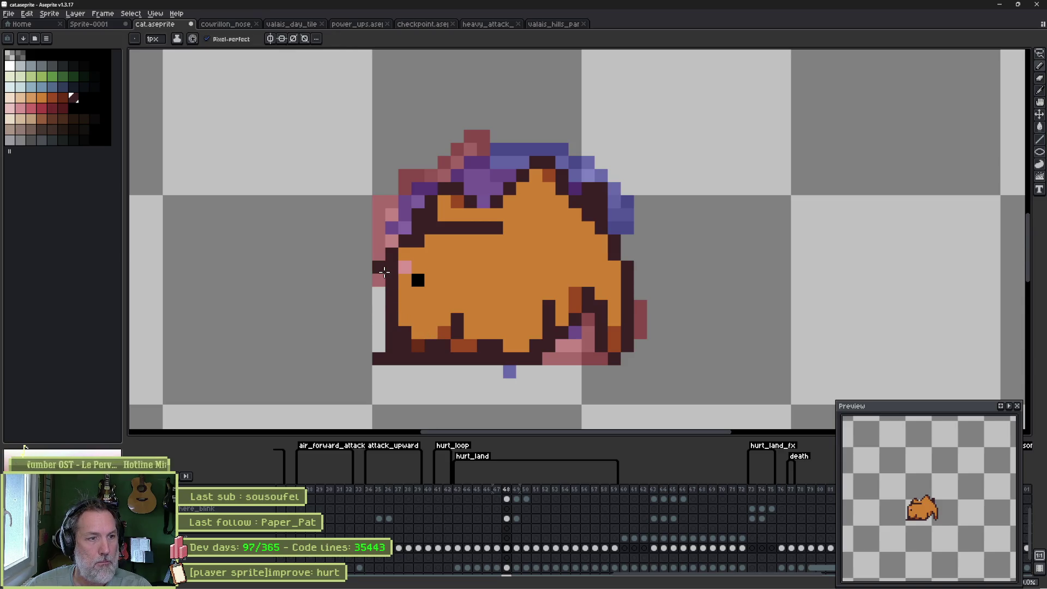
mouse_move(380, 295)
left_mouse_down()
mouse_move(380, 307)
mouse_move(394, 303)
left_mouse_up()
left_click(405, 286, "alt")
Place pink shading beside the face, clear stray pink to orange, and add a black eye pixel.
key("alt")
left_click(408, 265, "alt")
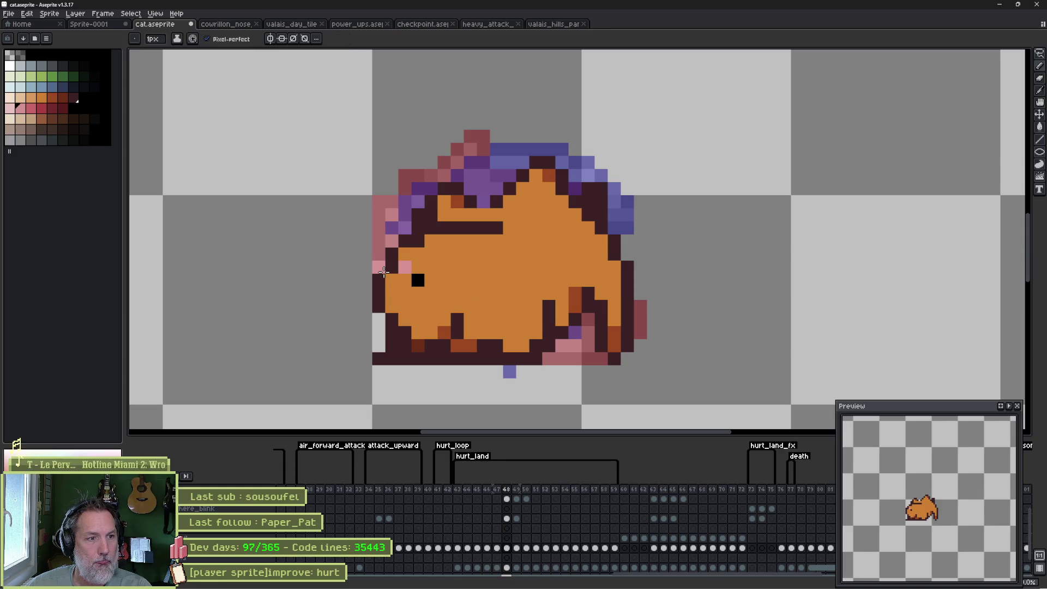
left_click(380, 278)
key("ctrl+z")
left_click(388, 276)
left_click(430, 267, "alt")
left_click_drag(418, 266, 405, 266)
left_click(418, 279, "alt")
left_click(405, 293)
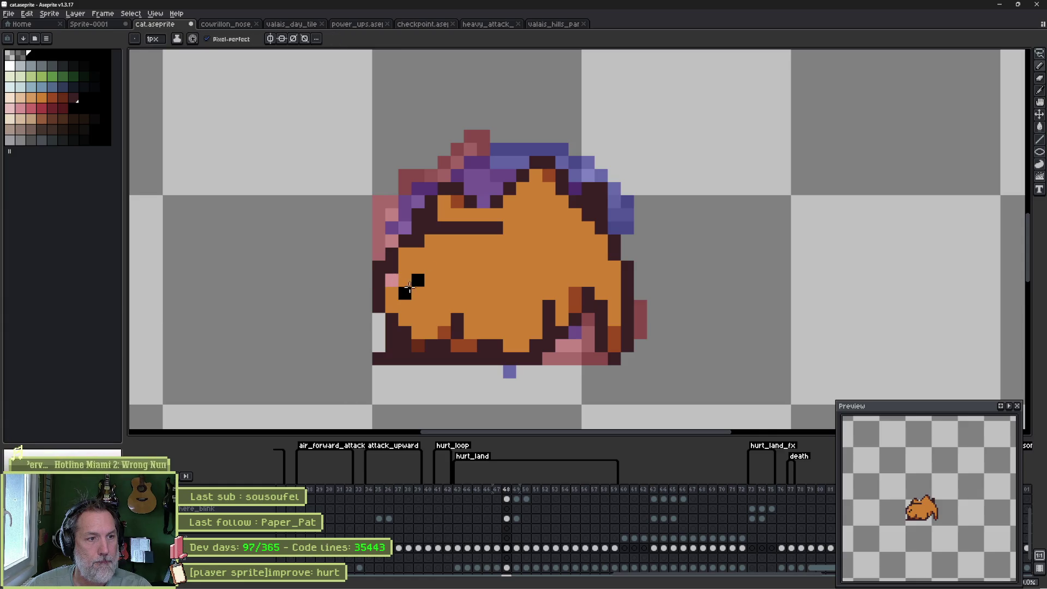
left_click(418, 279, "alt")
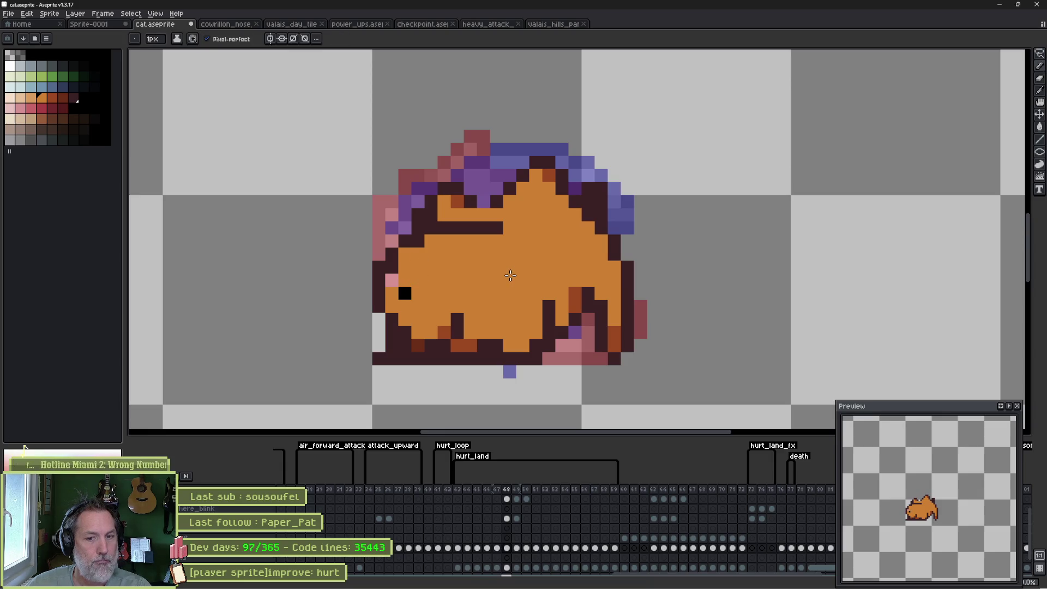
Preview the animation, stop on frame 48, and touch up a dark belly pixel.
key("Return")
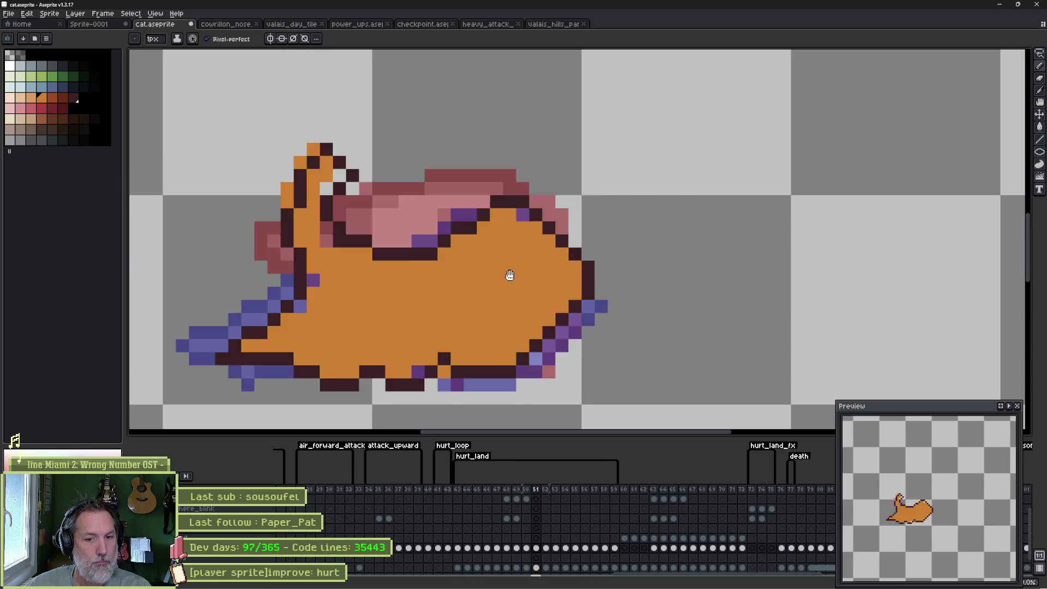
key("Return")
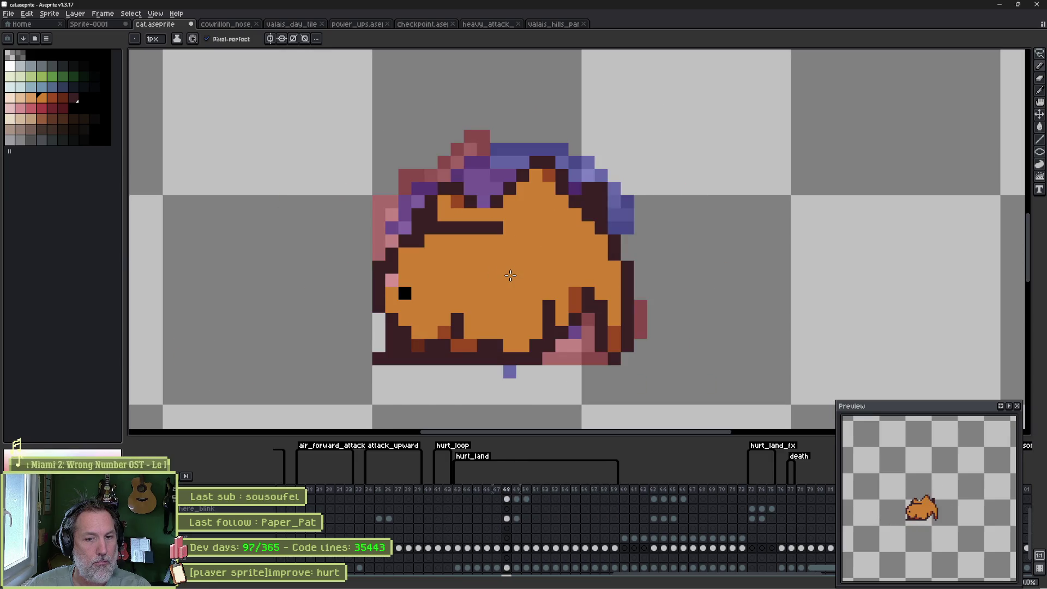
key("Return")
key("Return")
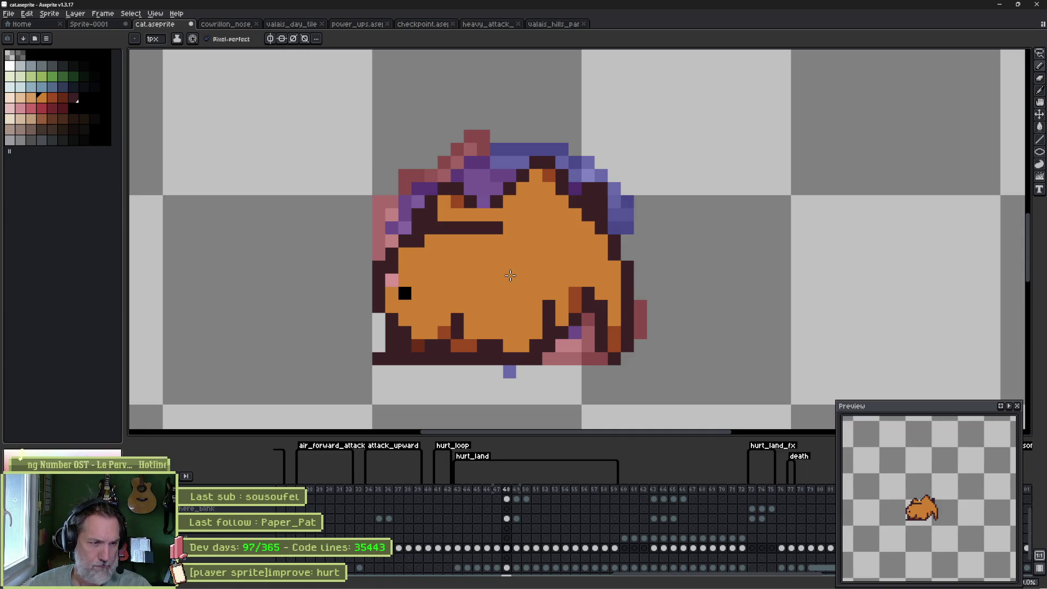
key("i")
left_click(442, 329)
left_click(417, 342)
left_click(417, 340)
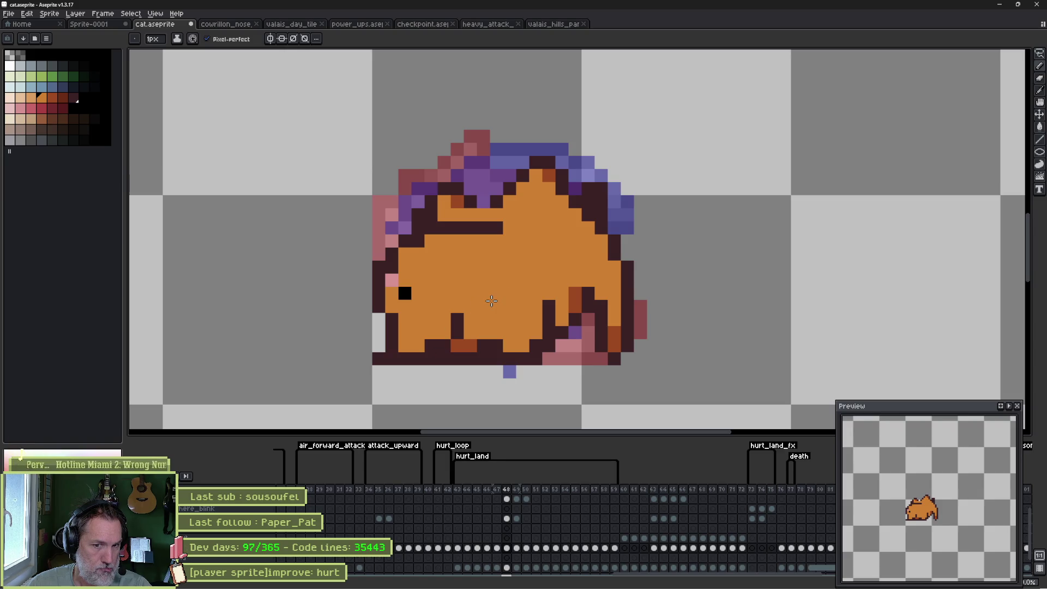
Compare frames 47–49, then paint the black eye pixel over in orange on frame 48.
key("comma")
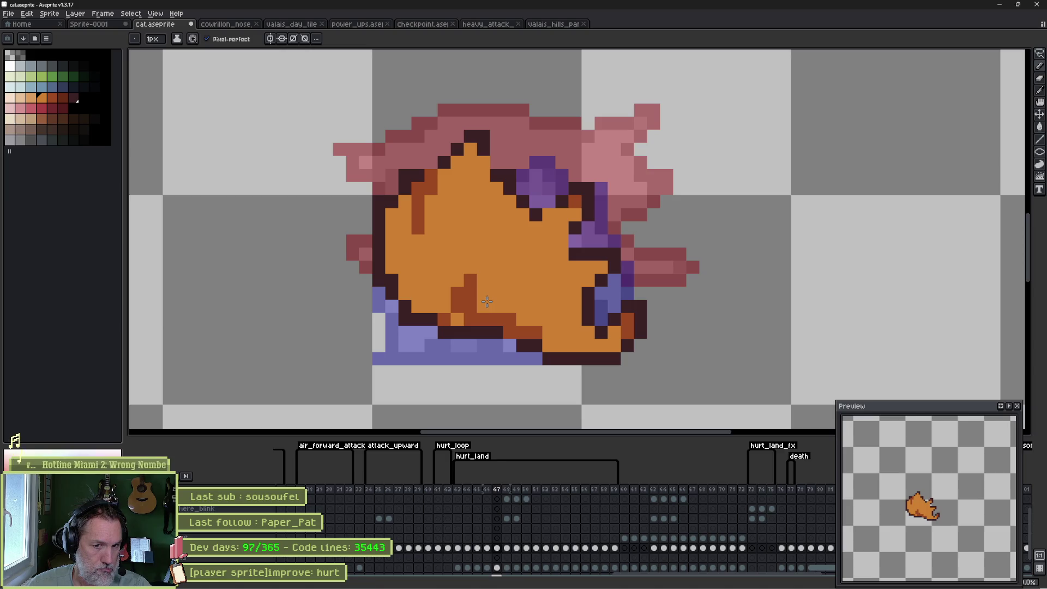
key("period")
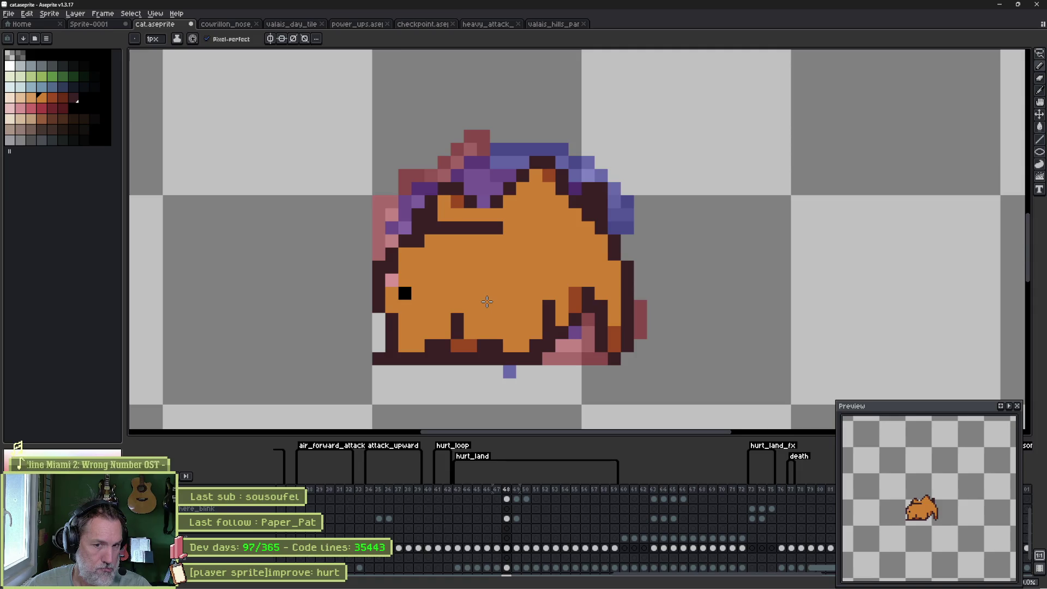
key("period")
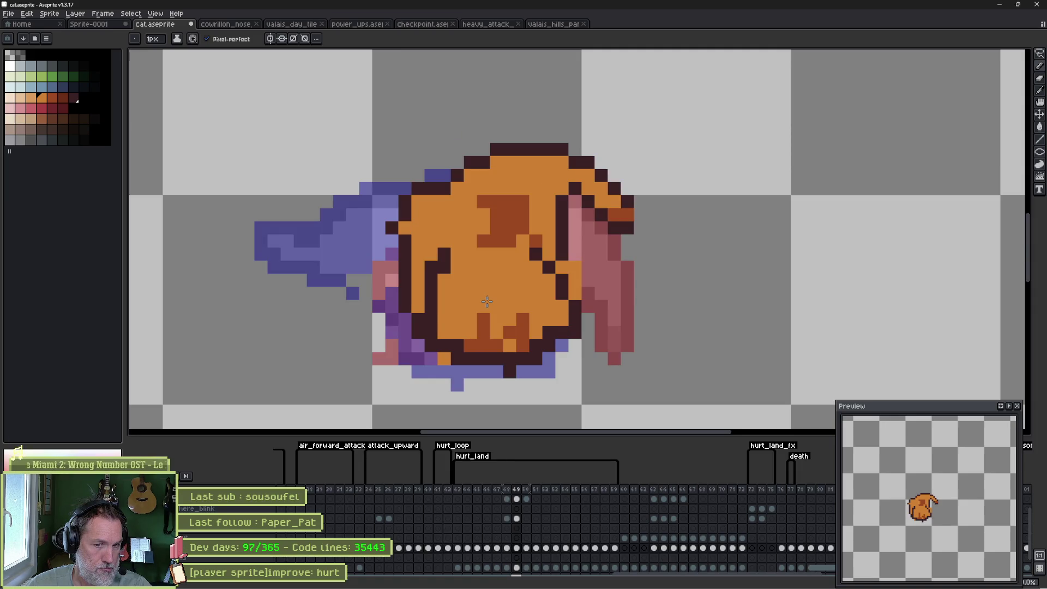
key("comma")
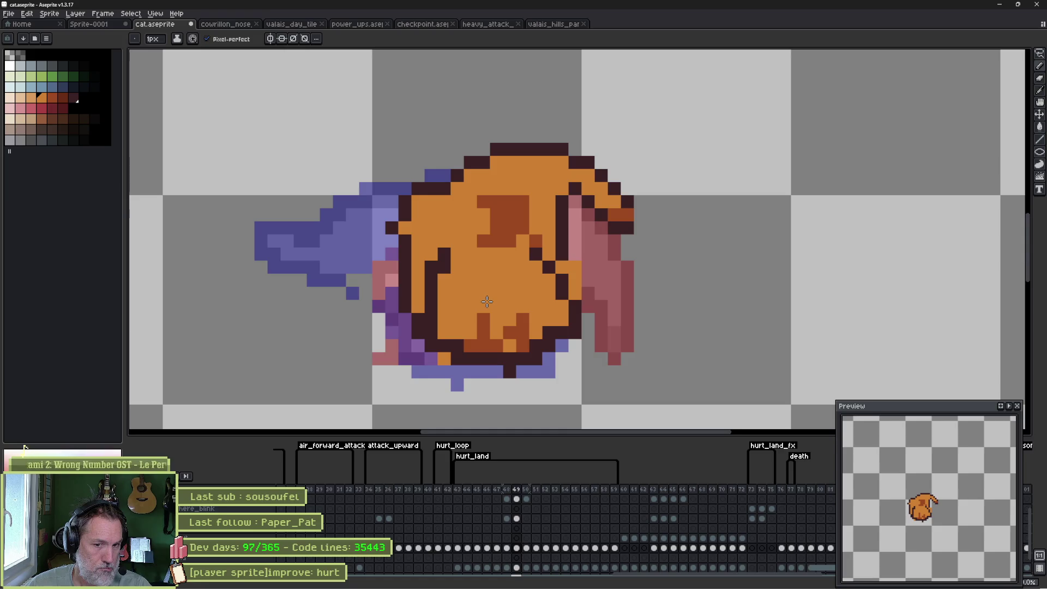
key("Left")
key("Left")
key("Right")
key("Right")
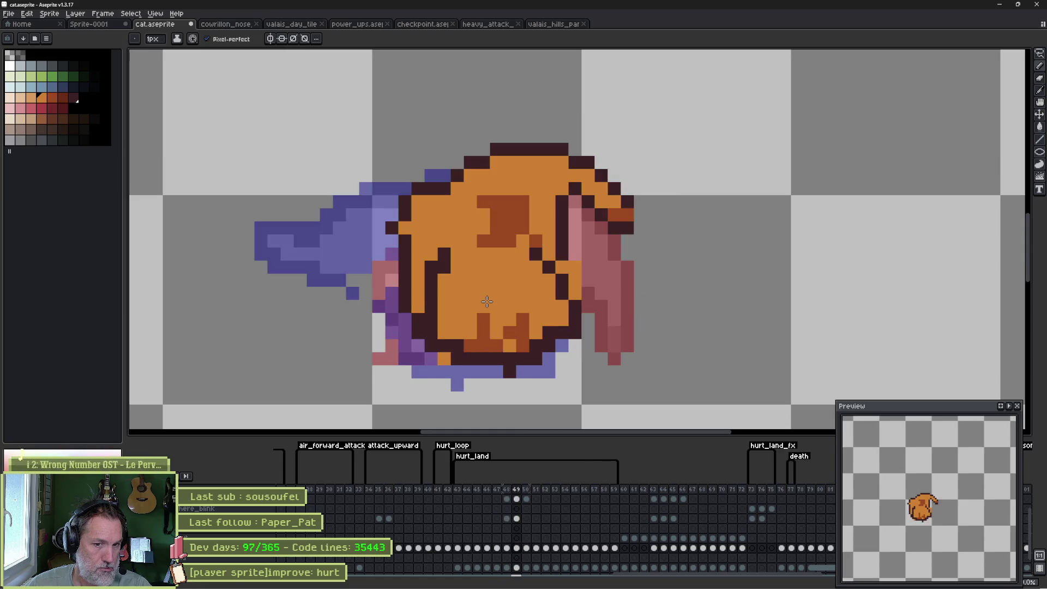
key("Left")
key("Left")
key("Right")
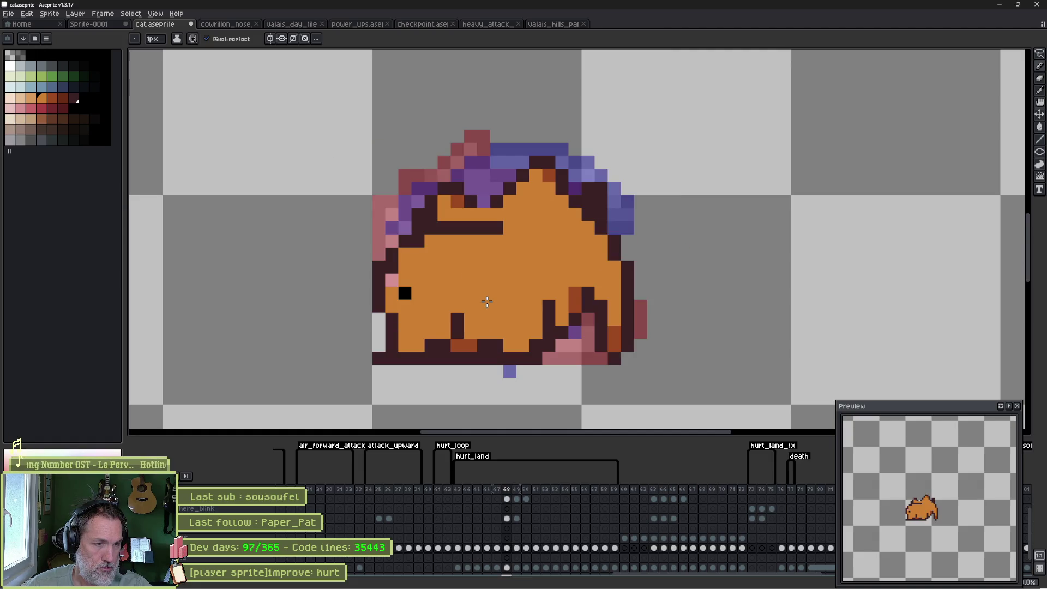
left_click(401, 293)
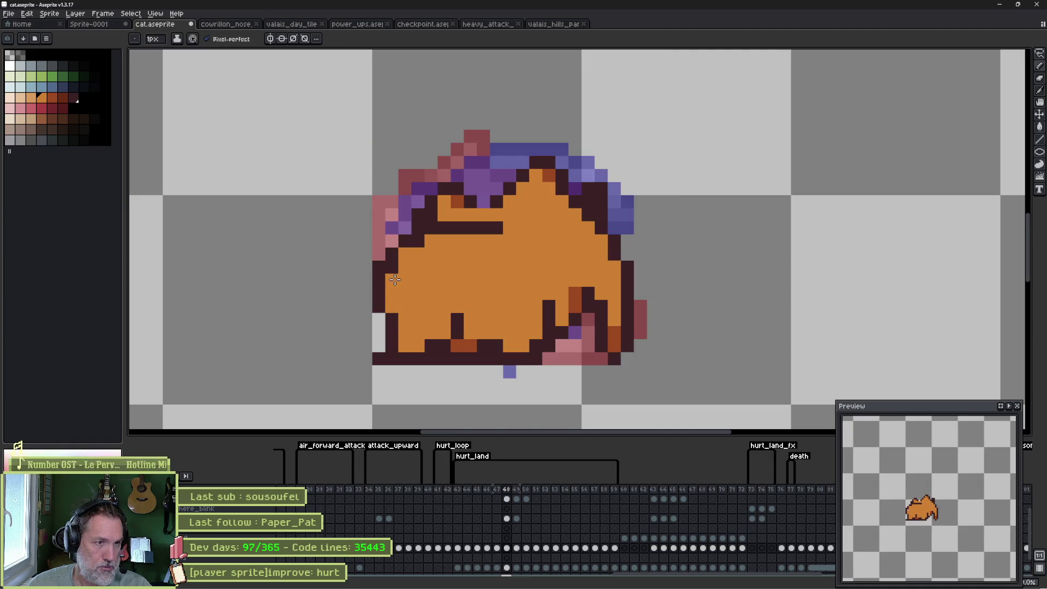
Add dark brown shading and outline pixels around the lower belly.
key("i")
left_click(470, 339)
key("b")
left_click(444, 346)
left_click(441, 334)
left_click(457, 332)
left_click(457, 319)
left_click(470, 332)
left_click(495, 332)
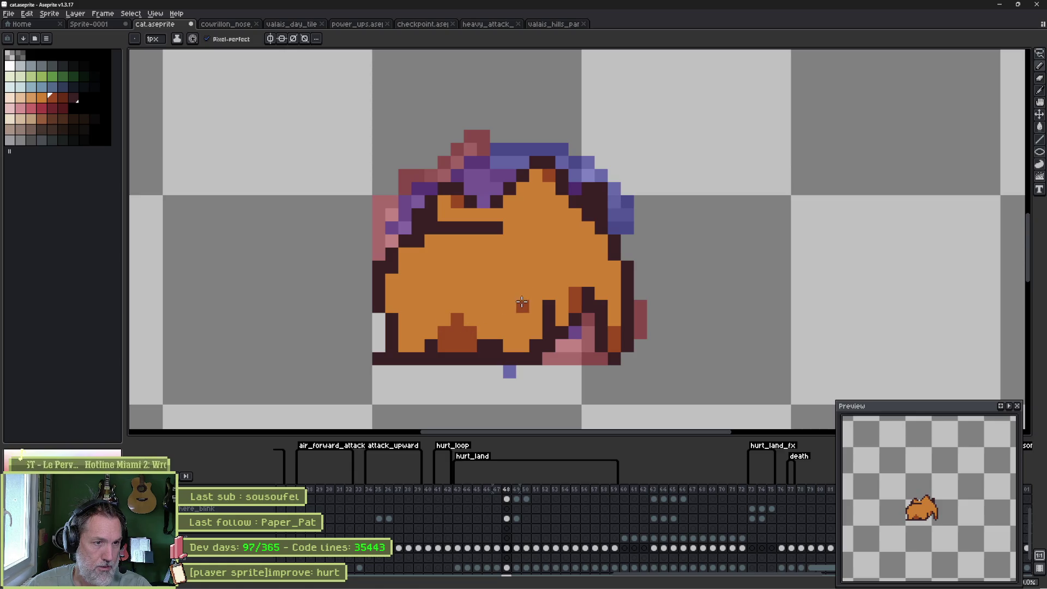
left_click(498, 346, "alt")
left_click(507, 333)
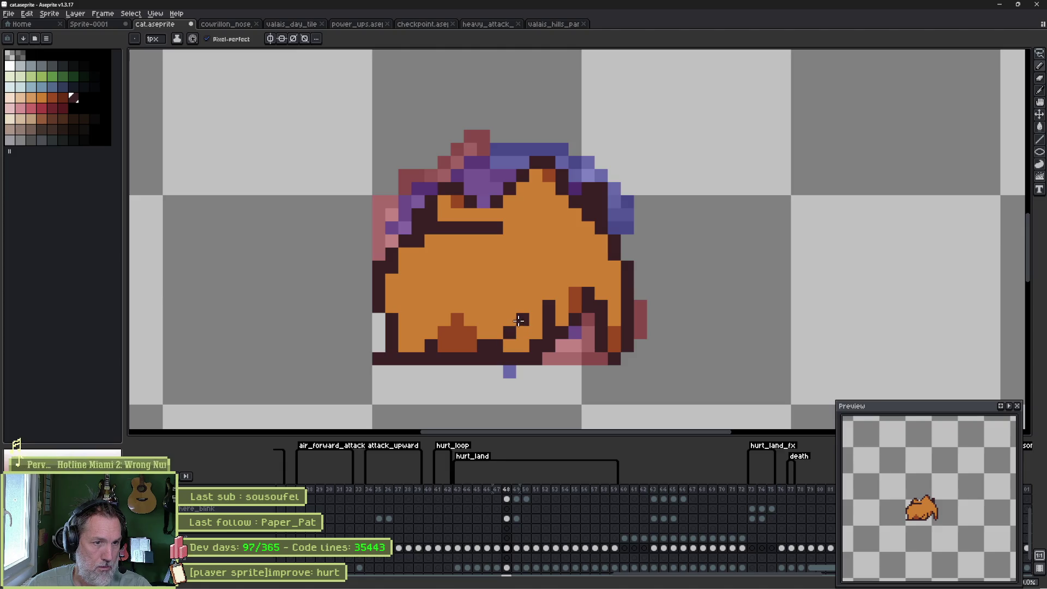
Paint purple shading along the bottom edge and dark outline pixels at the lower right.
left_click(509, 371, "alt")
left_click_drag(510, 359, 536, 359)
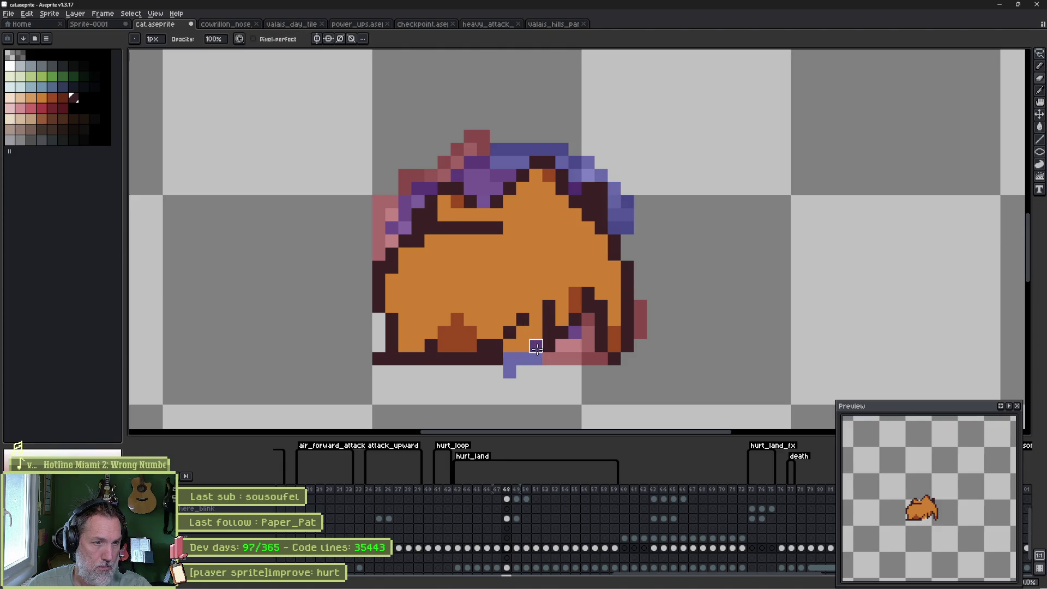
left_click(522, 345)
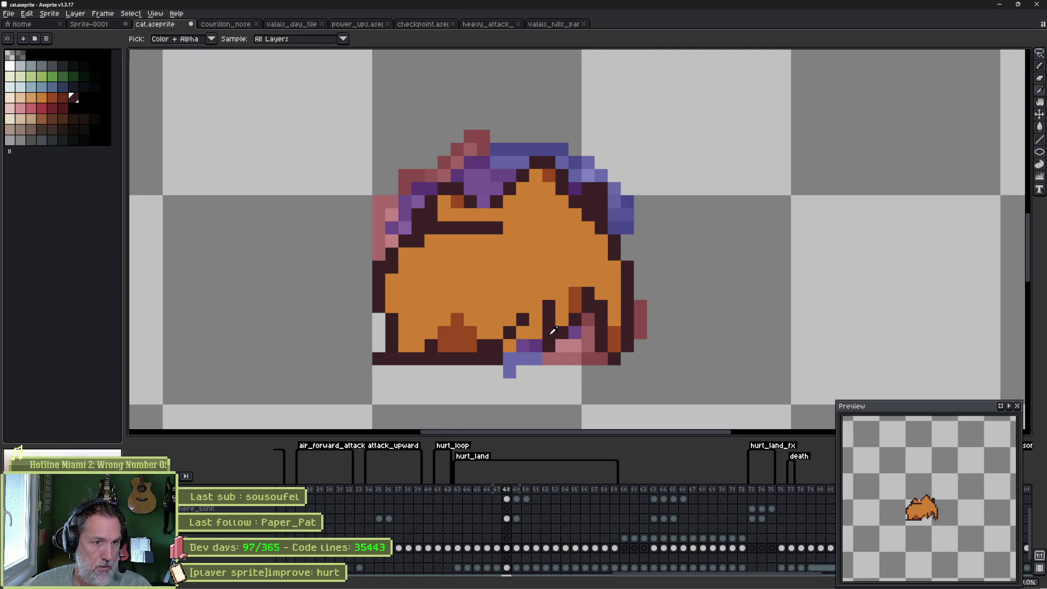
left_click_drag(537, 332, 510, 345)
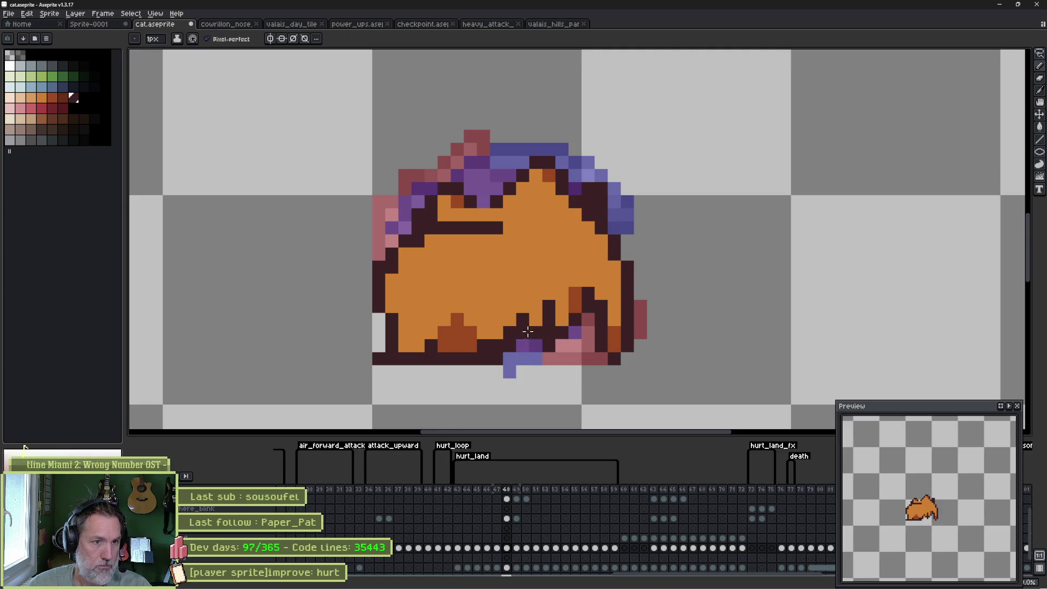
left_click(431, 269, "alt")
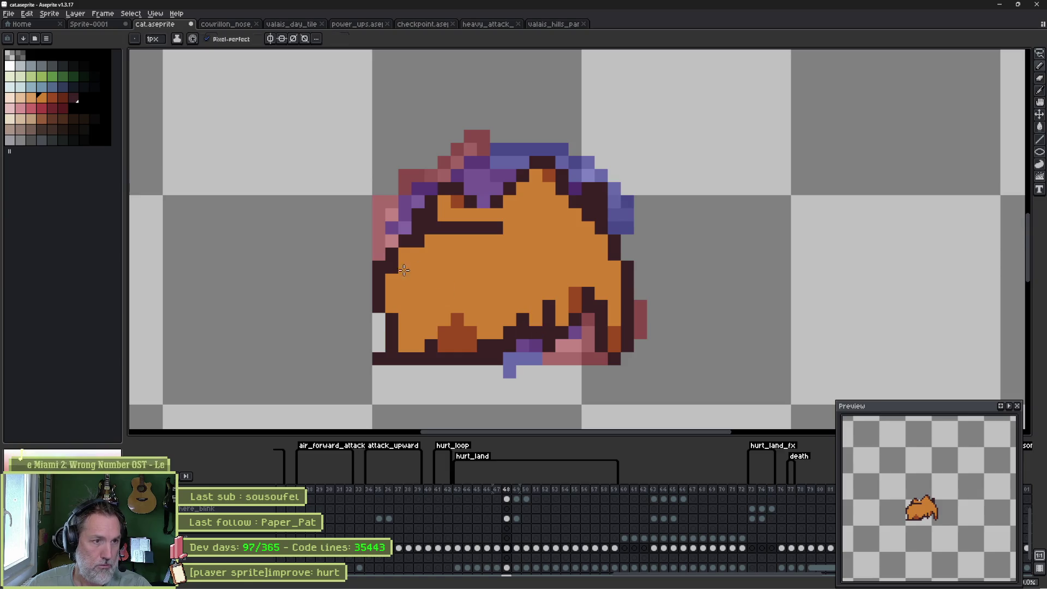
On frame 49, draw a dark outline along the cat's right side and clean up stray pixels.
key("Left")
key("Right")
key("Right")
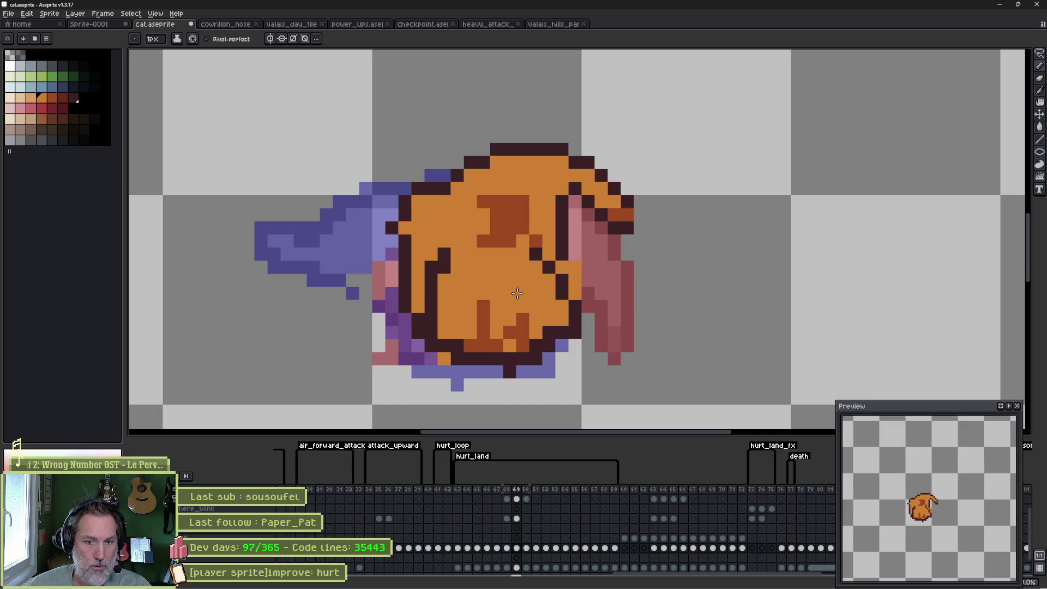
left_click(575, 299, "alt")
left_click_drag(574, 300, 565, 262)
left_click(548, 268)
left_click(553, 283, "alt")
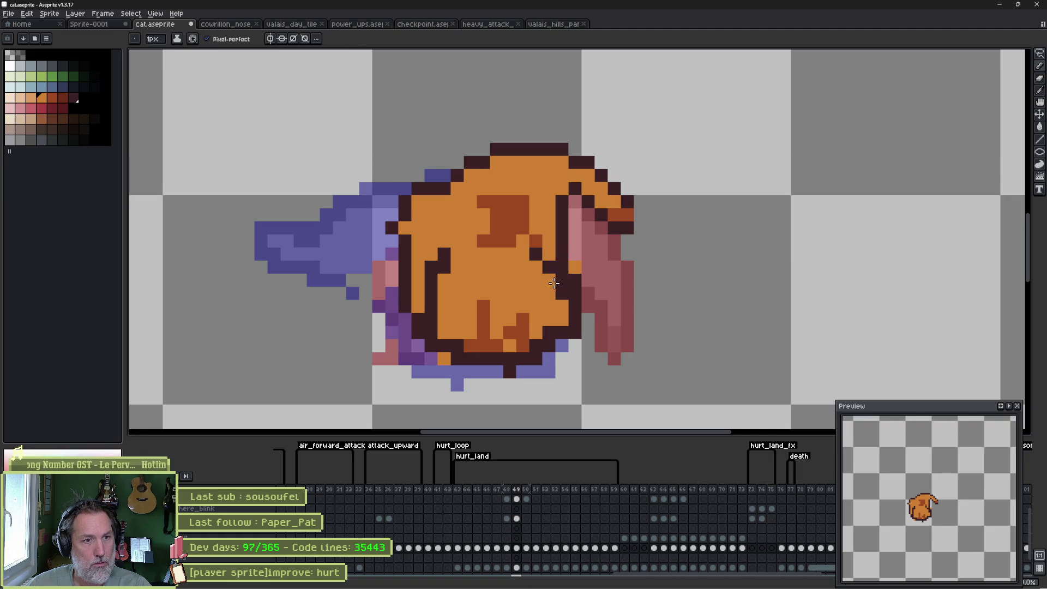
left_click(562, 270, "alt")
left_click(549, 267)
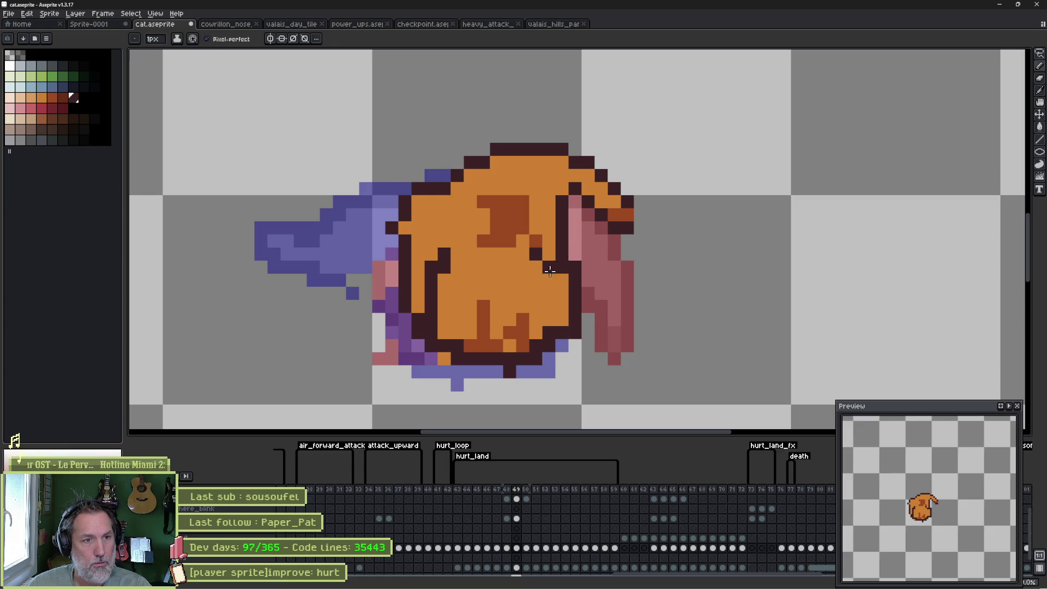
left_click(543, 254)
left_click(544, 273, "alt")
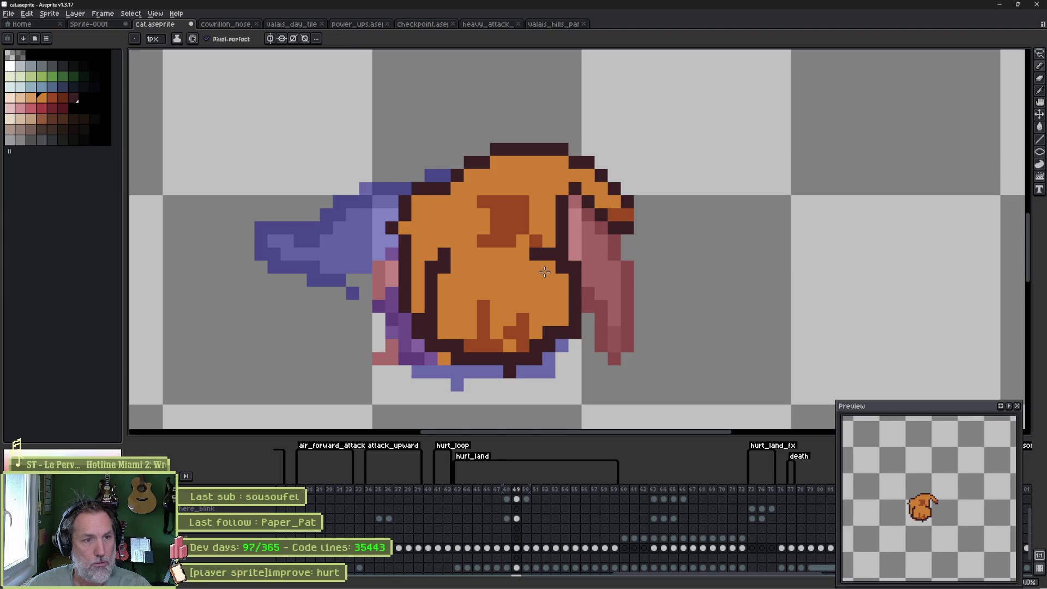
left_click(449, 269)
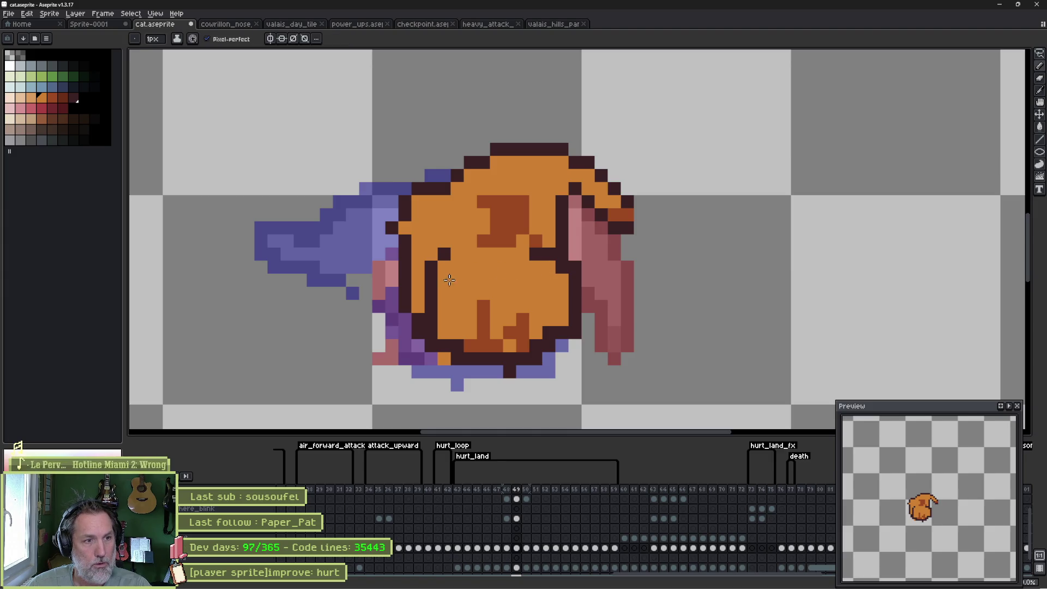
Redraw a dark outline column down the cat's left side.
left_click(430, 275, "alt")
mouse_move(419, 267)
left_mouse_down()
mouse_move(419, 310)
mouse_move(433, 321)
left_mouse_up()
key("ctrl+z")
left_click(434, 284, "alt")
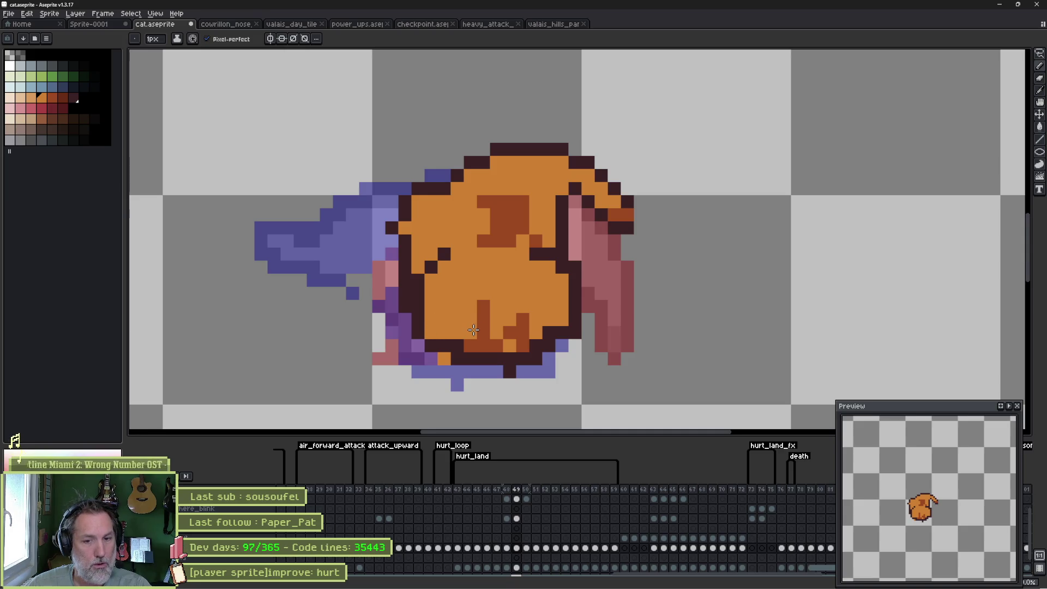
Compare frames 47 and 48, then extend the paw outline to the left.
key("comma")
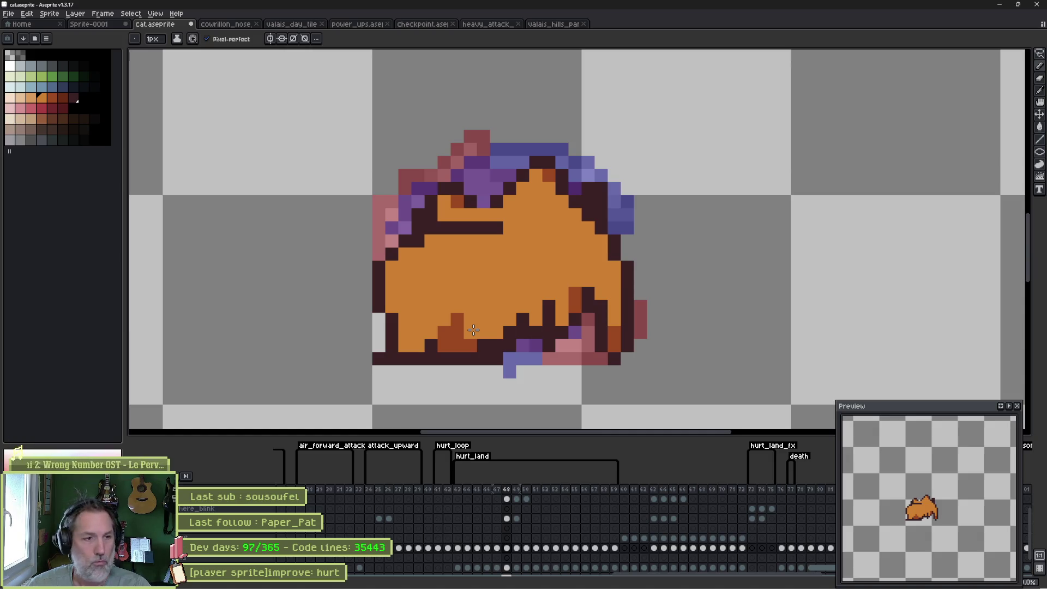
key("comma")
key("period")
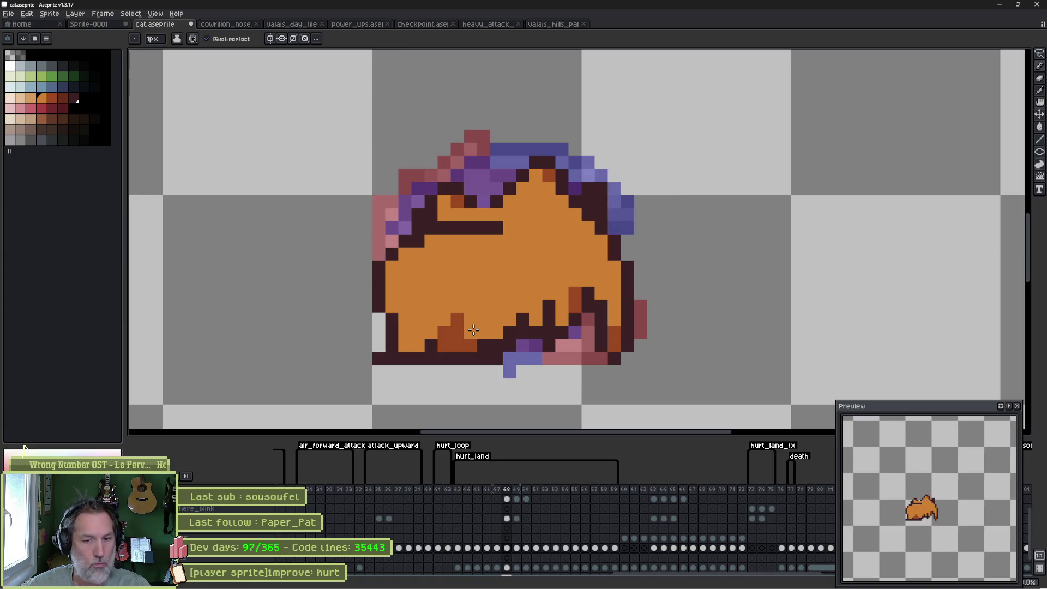
key("comma")
key("period")
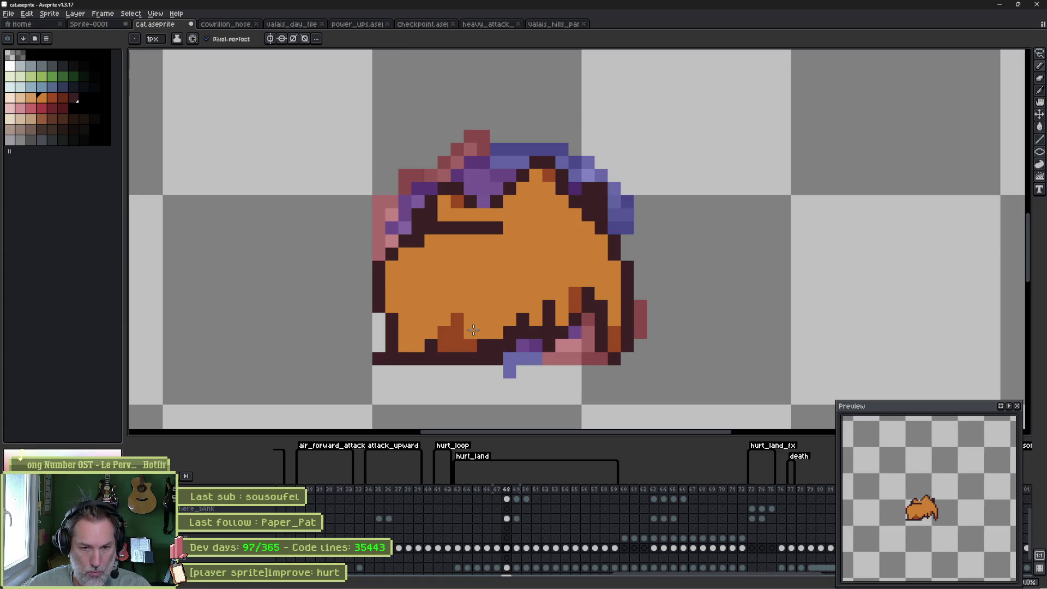
left_click(391, 326, "alt")
left_click(382, 320)
Extend the paw outline to the left and fill the extended paw orange.
left_click(365, 307)
left_click(352, 320)
left_click(365, 333)
left_click(423, 303, "alt")
mouse_move(393, 319)
left_mouse_down()
mouse_move(378, 333)
mouse_move(367, 317)
left_mouse_up()
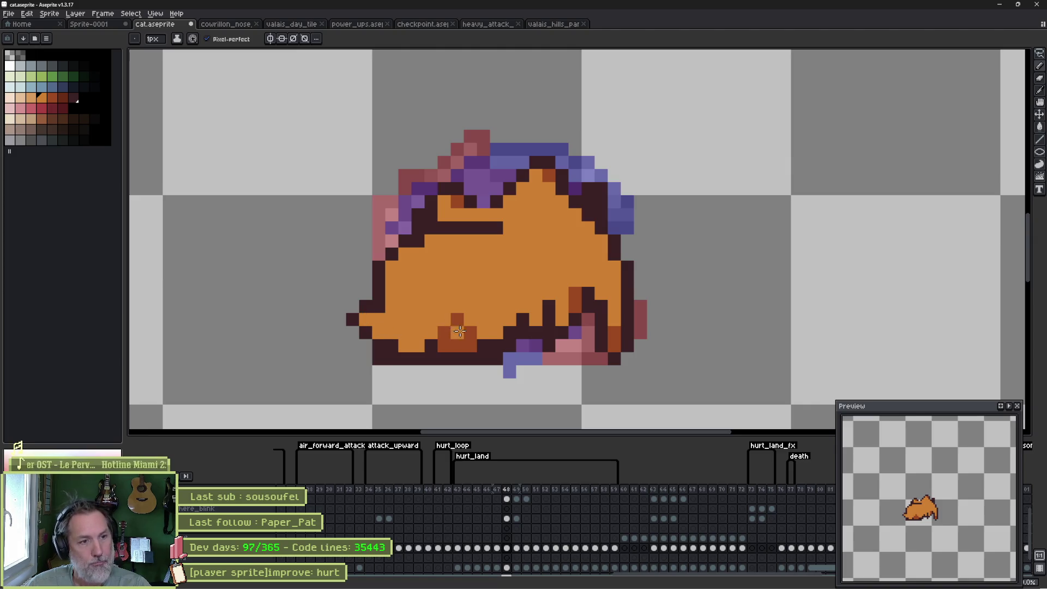
left_click(441, 347)
Add brown shading across the lower belly, trimming stray pixels back to orange.
left_click(458, 339, "alt")
mouse_move(417, 345)
left_mouse_down()
mouse_move(475, 315)
mouse_move(447, 331)
left_mouse_up()
left_click(475, 314, "alt")
left_click(463, 344)
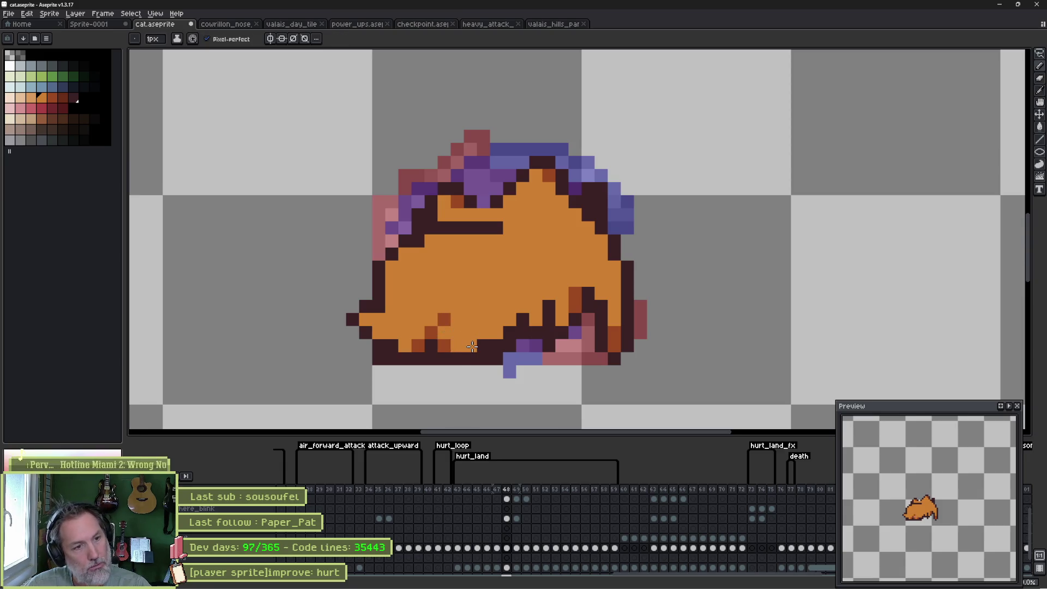
left_click(518, 359)
left_click(484, 345)
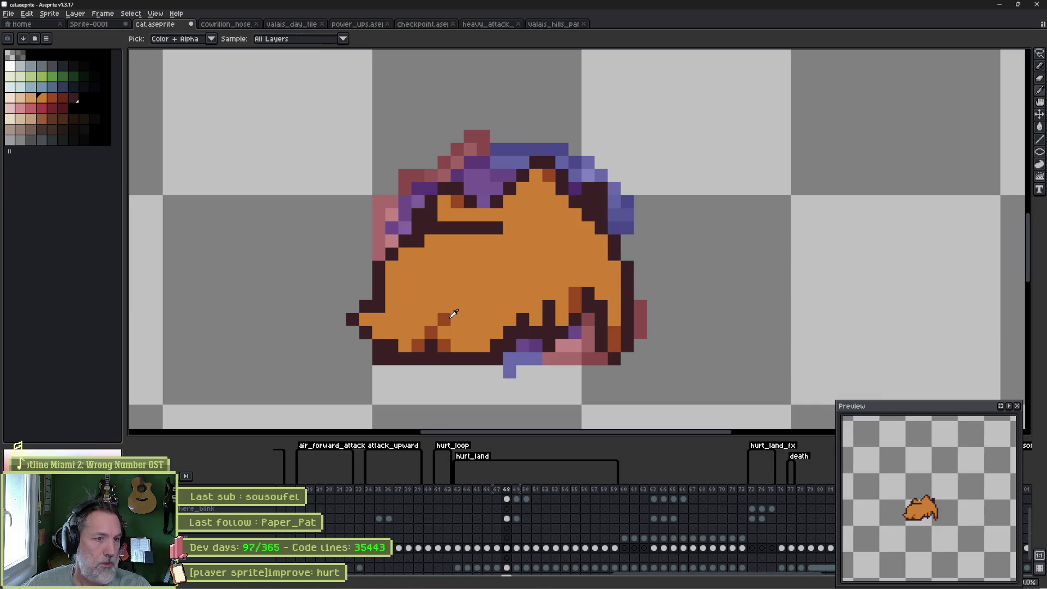
left_click(431, 332)
Flip between frames 47 and 48 to compare the two poses.
key("Left")
key("Right")
key("Left")
key("Right")
key("Left")
key("Right")
key("Left")
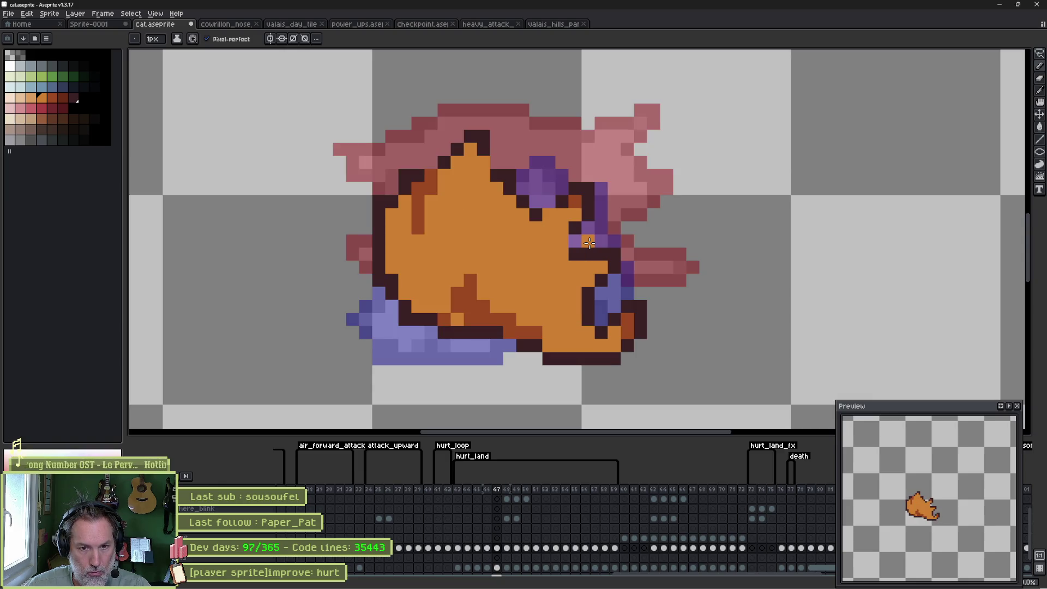
key("Right")
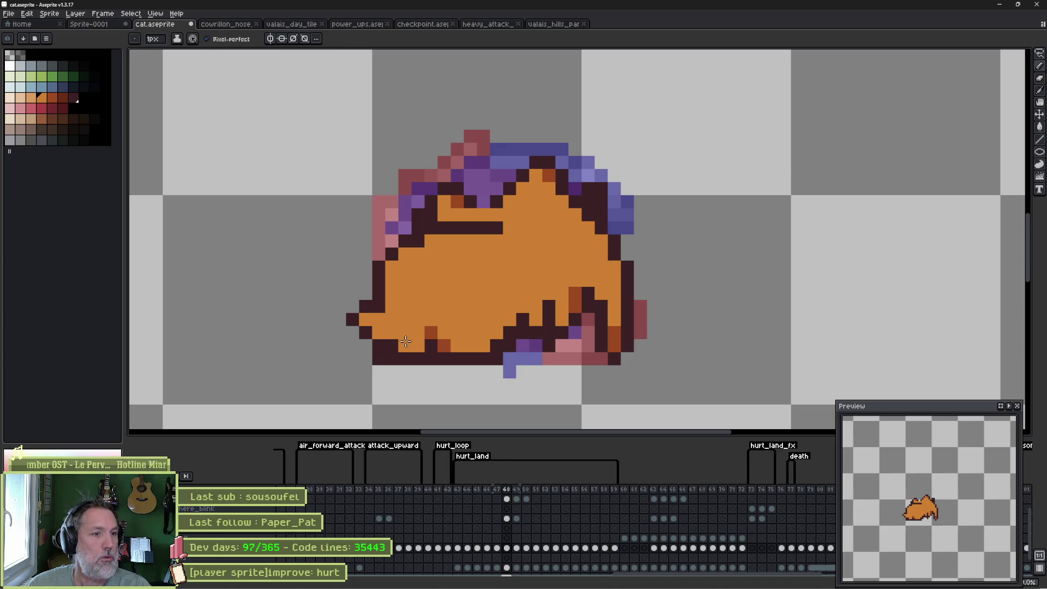
key("Left")
key("Right")
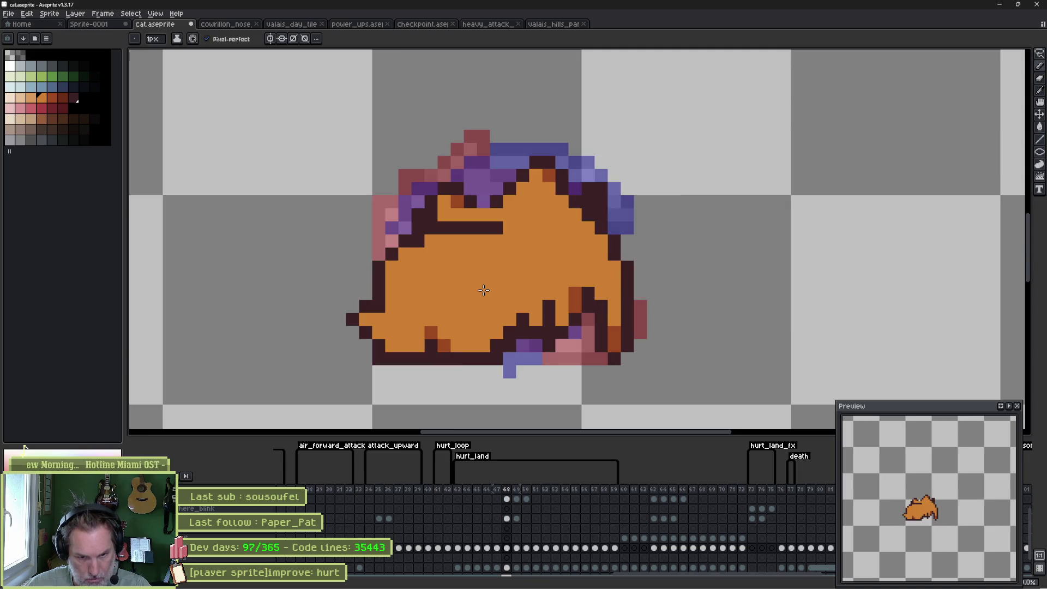
key("Left")
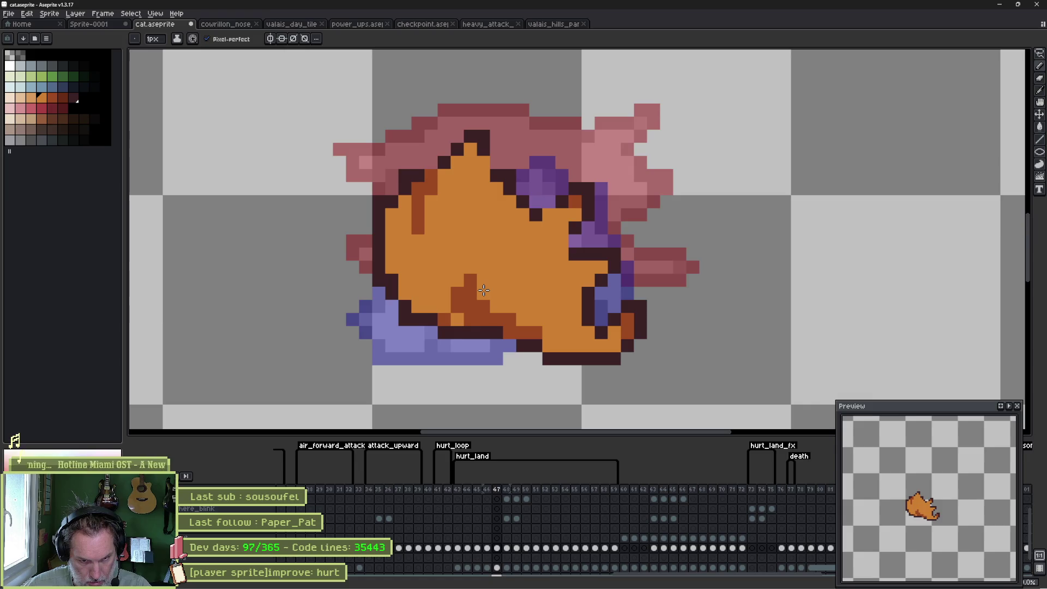
key("Right")
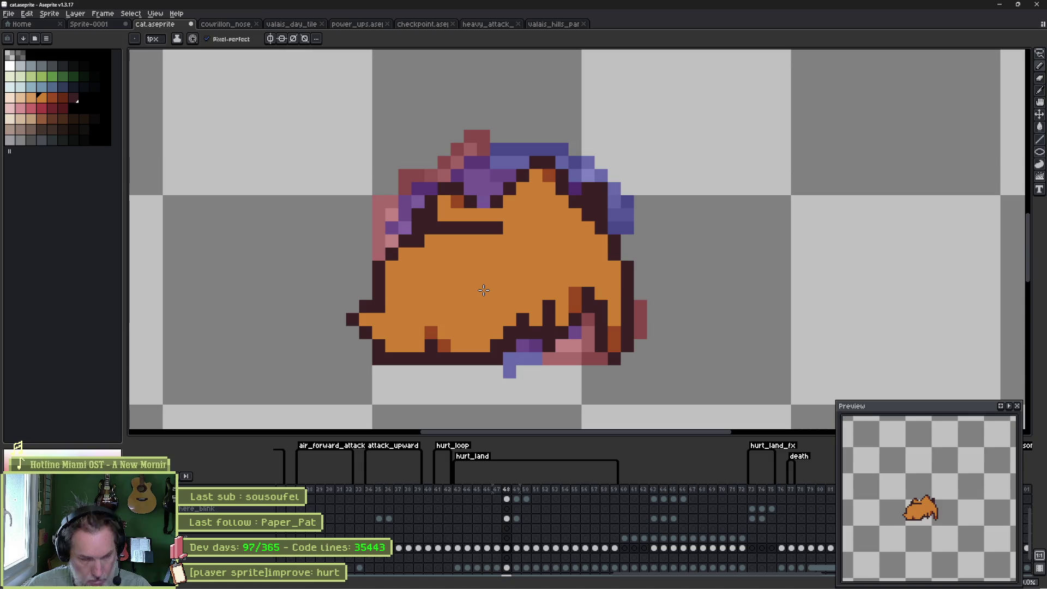
Erase two stray pixels on the cat's left edge in frame 48, then advance to frame 49.
key("e")
left_click_drag(356, 323, 363, 329)
key("b")
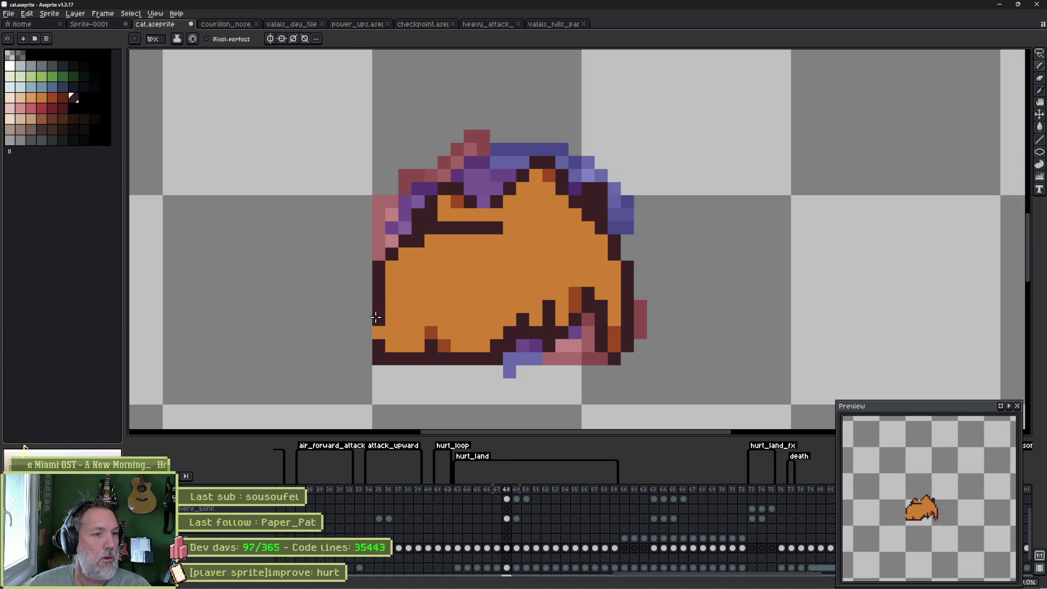
left_click(529, 314, "alt")
key("Right")
key("Left")
key("Right")
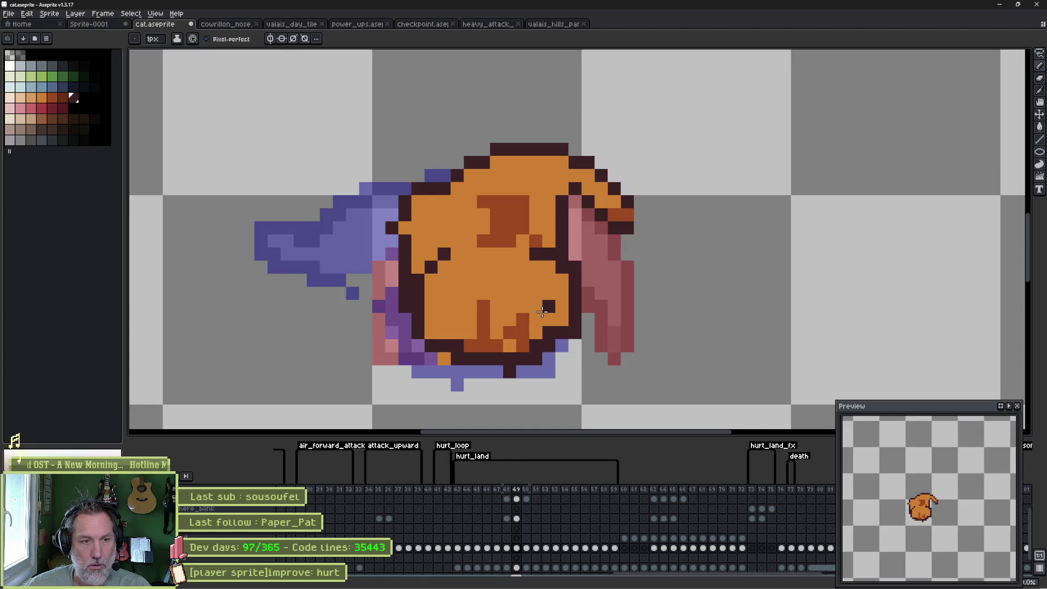
key("e")
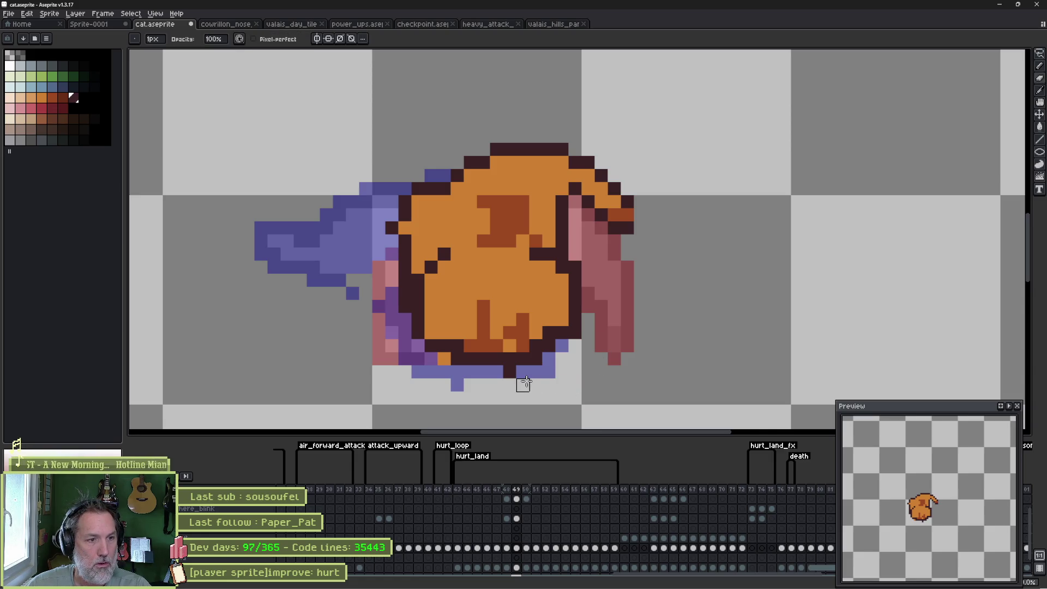
scroll(507, 534, "down", 1)
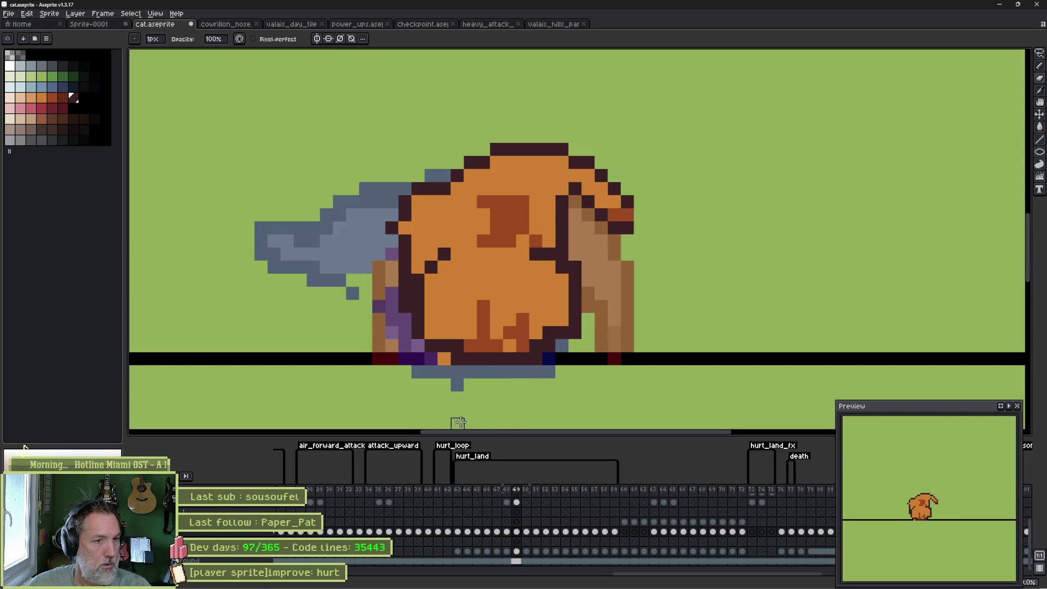
Repaint the dark body pixel orange in frame 49, then step through frames 47 to 50.
key("e")
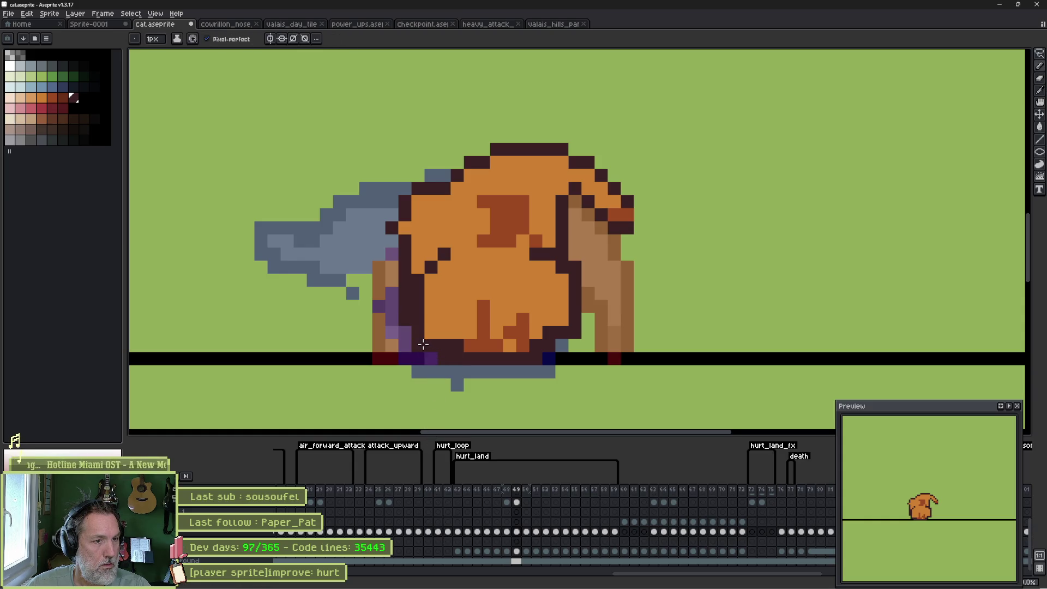
left_click(468, 331, "alt")
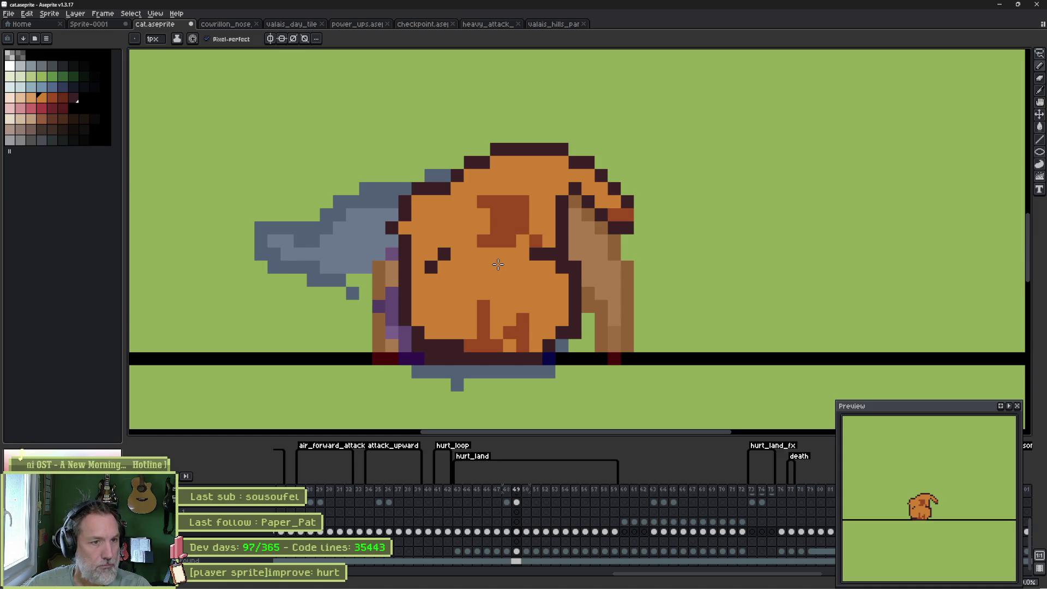
left_click(492, 242)
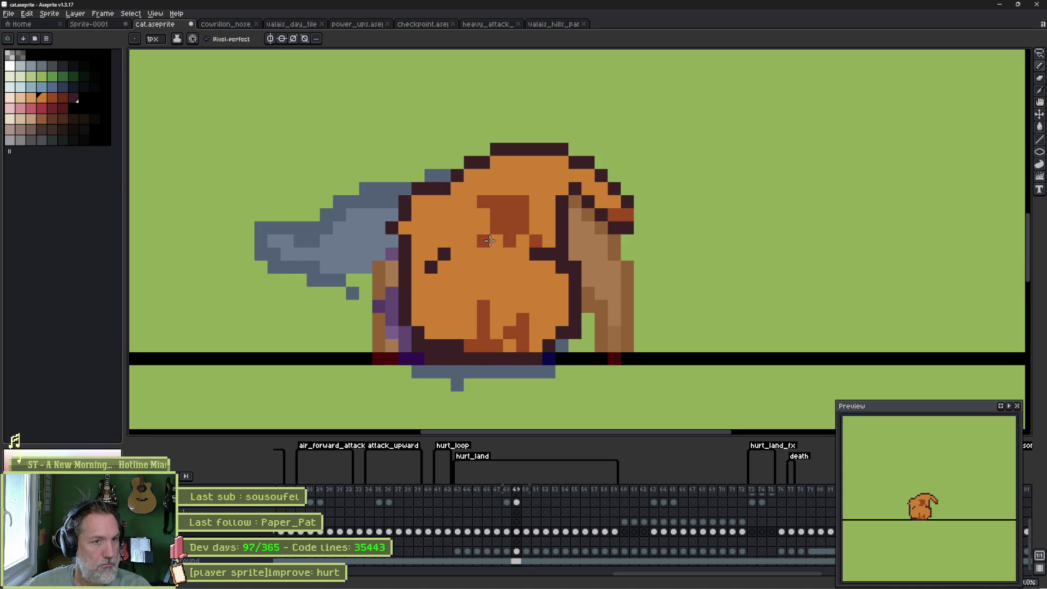
key("Left")
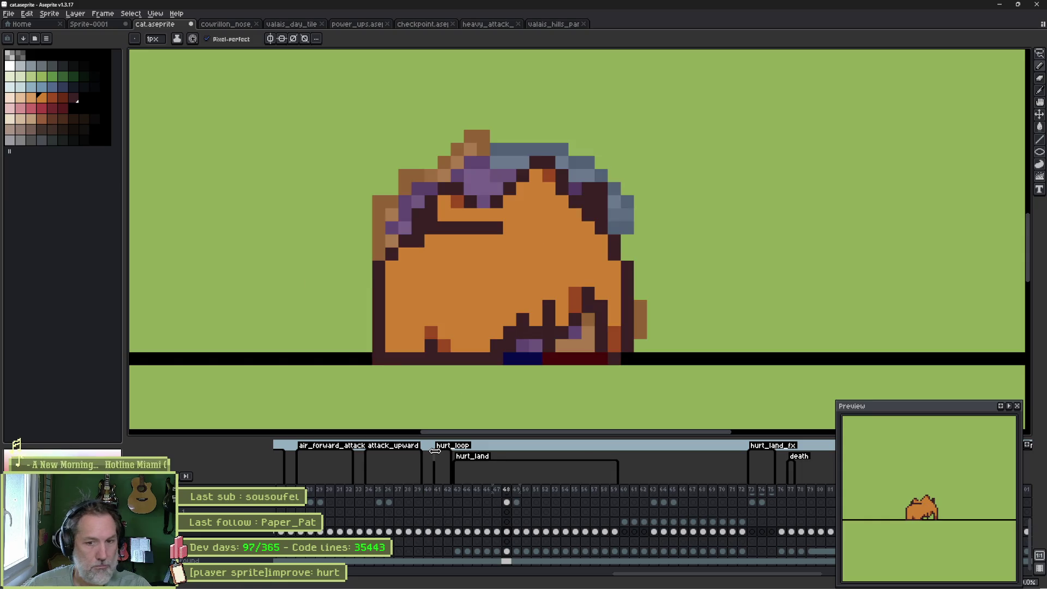
key("Left")
key("Right")
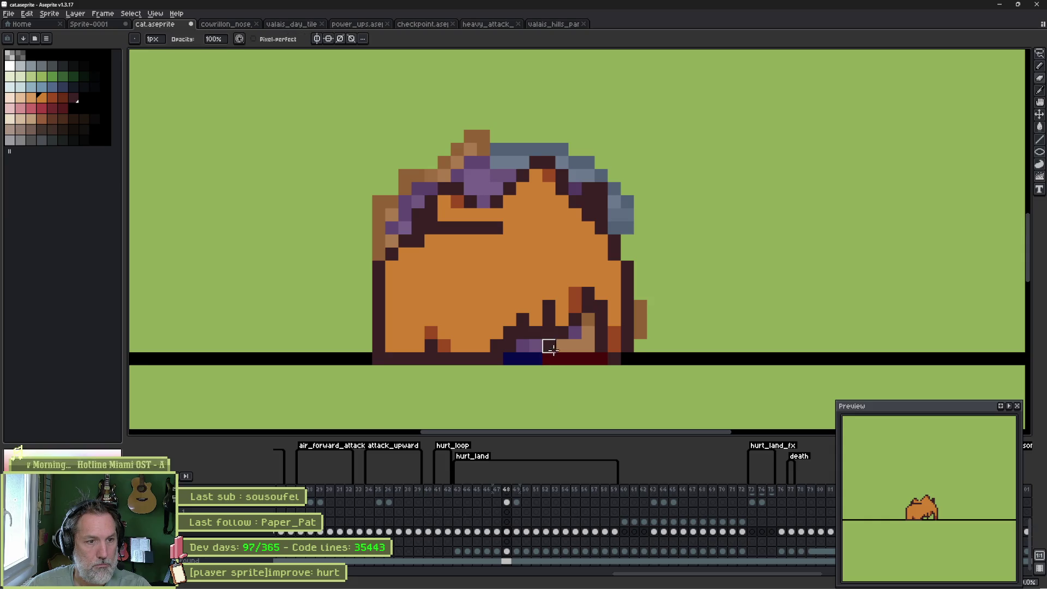
key("Right")
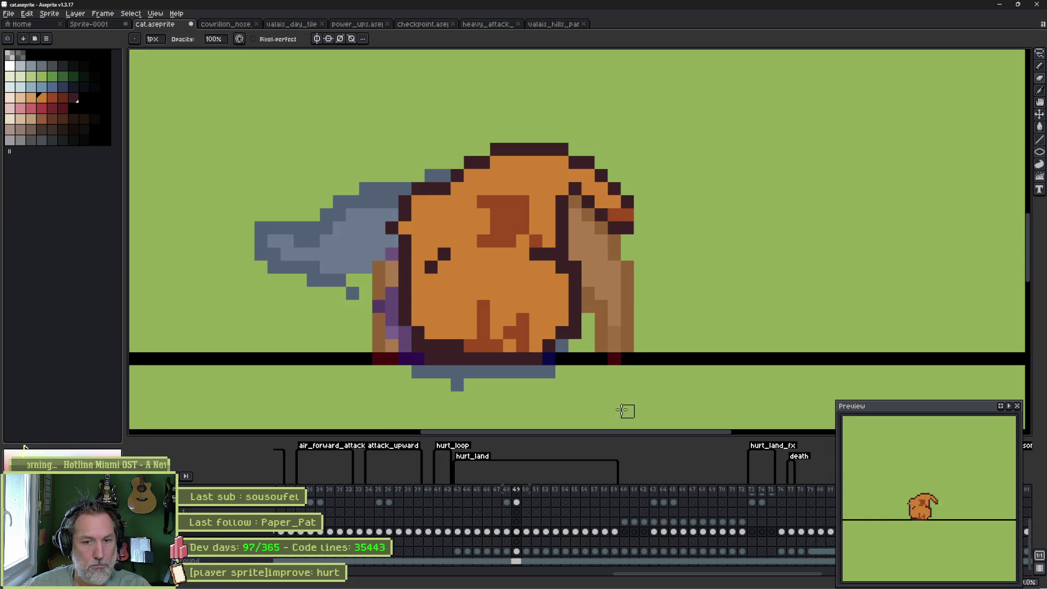
key("Right")
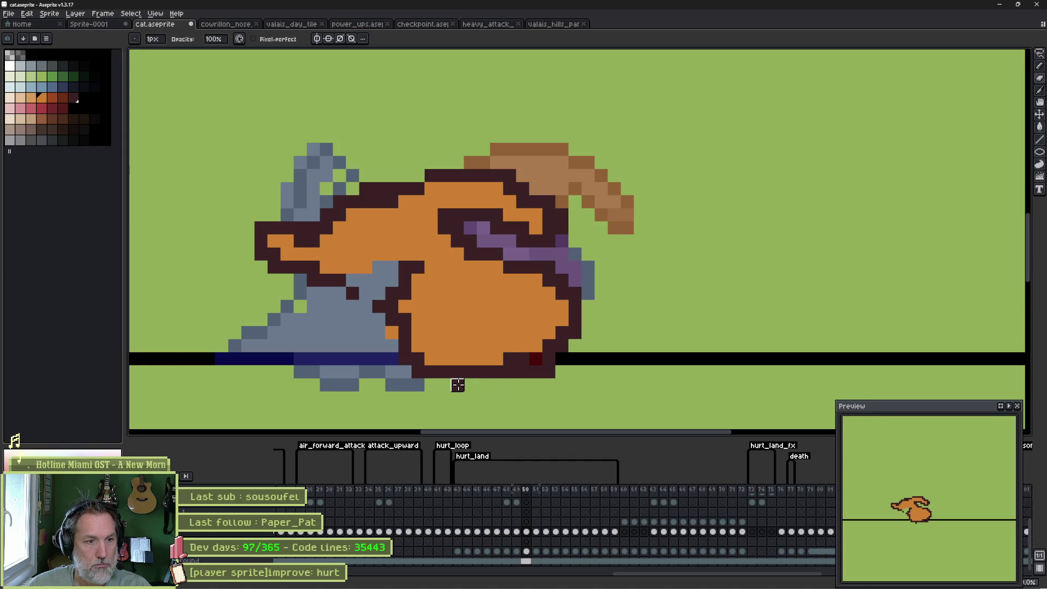
Move the frame 50 cat up one pixel so its body rests on the ground line.
key("Up")
key("Down")
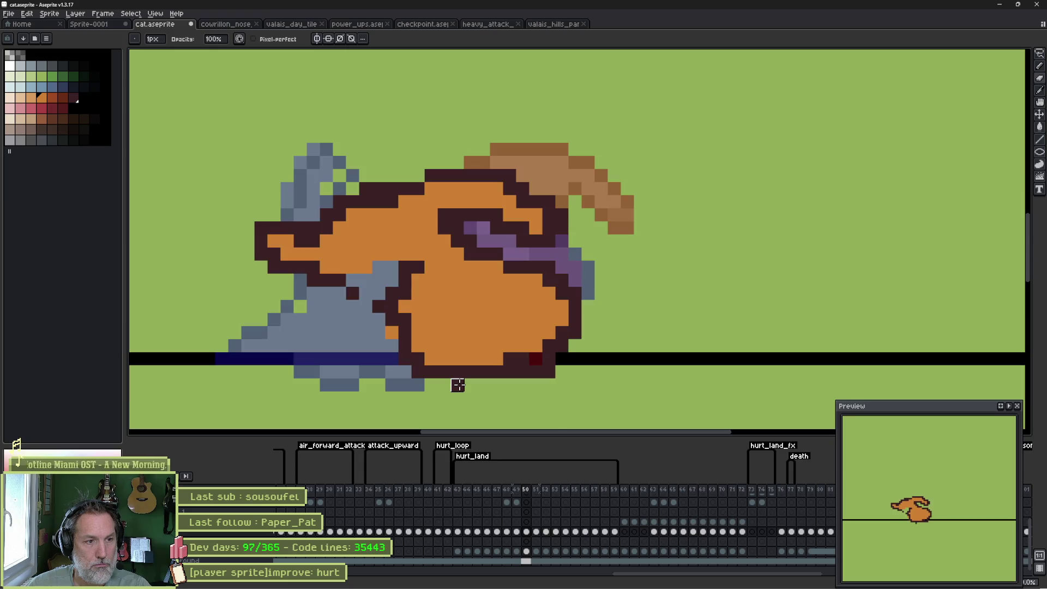
left_click(457, 385)
key("v")
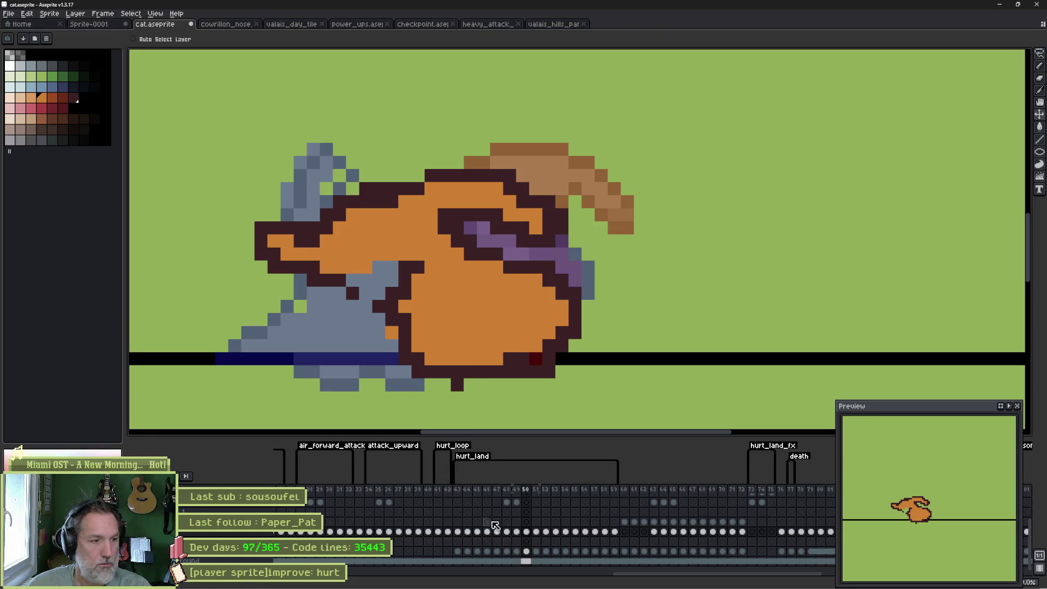
left_click_drag(481, 336, 478, 324)
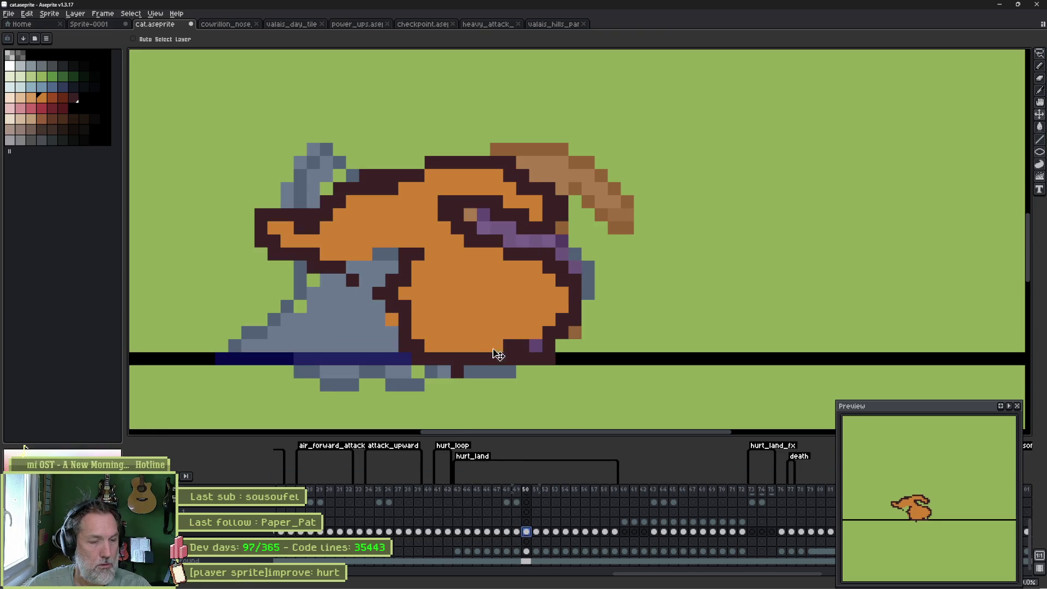
key("b")
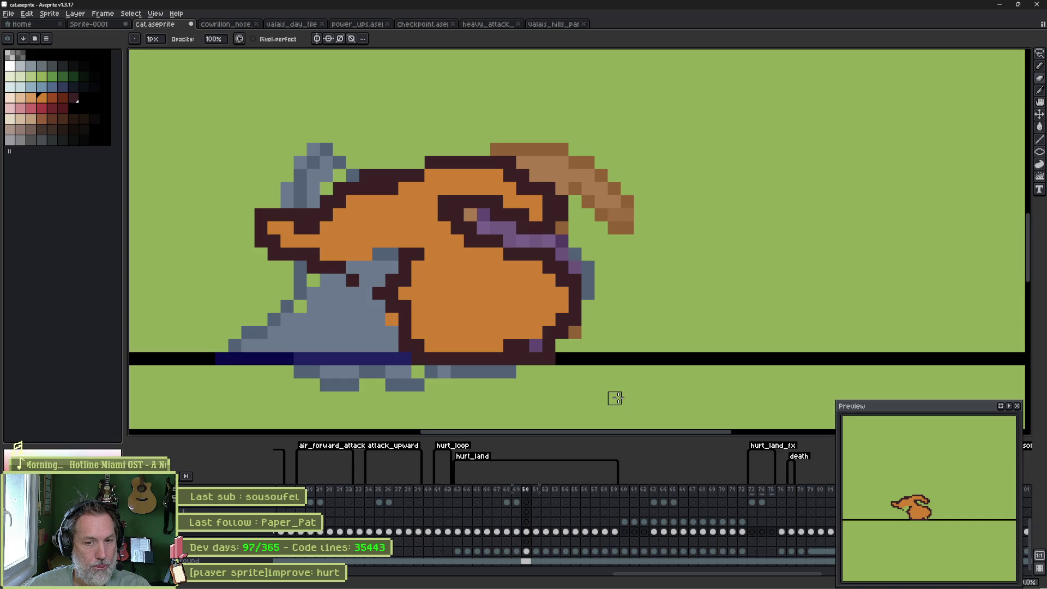
Erase left-edge outline pixels and repaint the grey pixels beside the chest orange.
key("b")
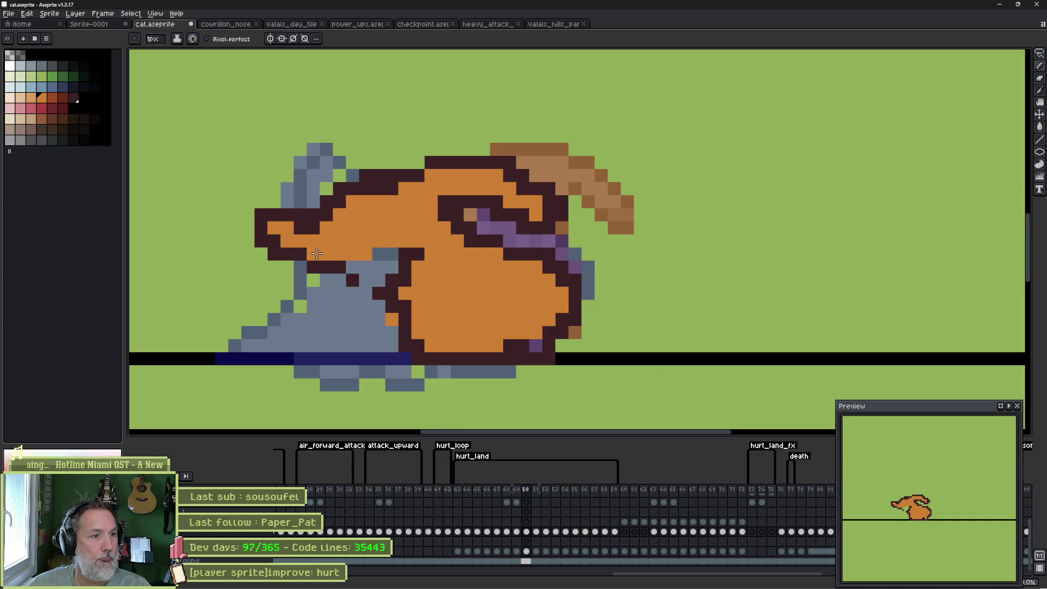
key("e")
left_click(261, 214)
left_click(261, 240)
left_click(274, 253)
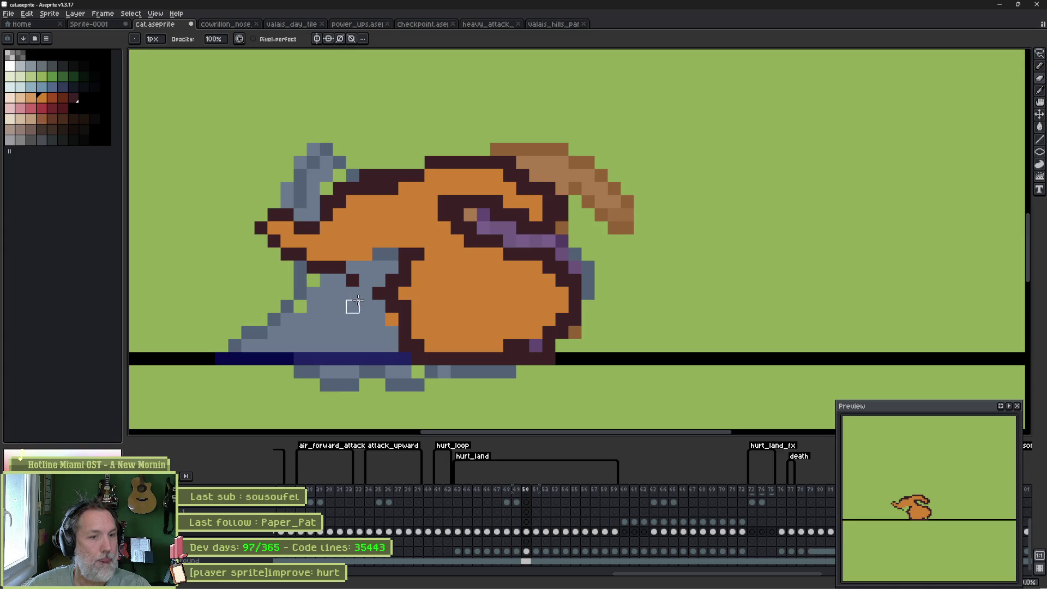
key("b")
left_click(352, 267)
left_click_drag(366, 280, 372, 267)
left_click(379, 291, "alt")
left_click(368, 291)
left_click(365, 280, "alt")
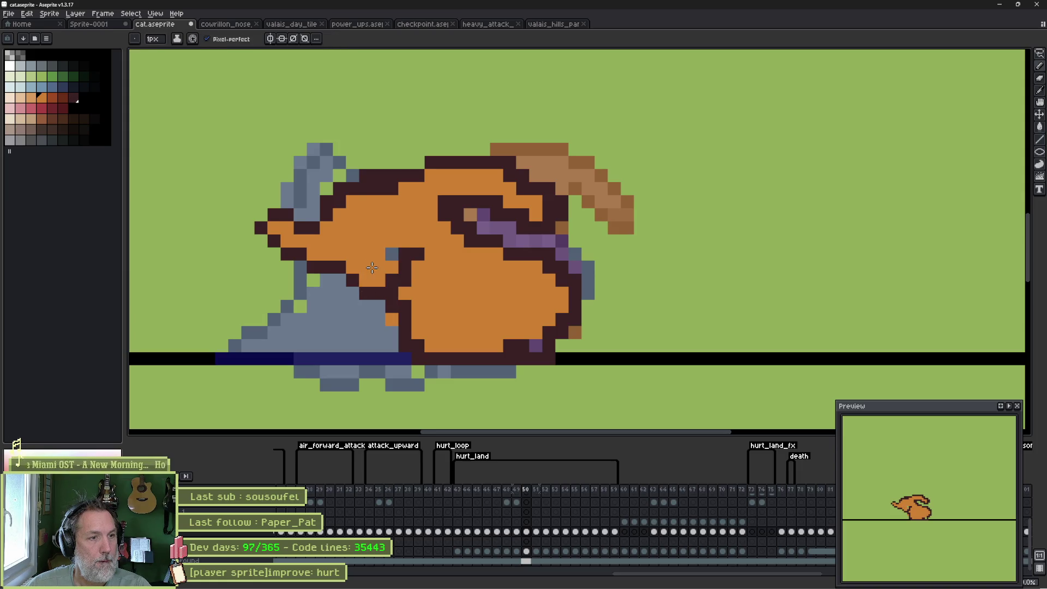
left_click(391, 254)
Clean up the head, ear edge and eye, redrawing a dark outline from head edge to eye.
left_click(407, 271)
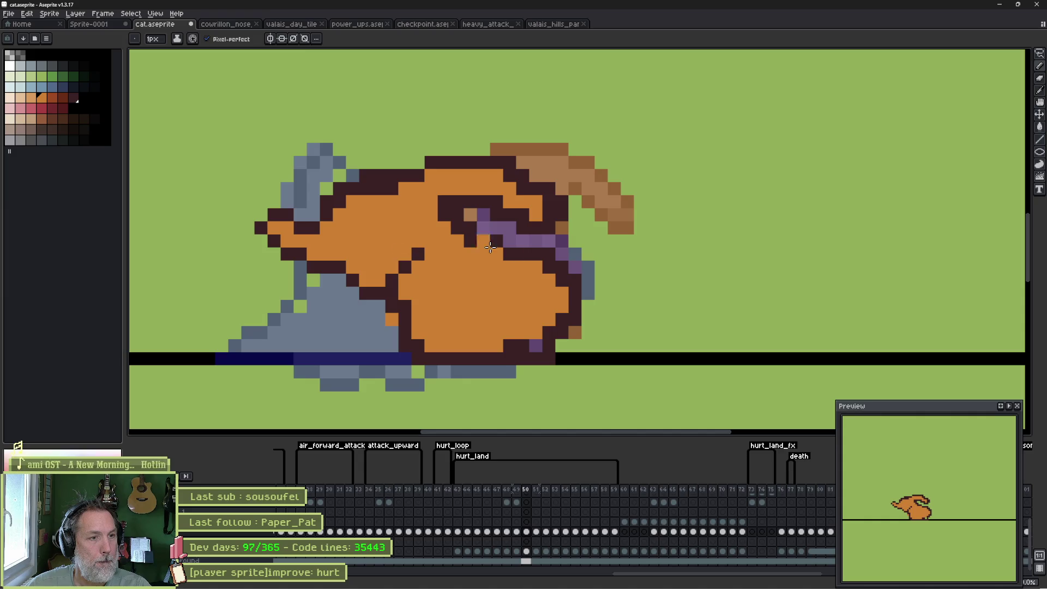
left_click(539, 253)
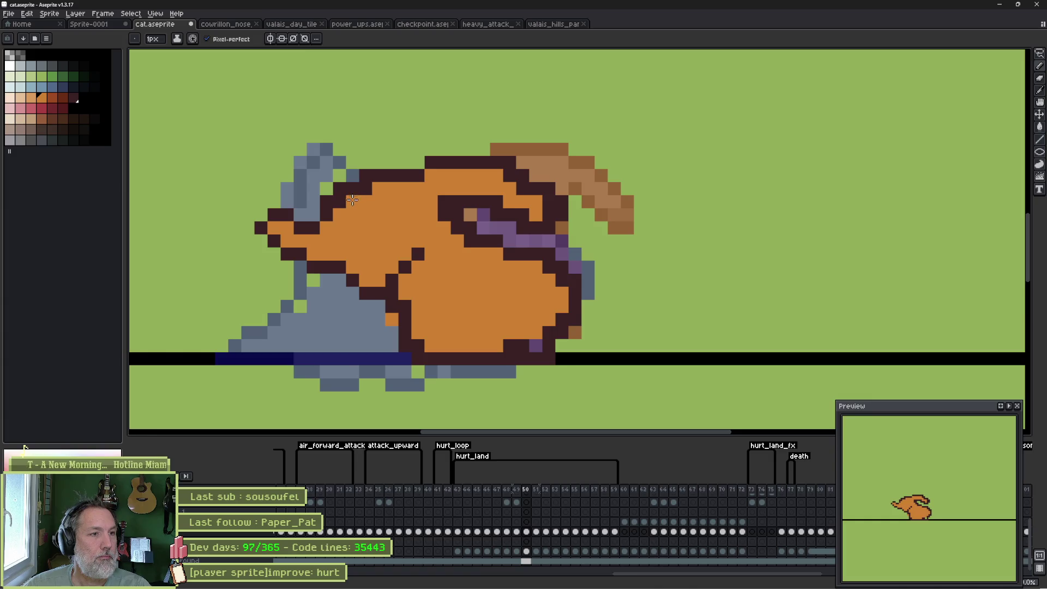
key("e")
left_click(339, 187)
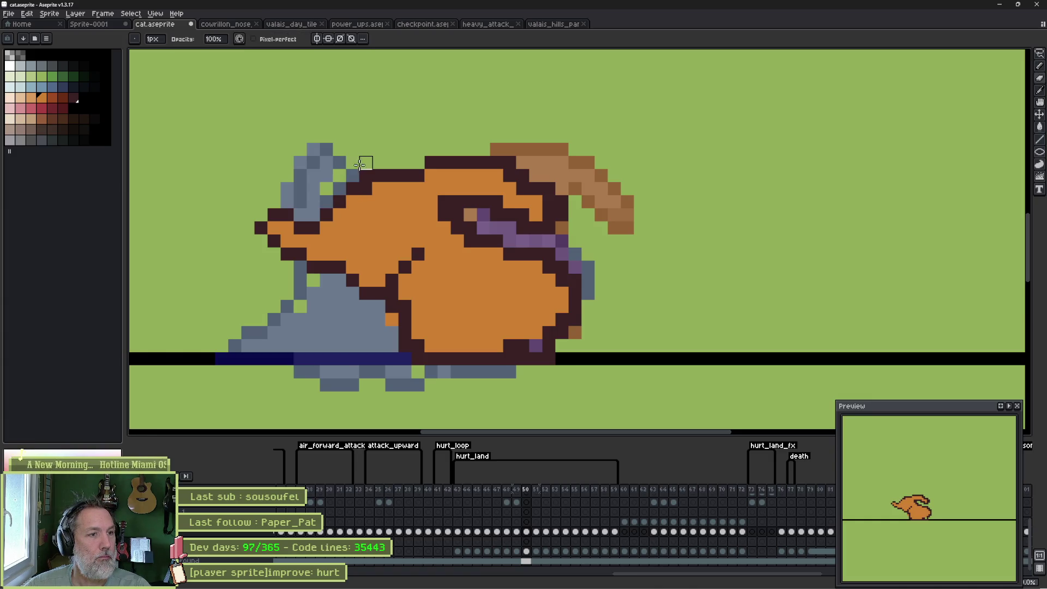
left_click_drag(509, 163, 561, 190)
left_click_drag(549, 240, 523, 227)
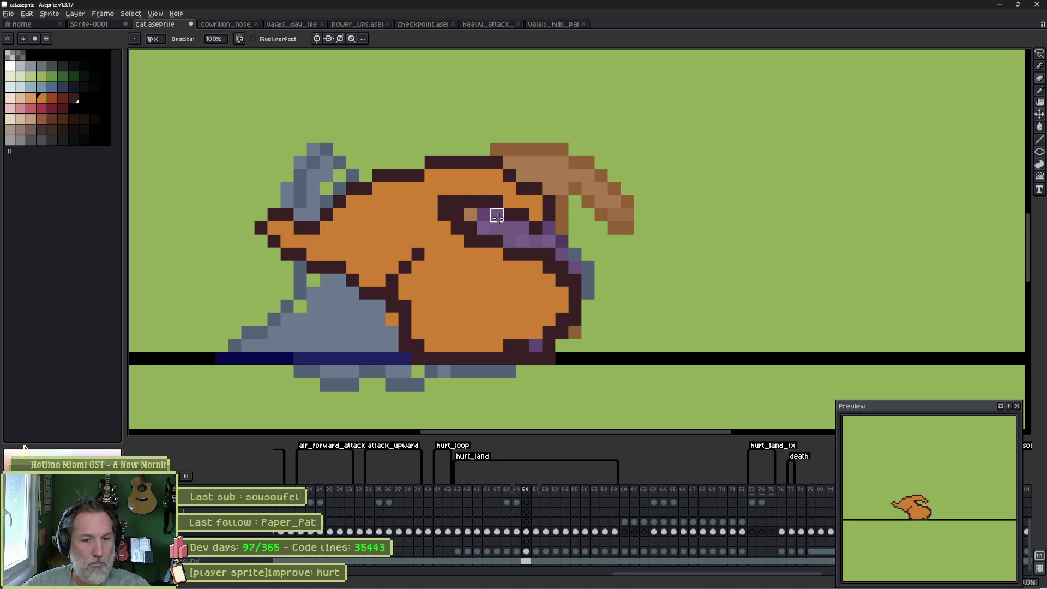
left_click(469, 236, "alt")
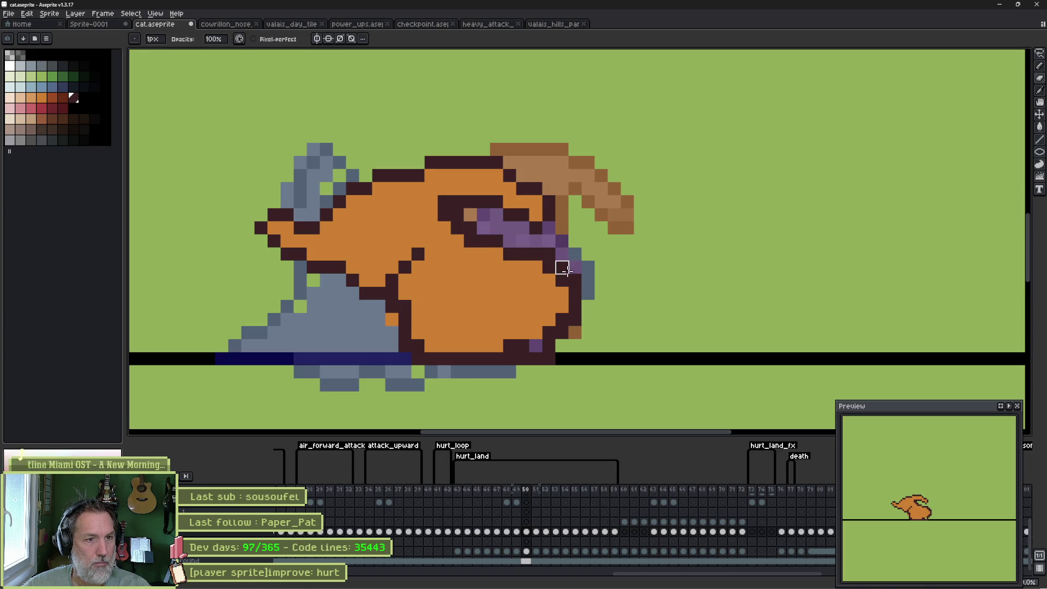
key("b")
mouse_move(574, 267)
left_mouse_down()
mouse_move(550, 240)
mouse_move(494, 230)
mouse_move(498, 242)
mouse_move(553, 266)
mouse_move(544, 258)
left_mouse_up()
left_click(485, 260, "alt")
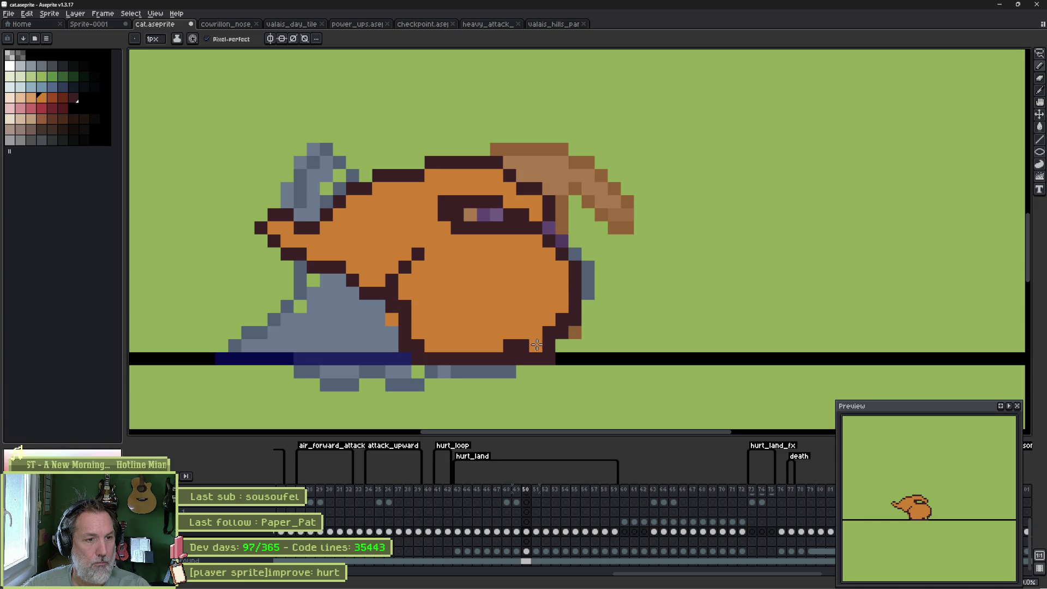
Add reddish-brown shading on the lower body and above and around the eye.
left_click(63, 97)
left_click(53, 99)
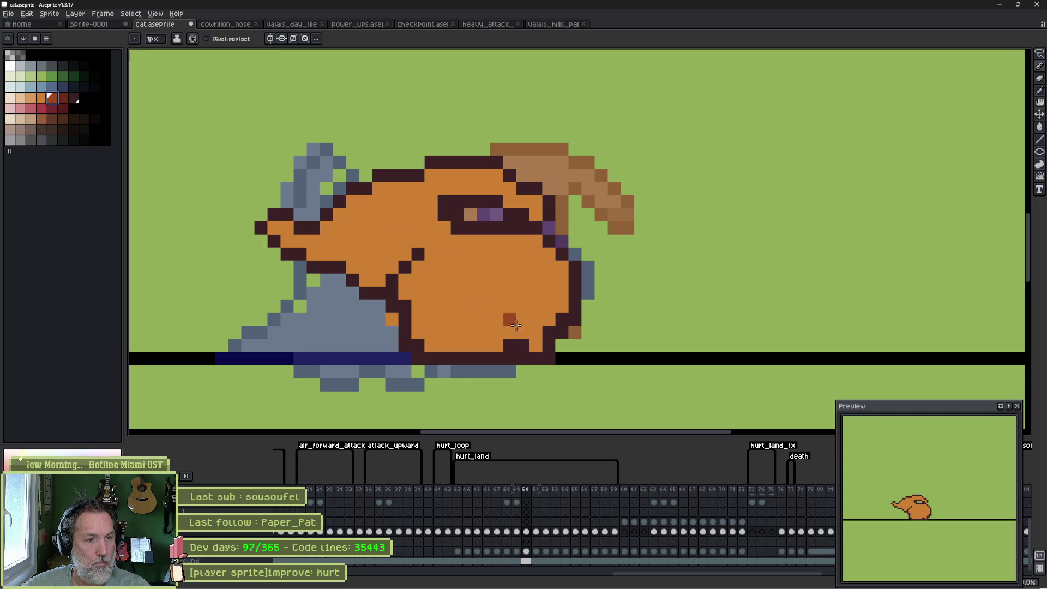
key("Right")
key("Left")
mouse_move(549, 319)
left_mouse_down()
mouse_move(546, 309)
mouse_move(510, 321)
mouse_move(534, 319)
mouse_move(522, 330)
left_mouse_up()
key("Right")
key("Left")
mouse_move(430, 214)
left_mouse_down()
mouse_move(418, 214)
mouse_move(444, 228)
mouse_move(417, 227)
left_mouse_up()
left_click(404, 227)
left_click(392, 215)
left_click(481, 307)
In frame 51, select the cat's eye area and move it down one pixel.
key("Right")
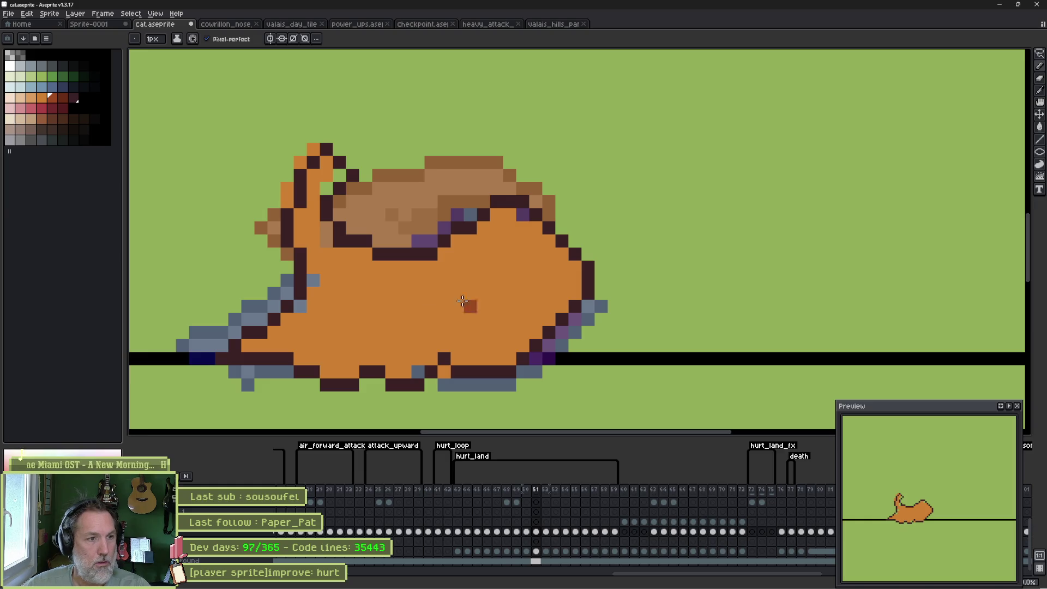
key("m")
left_click_drag(330, 219, 439, 302)
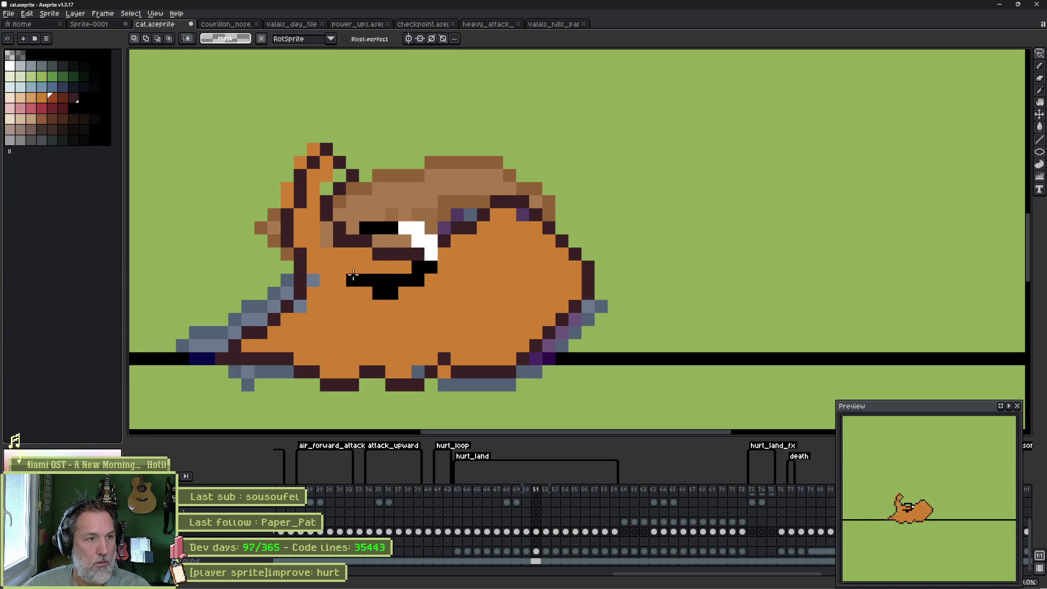
mouse_move(392, 257)
left_mouse_down()
mouse_move(376, 286)
mouse_move(426, 284)
mouse_move(407, 295)
left_mouse_up()
key("ctrl+d")
key("b")
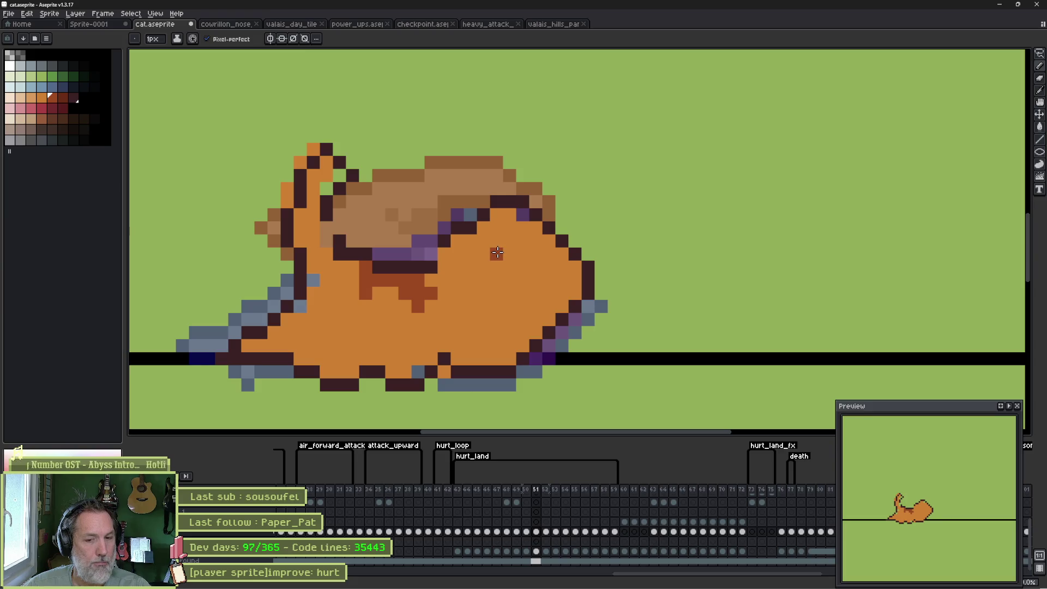
In frame 52, shade a vertical stripe on the cat's back and a short stroke near the tail.
key("Right")
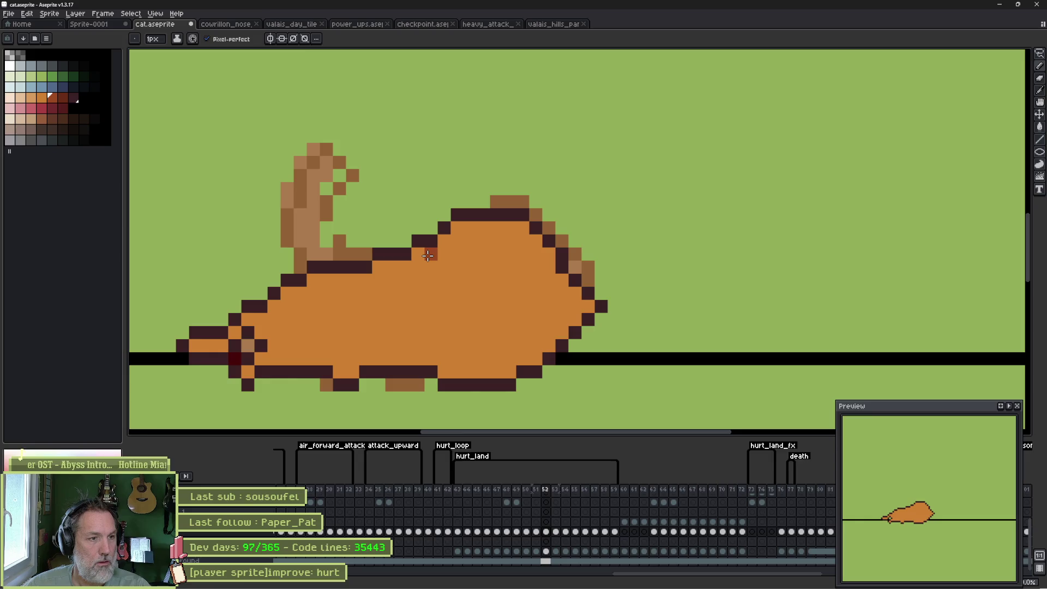
left_click_drag(405, 266, 405, 306)
mouse_move(339, 279)
left_mouse_down()
mouse_move(343, 296)
mouse_move(352, 279)
mouse_move(340, 280)
mouse_move(376, 288)
left_mouse_up()
key("Right")
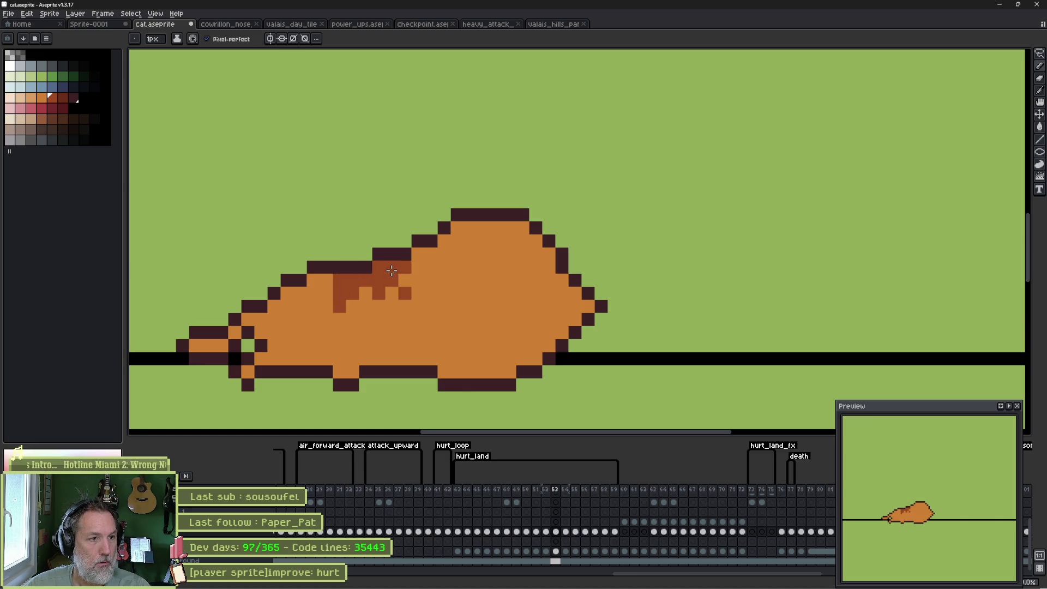
Review the poses from frame 48 and add a shading pixel on the cat's side in frame 51.
key("Left")
key("Left")
key("Left")
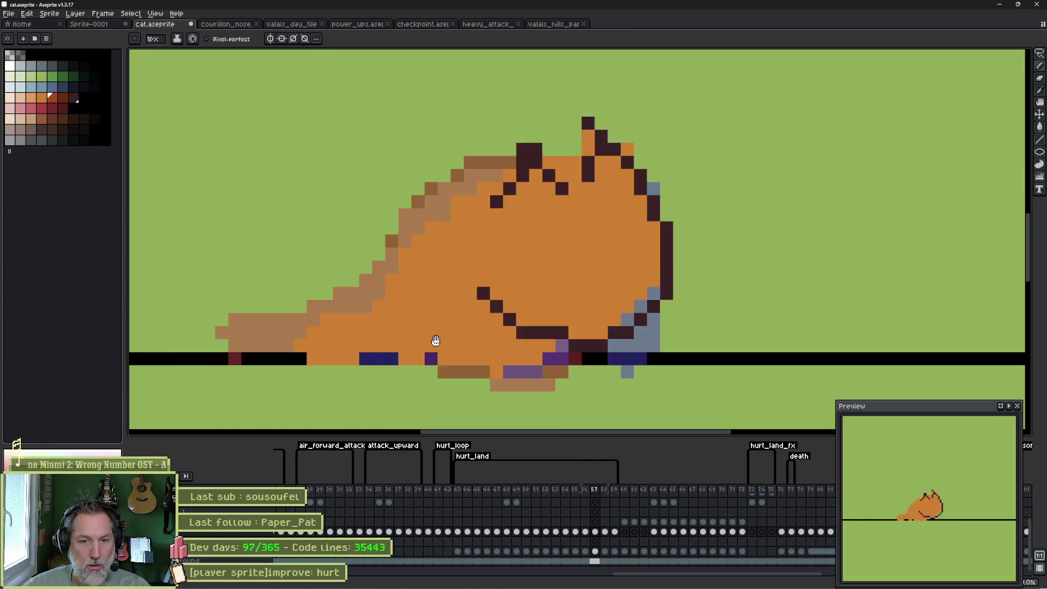
key("Return")
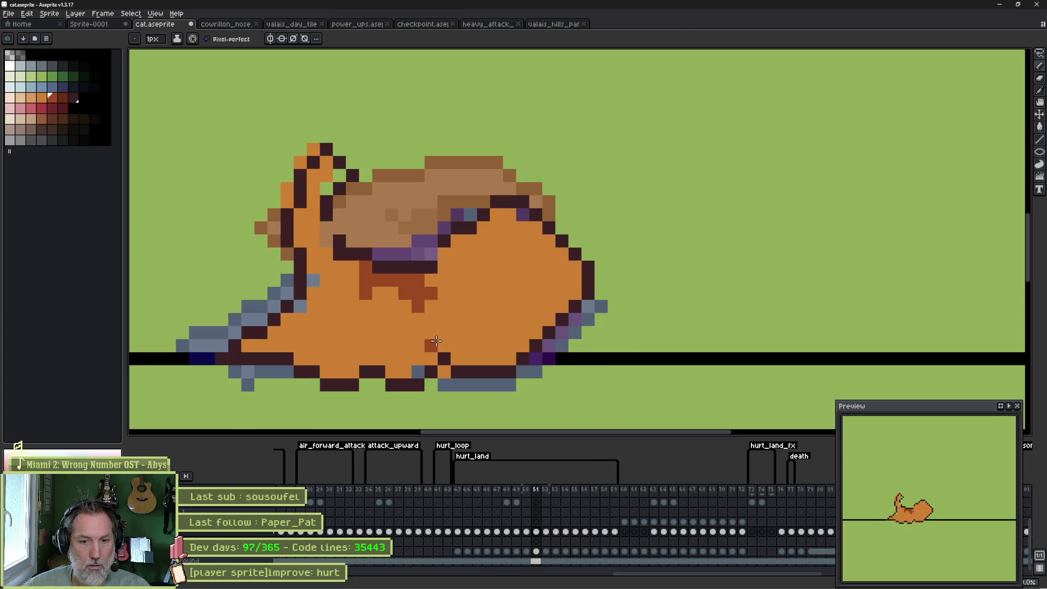
key("comma")
key("period")
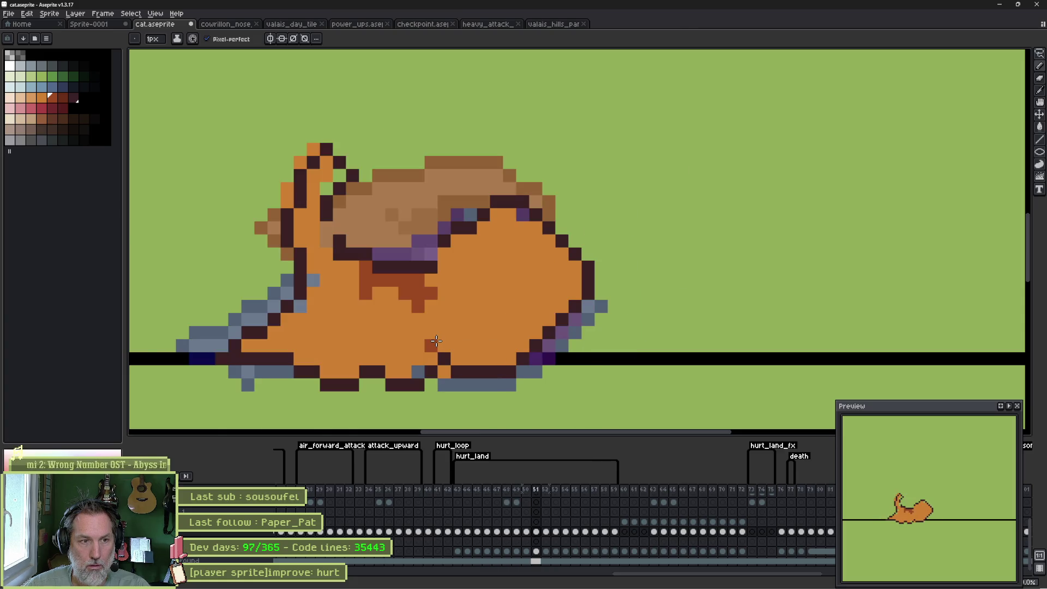
left_click(458, 243)
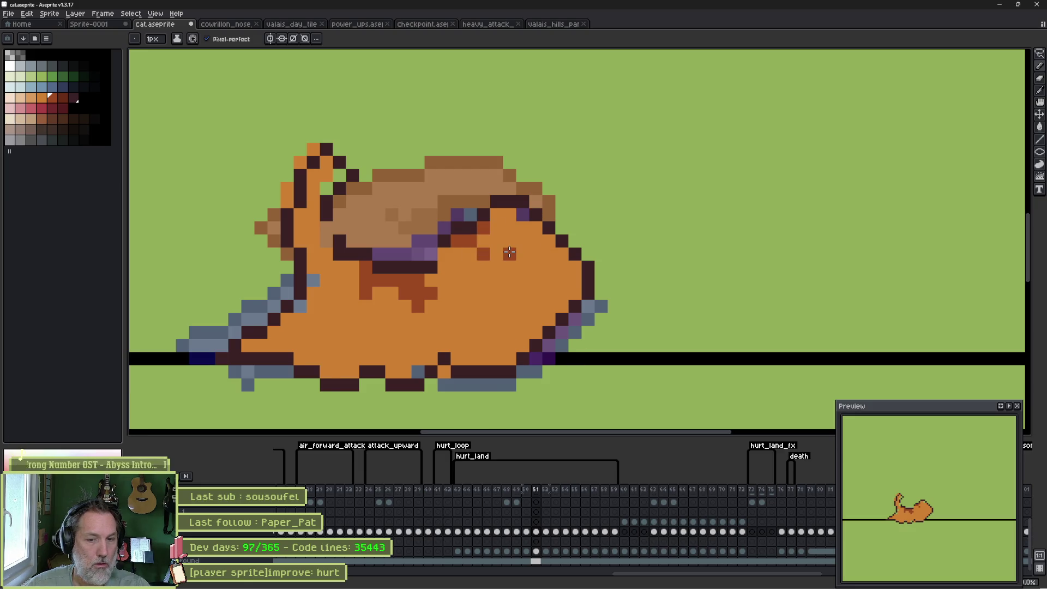
Add reddish-brown shading near the cat's head in frames 52 and 53.
key("period")
left_click(535, 267)
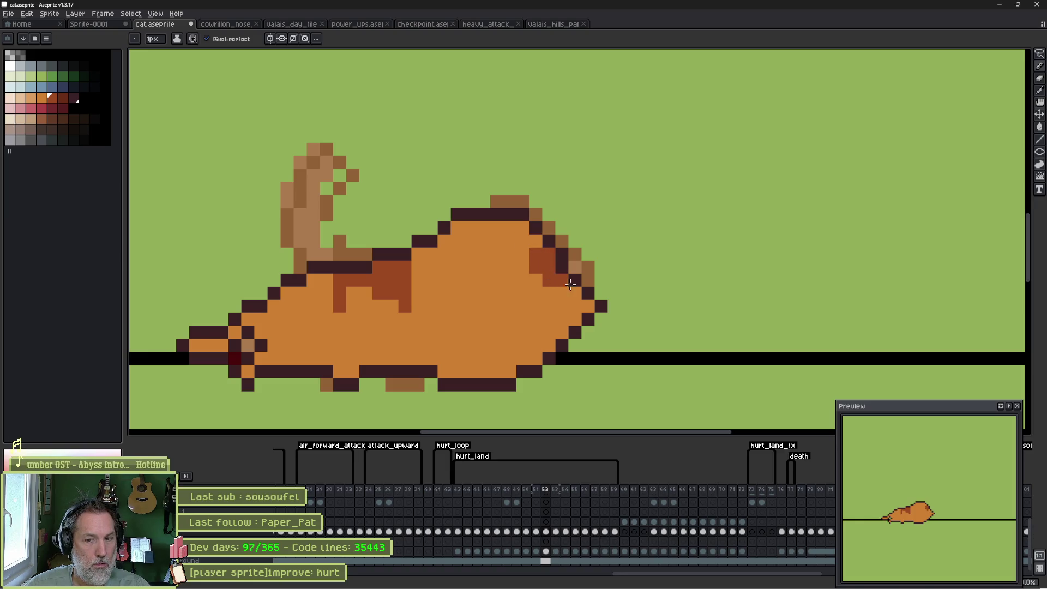
key("comma")
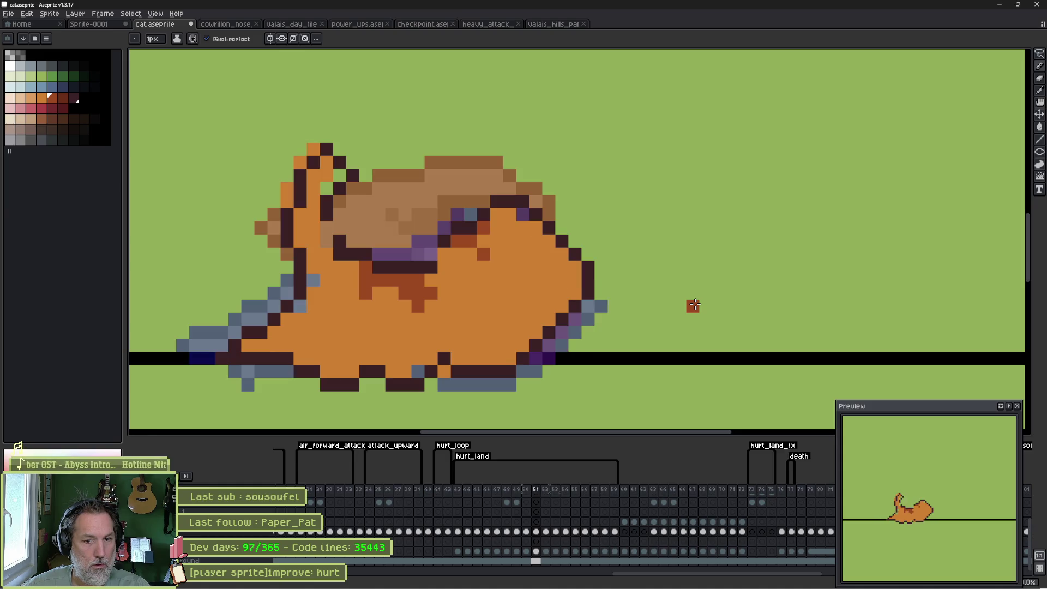
key("period")
key("period")
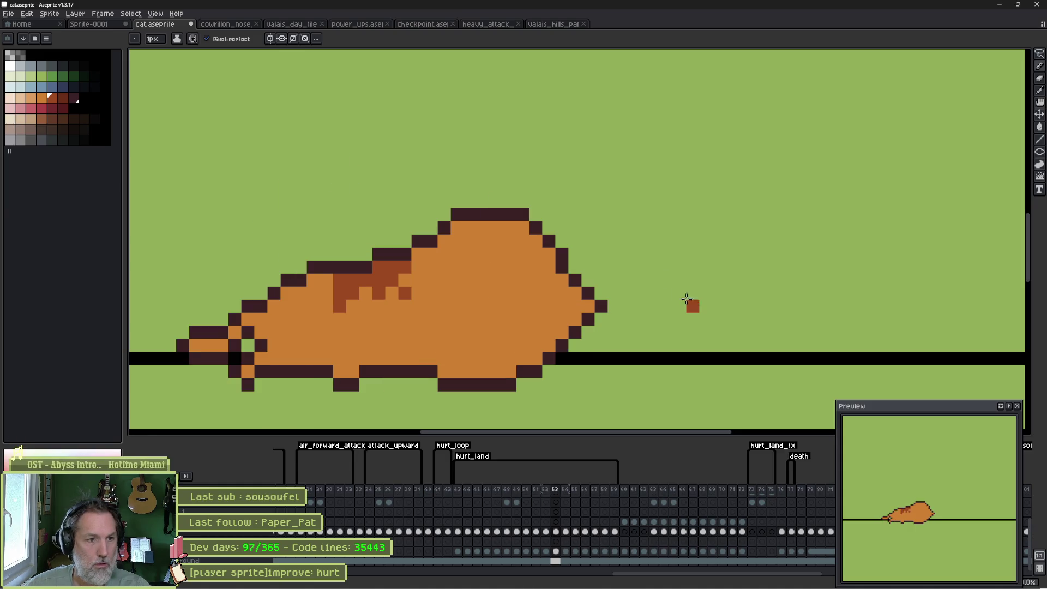
left_click_drag(545, 267, 541, 260)
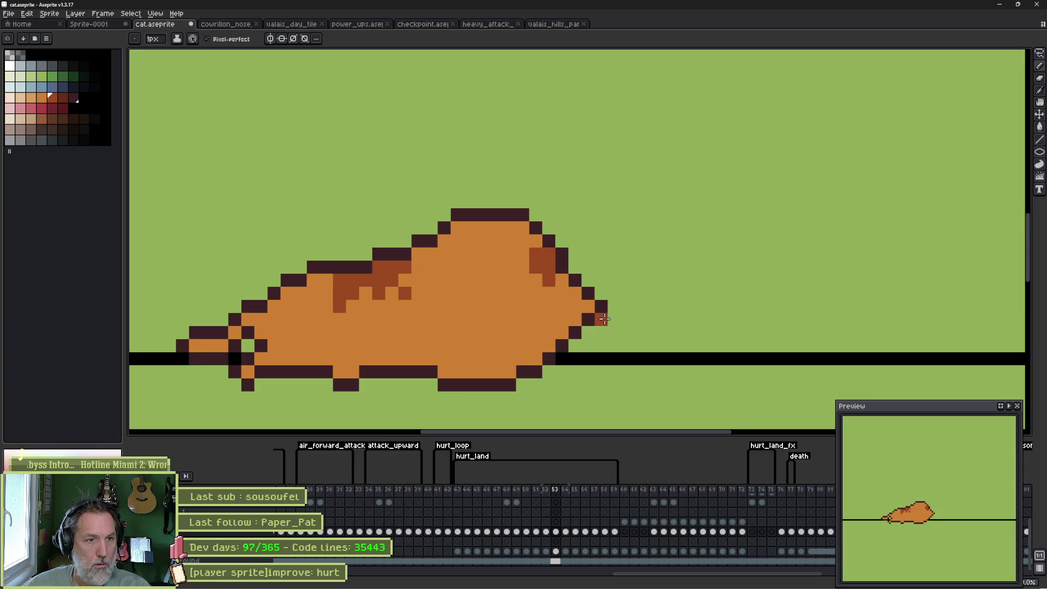
key("period")
key("F3")
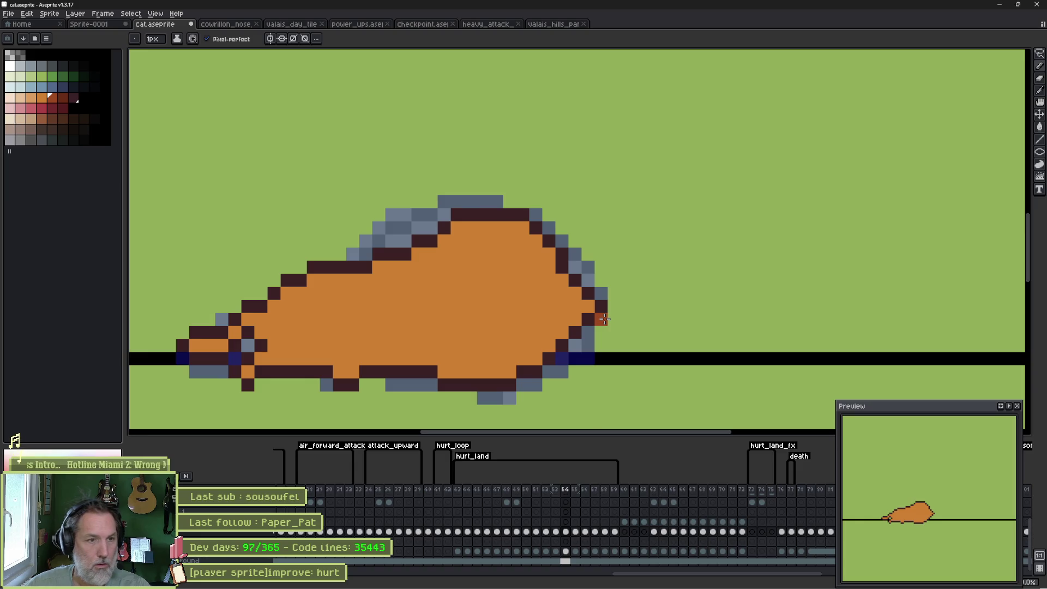
left_click(555, 531)
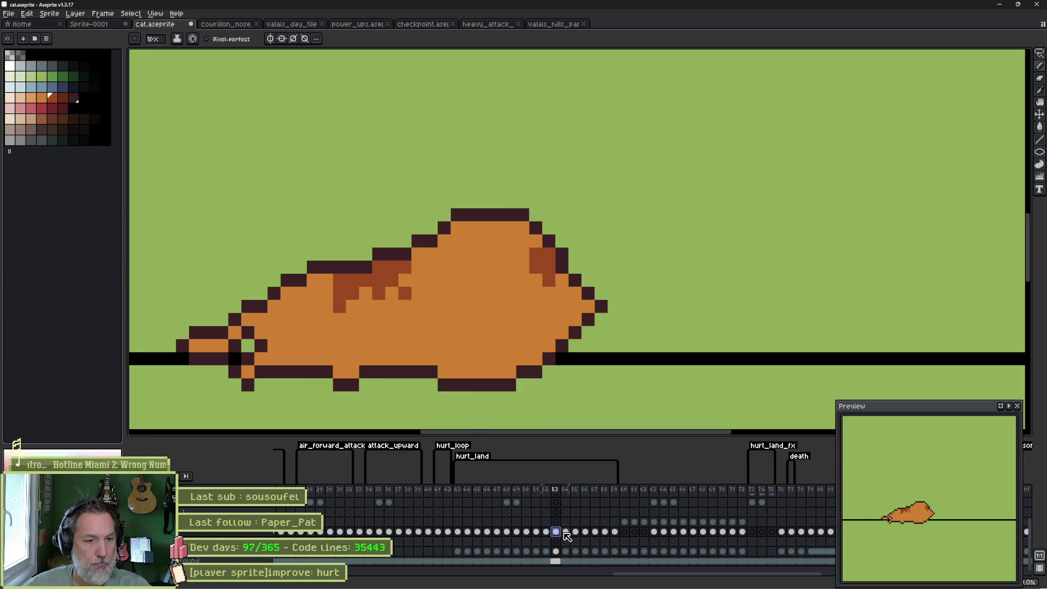
In frame 55, darken the chest shading and paint the tail tip and rear foot reddish-brown.
left_click(565, 531)
left_click(575, 532)
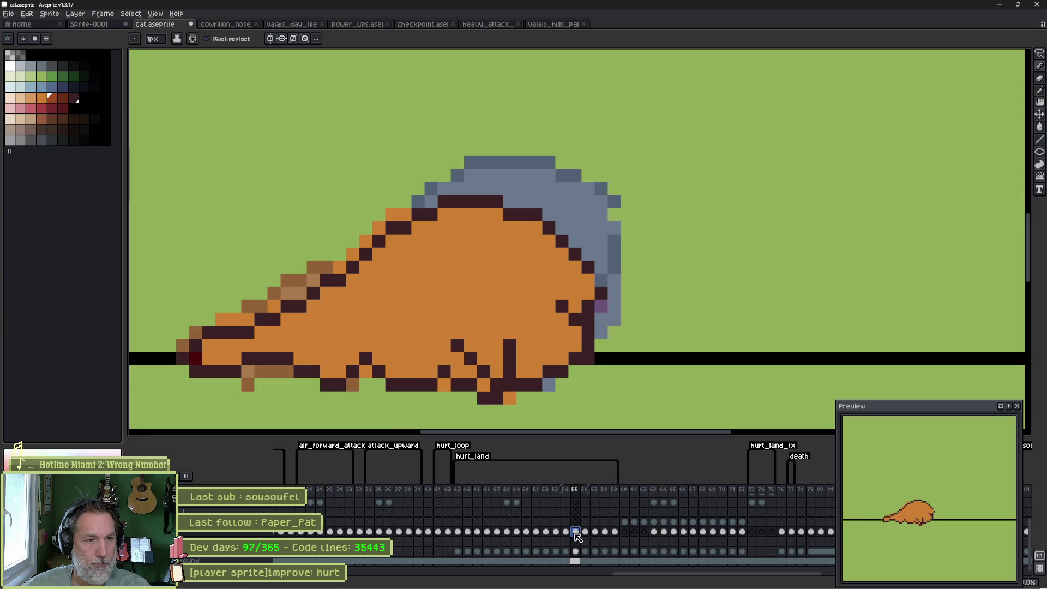
key("v")
key("b")
mouse_move(551, 335)
left_mouse_down()
mouse_move(562, 321)
mouse_move(539, 332)
mouse_move(551, 314)
mouse_move(521, 277)
left_mouse_up()
left_click_drag(506, 319, 482, 319)
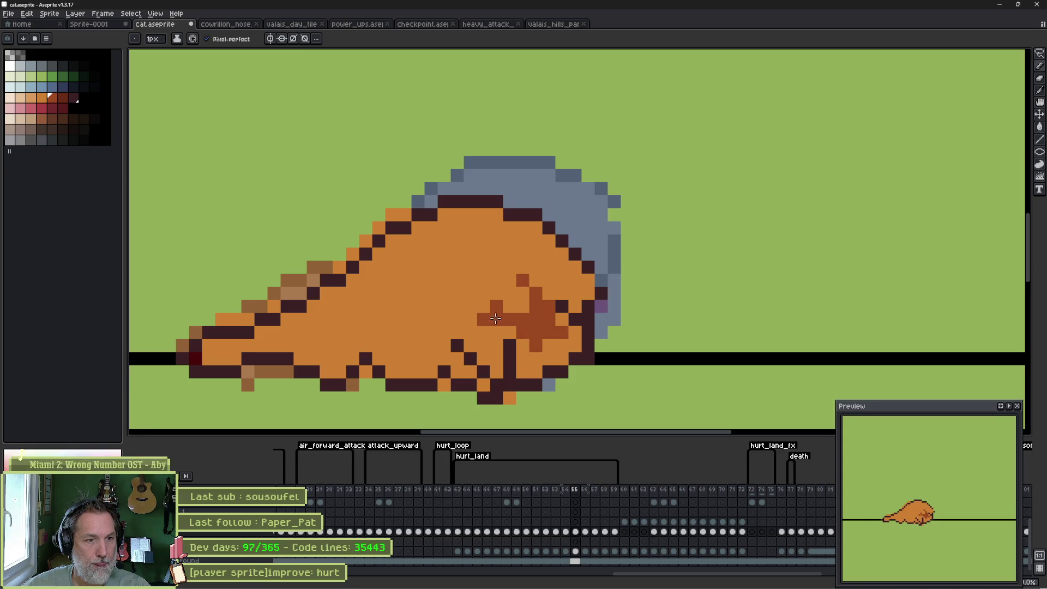
mouse_move(406, 240)
left_mouse_down()
mouse_move(418, 280)
mouse_move(376, 270)
mouse_move(352, 284)
mouse_move(379, 308)
mouse_move(394, 263)
left_mouse_up()
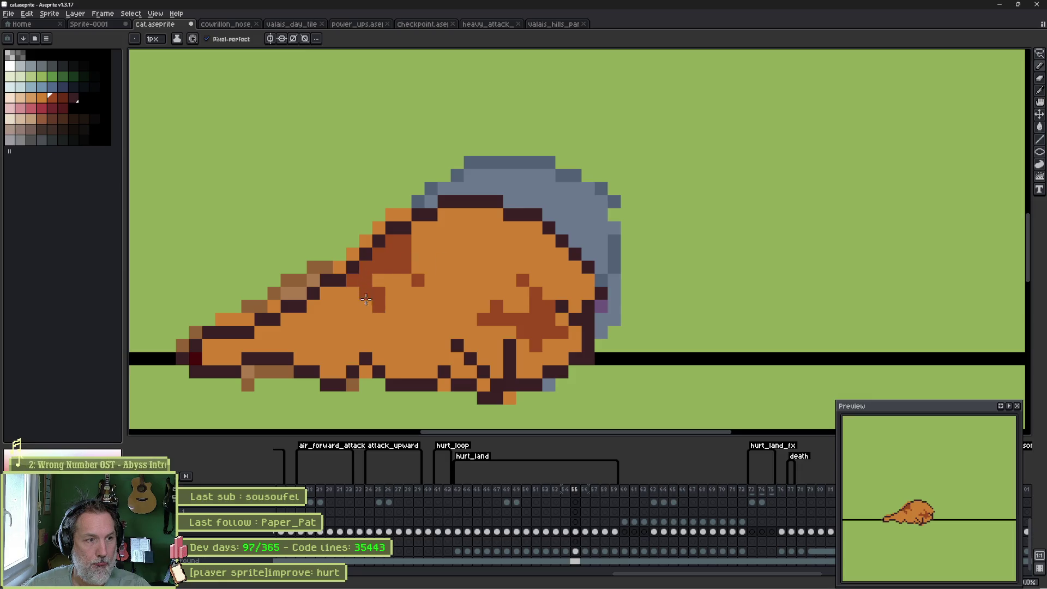
left_click(208, 345)
left_click(250, 384)
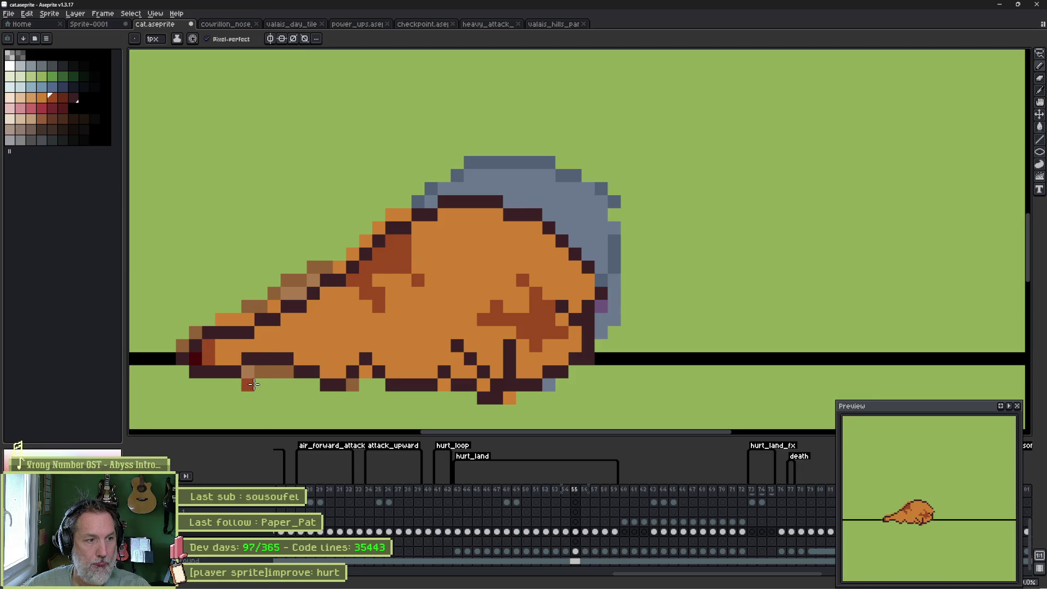
left_click(261, 385)
Clear the stray rear-foot pixel and redraw the belly's dark outline with reddish-brown accents.
key("Left")
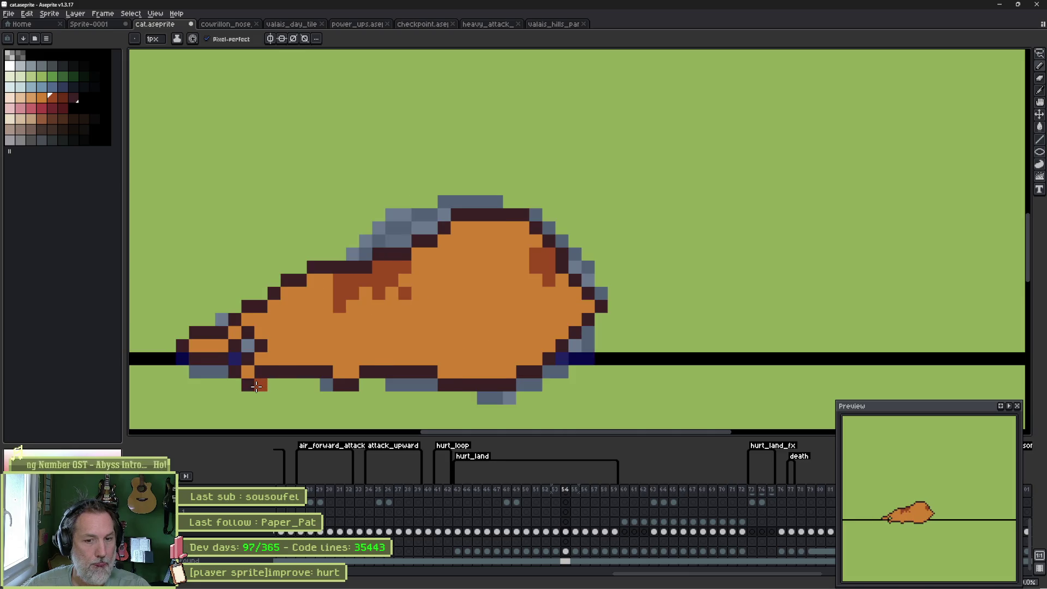
key("Right")
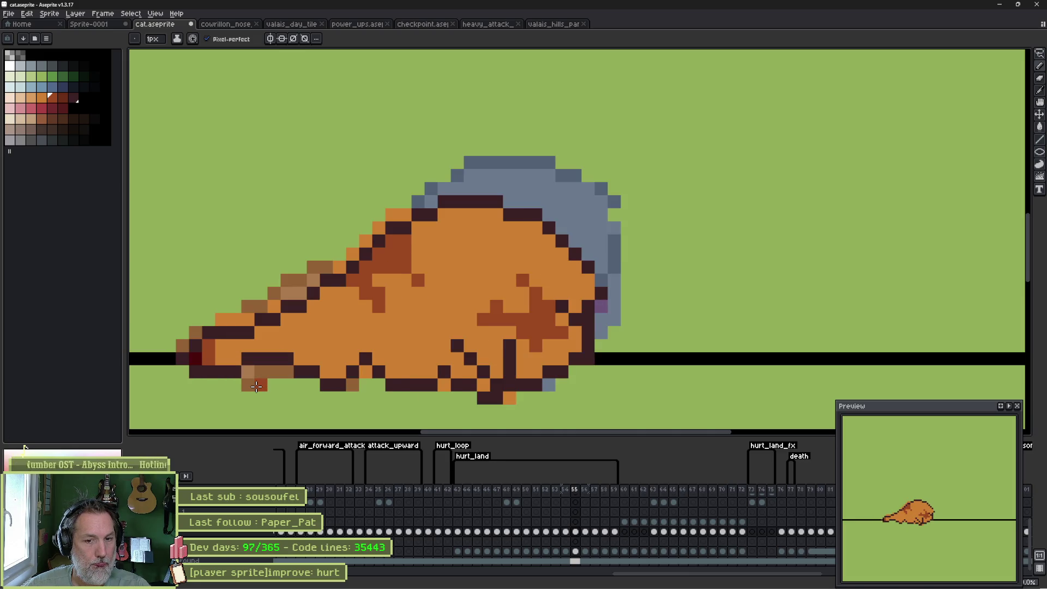
left_click(261, 384)
left_click(392, 385)
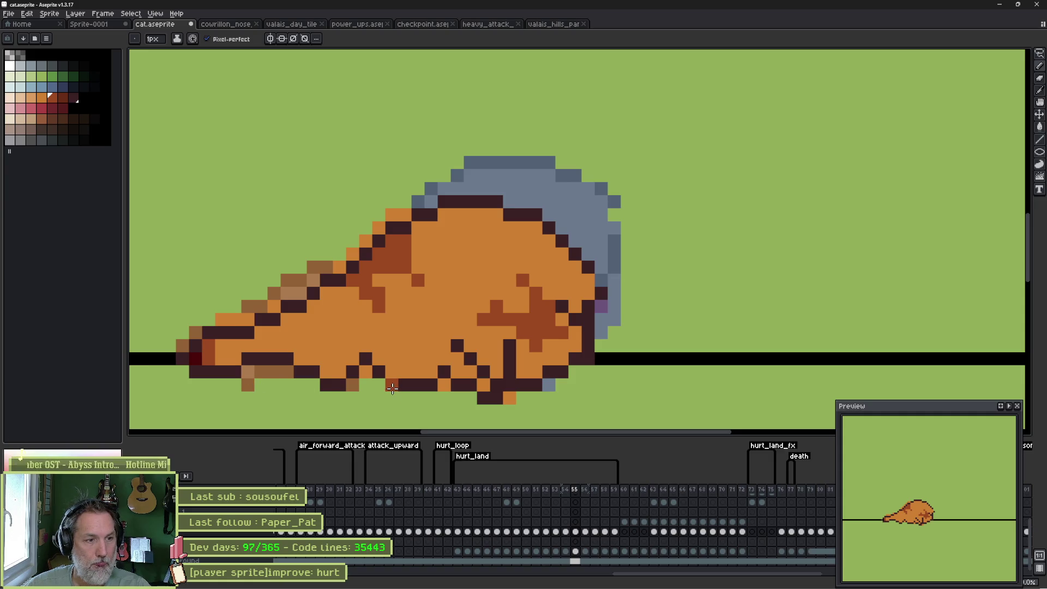
left_click(380, 375, "alt")
left_click_drag(380, 374, 417, 375)
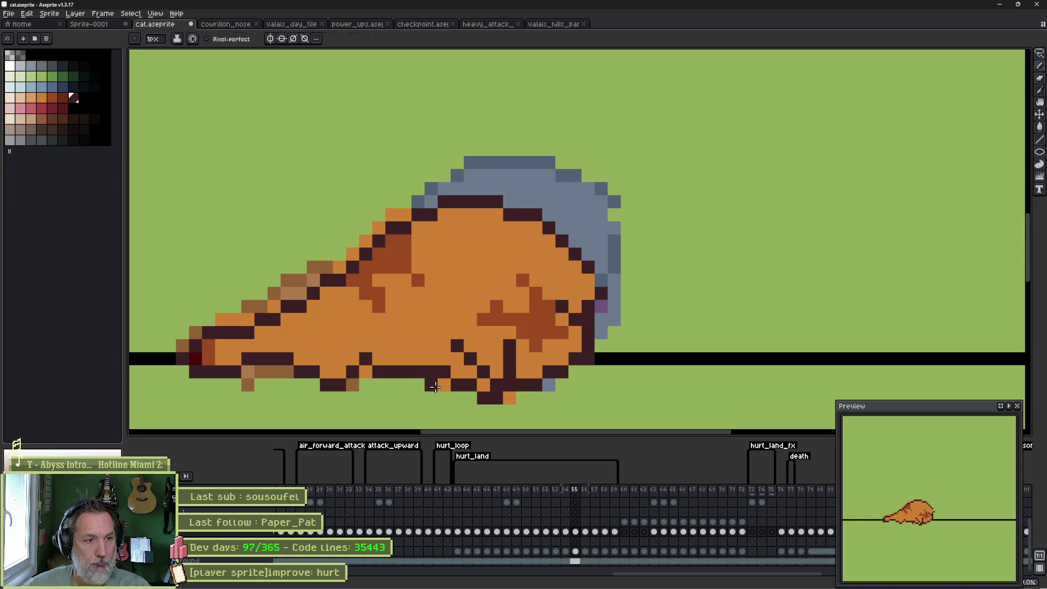
left_click(444, 384)
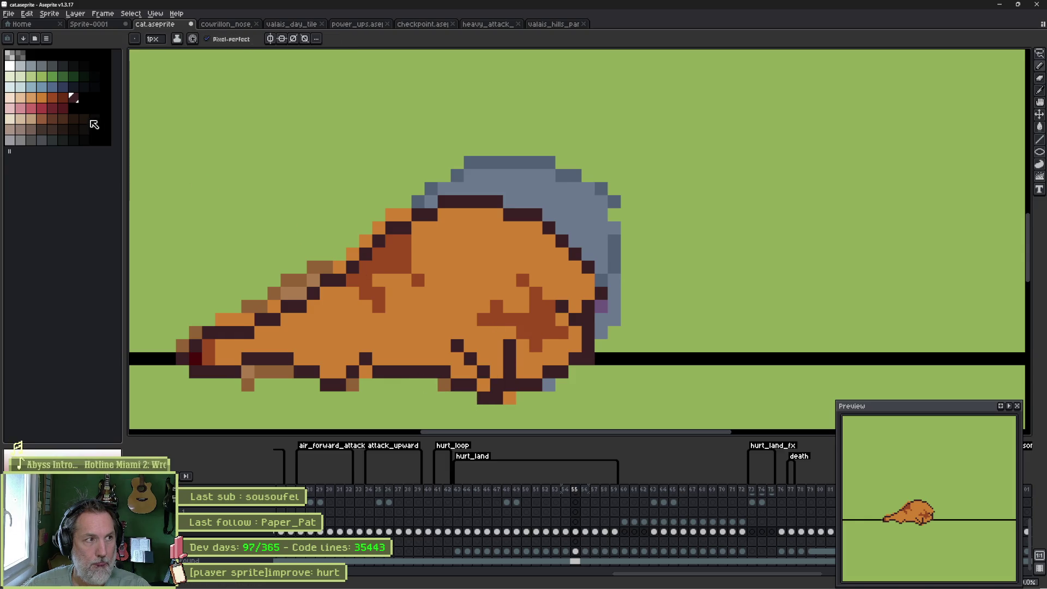
left_click(52, 99)
left_click(485, 397)
left_click(483, 385)
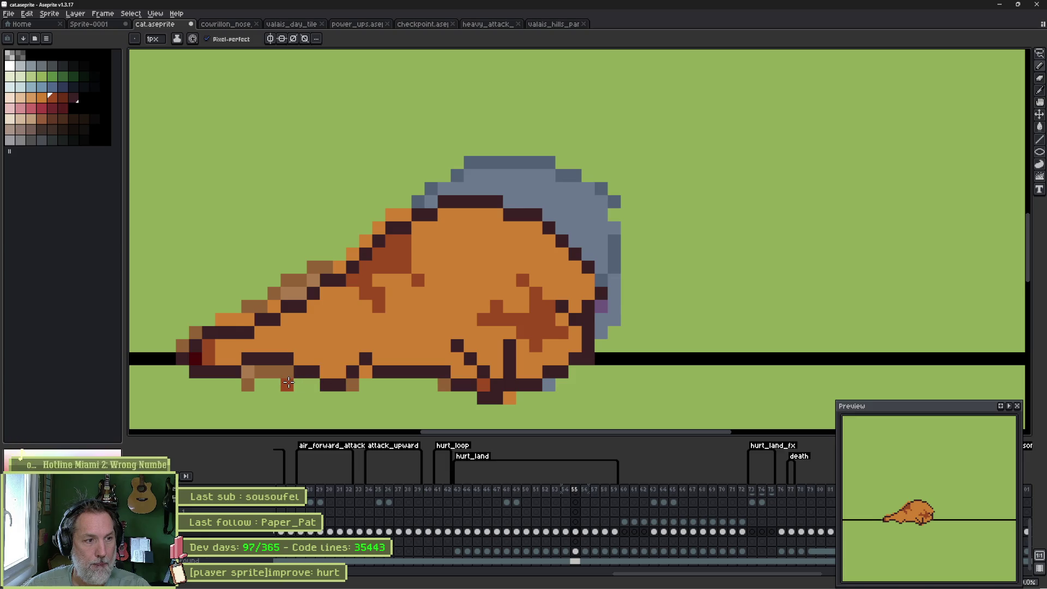
left_click_drag(301, 384, 313, 385)
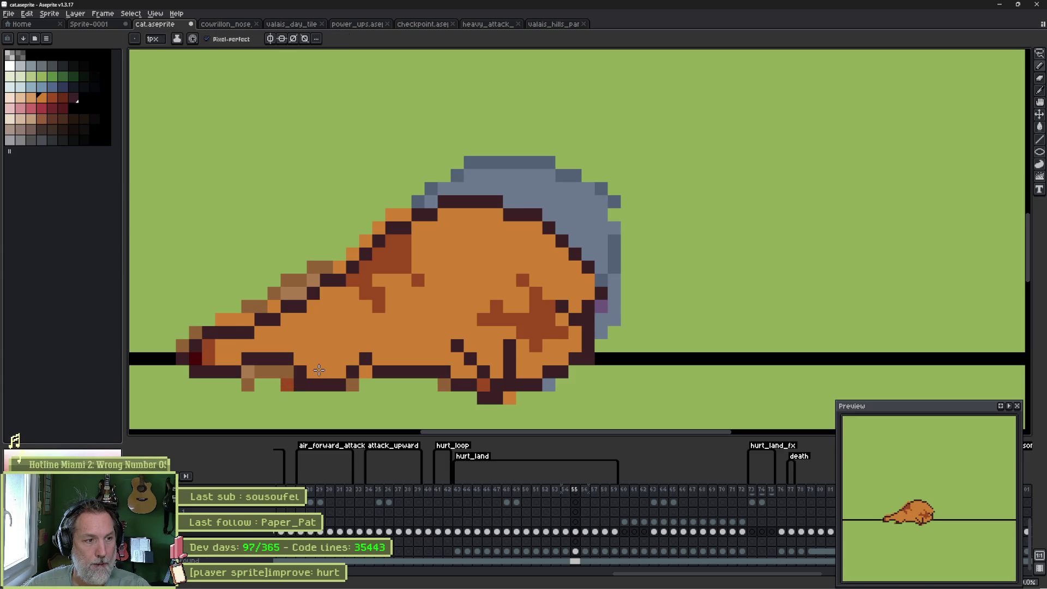
Add dark brown outline pixels on the belly and fix one outline pixel.
left_click(283, 374, "alt")
left_click(291, 394)
left_click(304, 396)
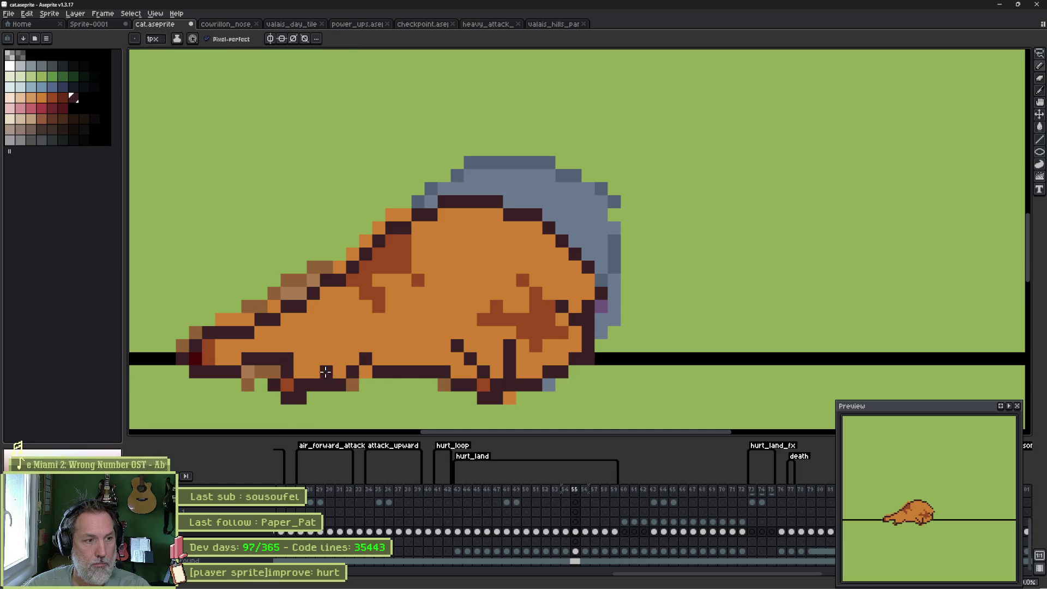
left_click(376, 341, "alt")
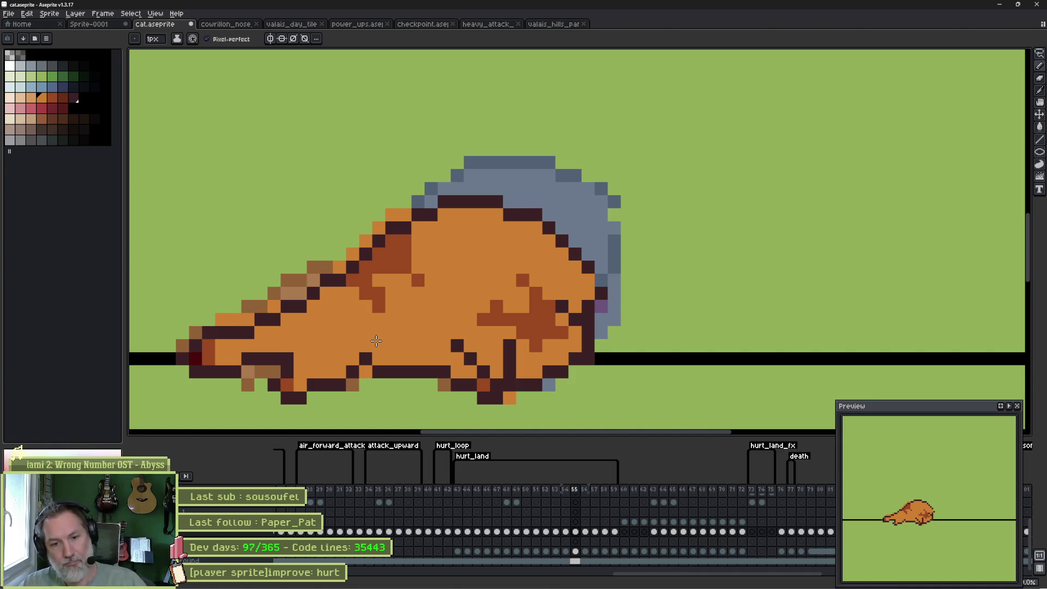
key("e")
left_click(365, 372)
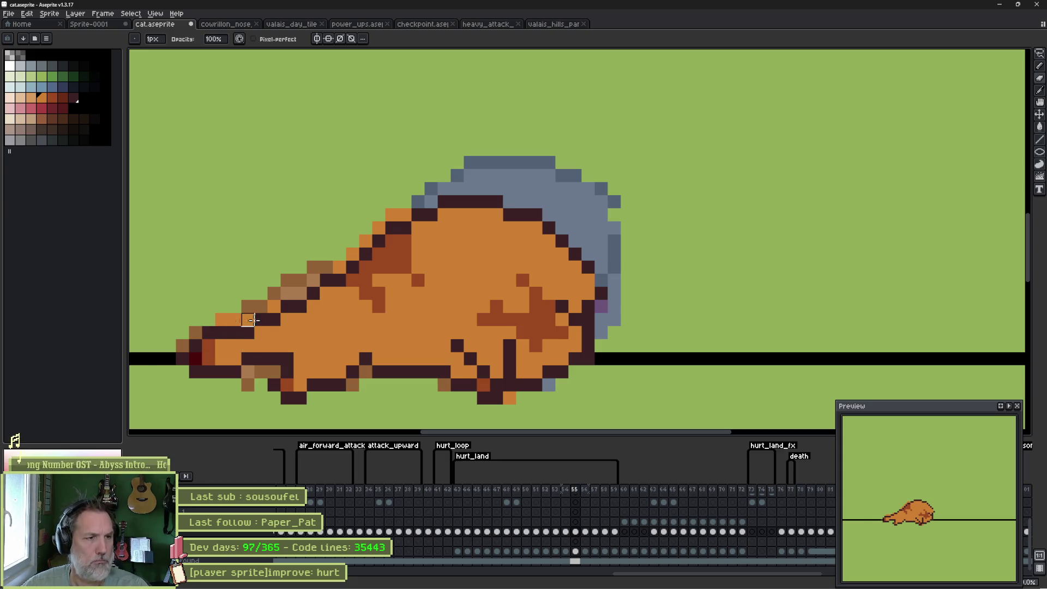
Shade the snout's top edge purple and tidy stray pixels along the back outline.
left_click_drag(222, 319, 248, 319)
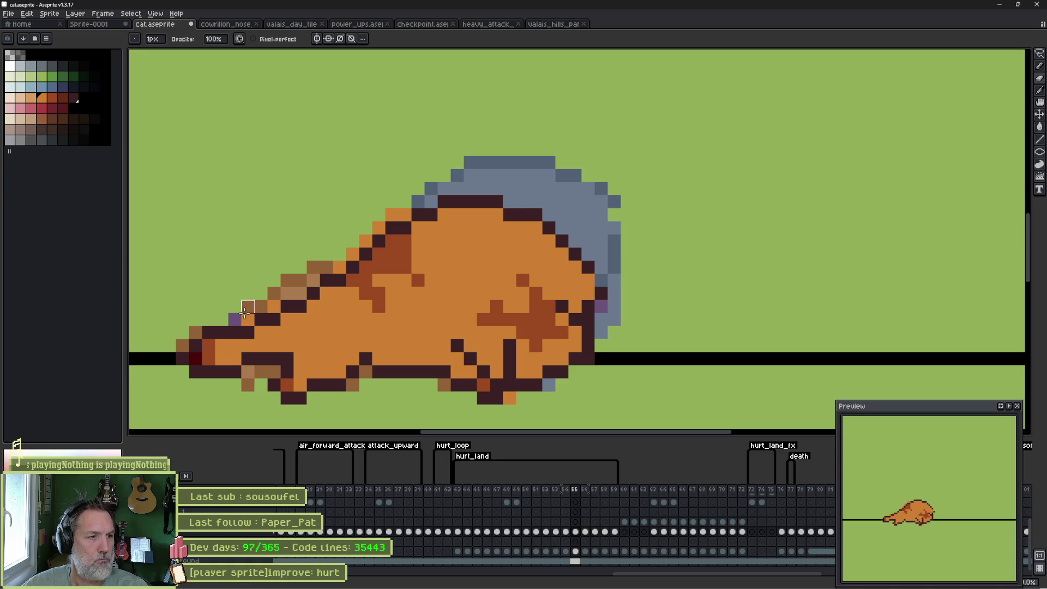
left_click(340, 267)
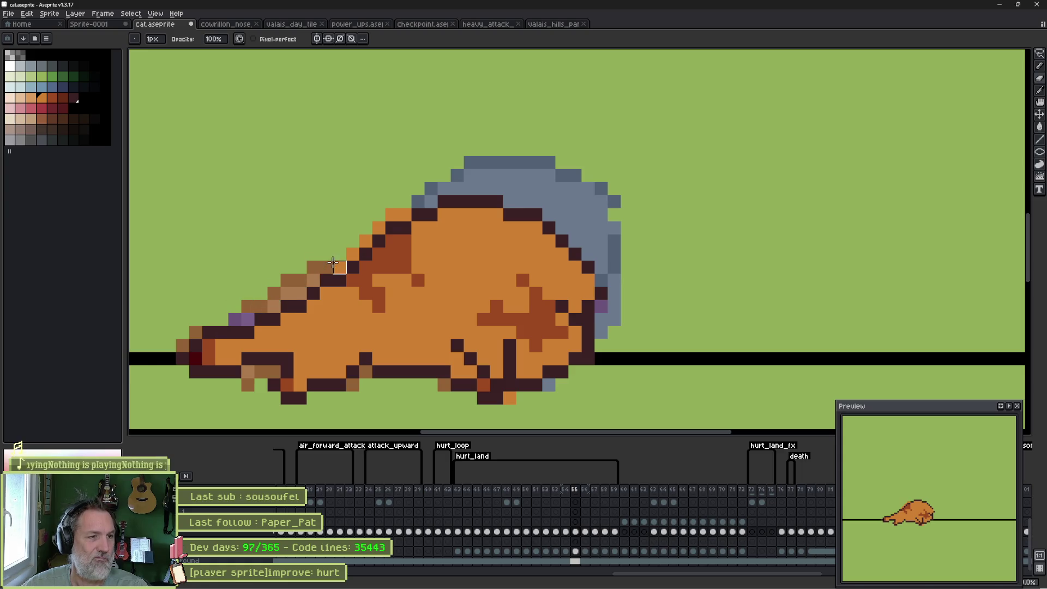
left_click_drag(349, 253, 395, 215)
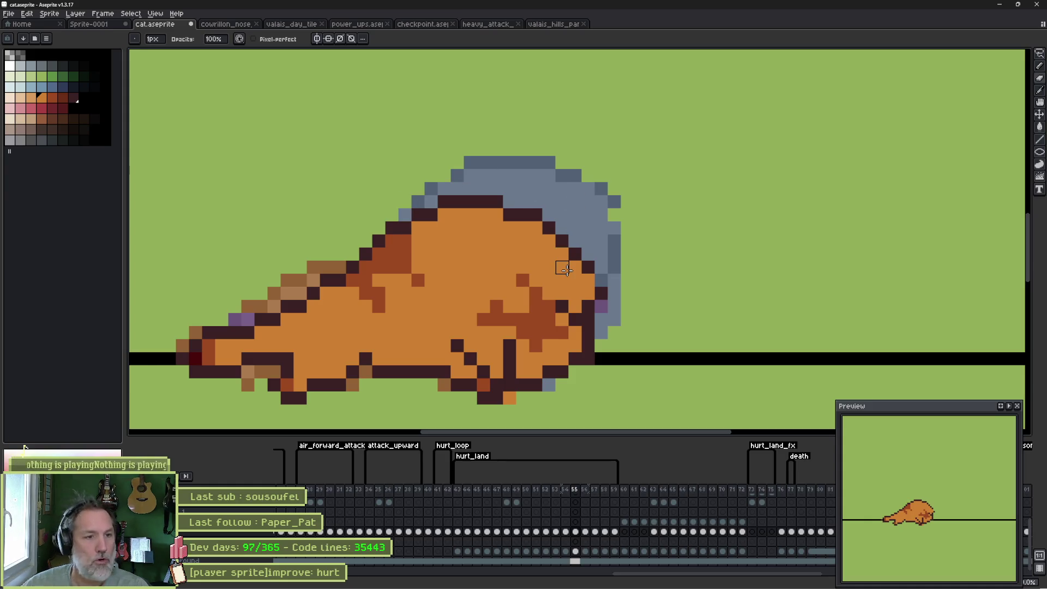
key("e")
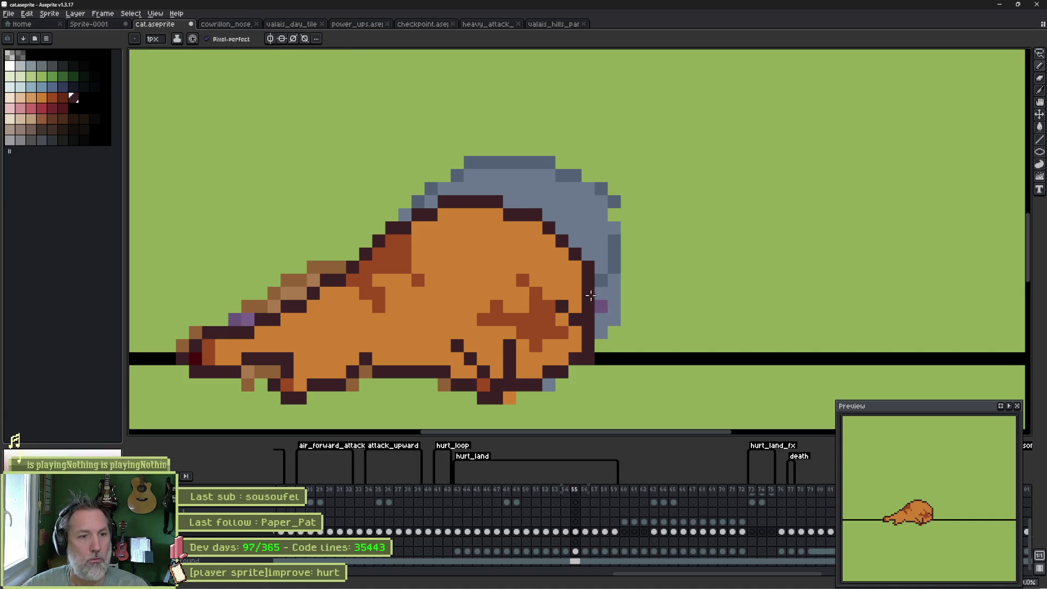
scroll(594, 292, "down", 3)
scroll(594, 292, "left", 1)
Repaint the hip outline and a dark leg outline pixel in body orange.
left_click_drag(568, 265, 493, 262)
left_click(491, 261, "alt")
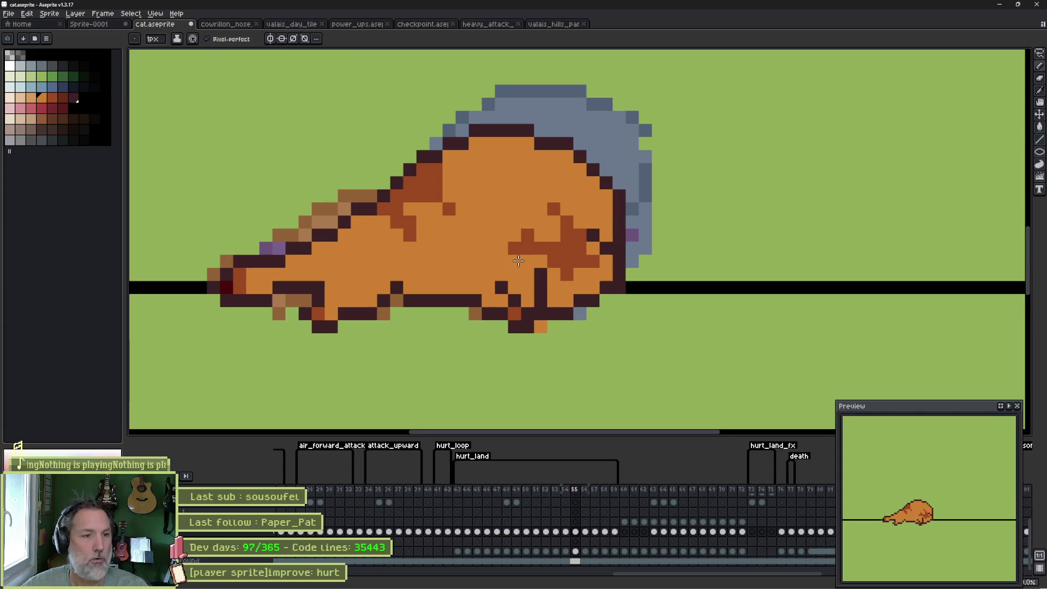
left_click(540, 295)
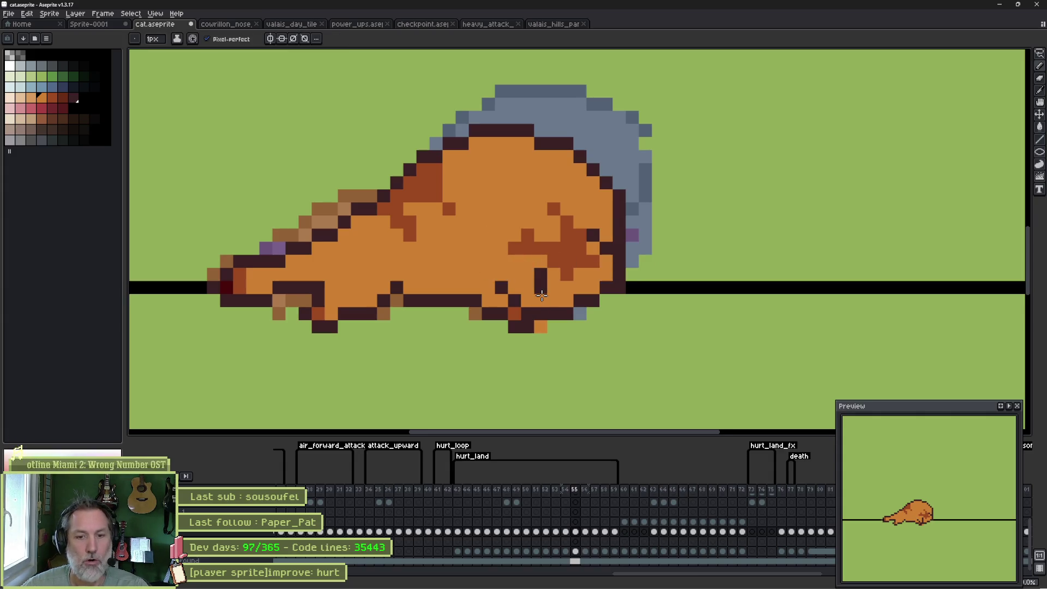
Play the animation, stop on frame 51 and frame the sitting cat.
key("period")
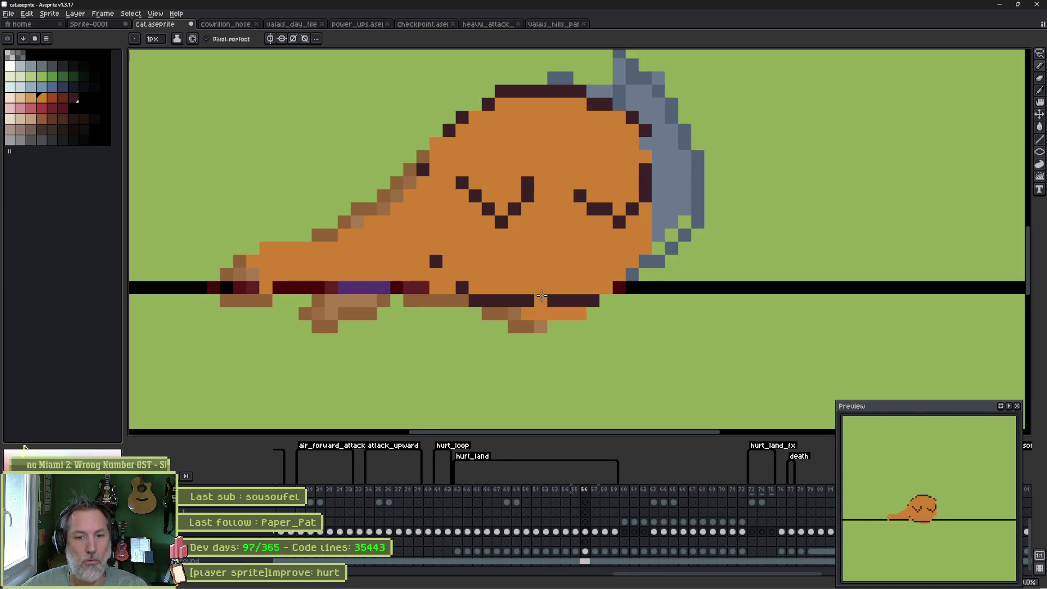
key("comma")
key("comma")
key("Return")
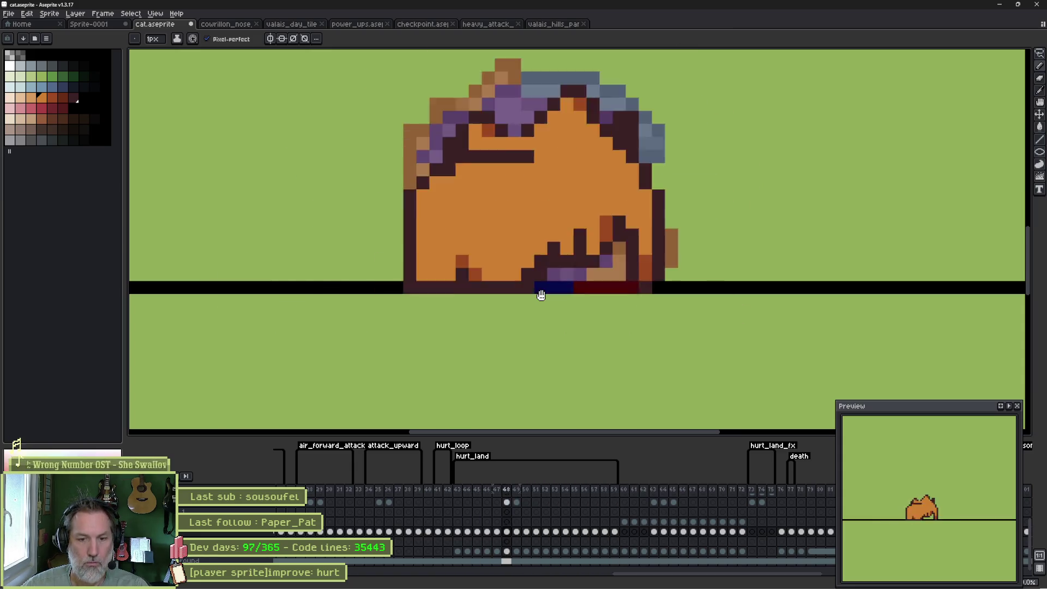
key("Return")
key("v")
key("b")
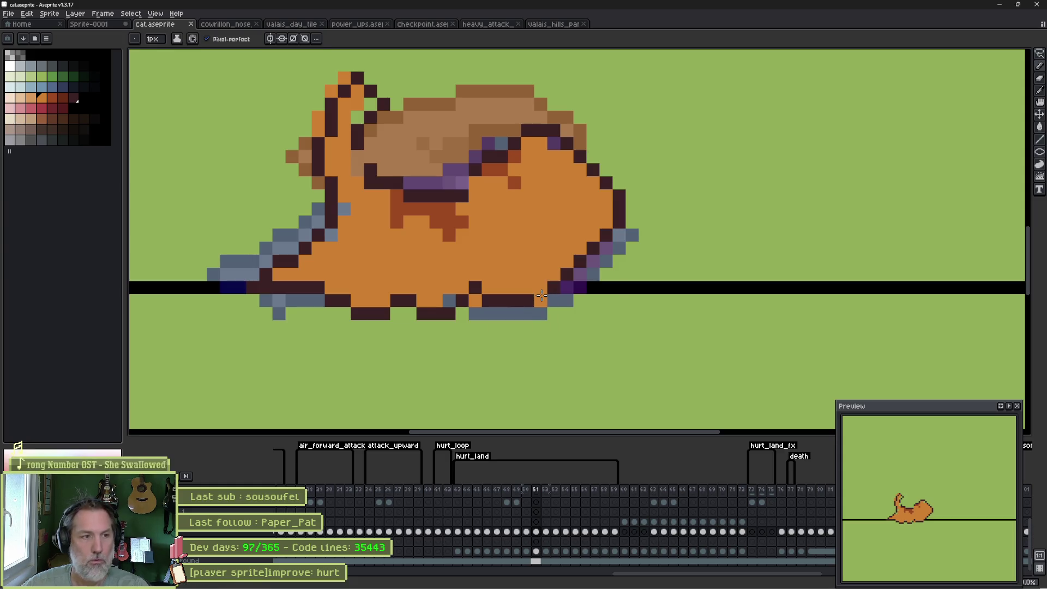
left_click_drag(363, 157, 384, 214)
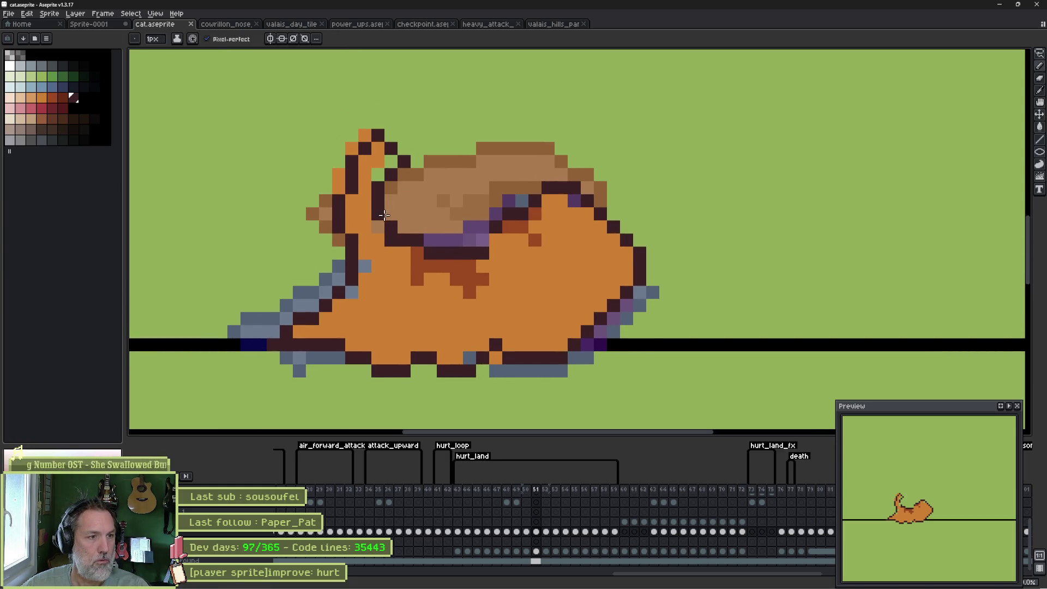
Turn a blue-grey outline pixel orange, paint an ear pixel red-orange, and erase the stray pixel by the ear.
left_click(365, 268, "alt")
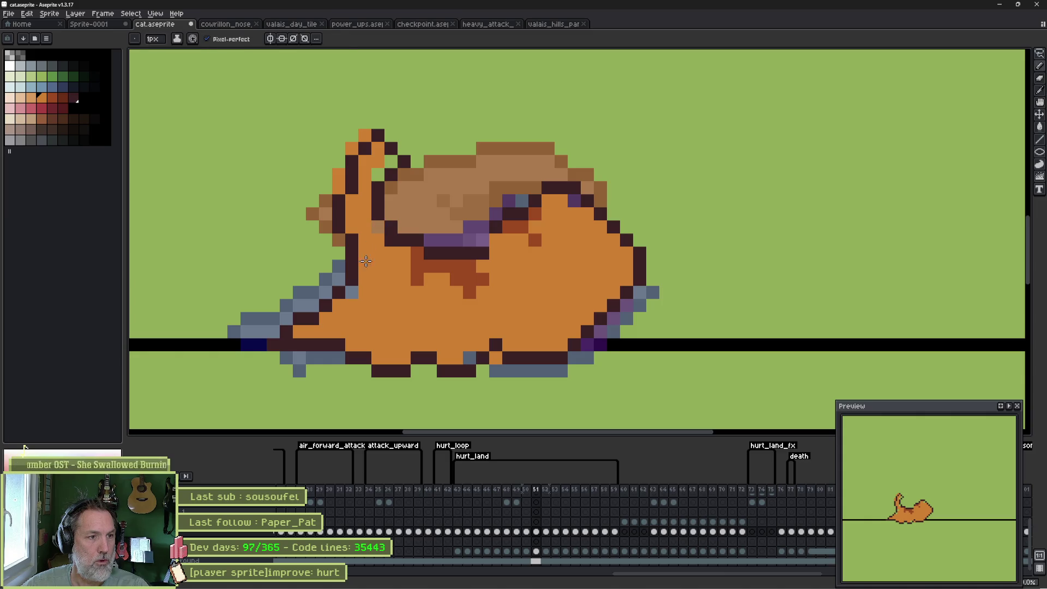
left_click(354, 293)
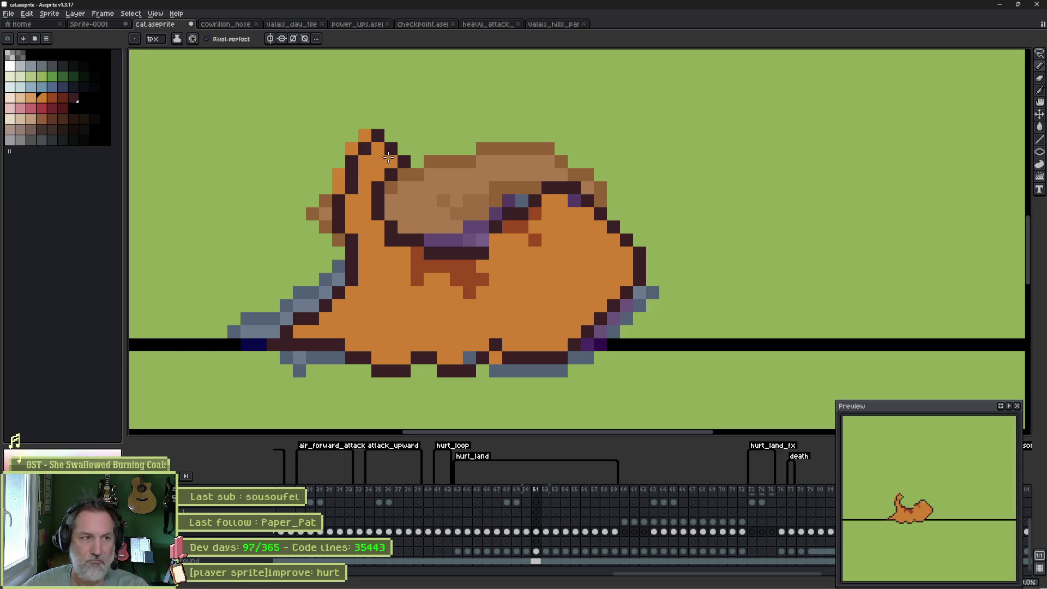
left_click(443, 262, "alt")
left_click(377, 147)
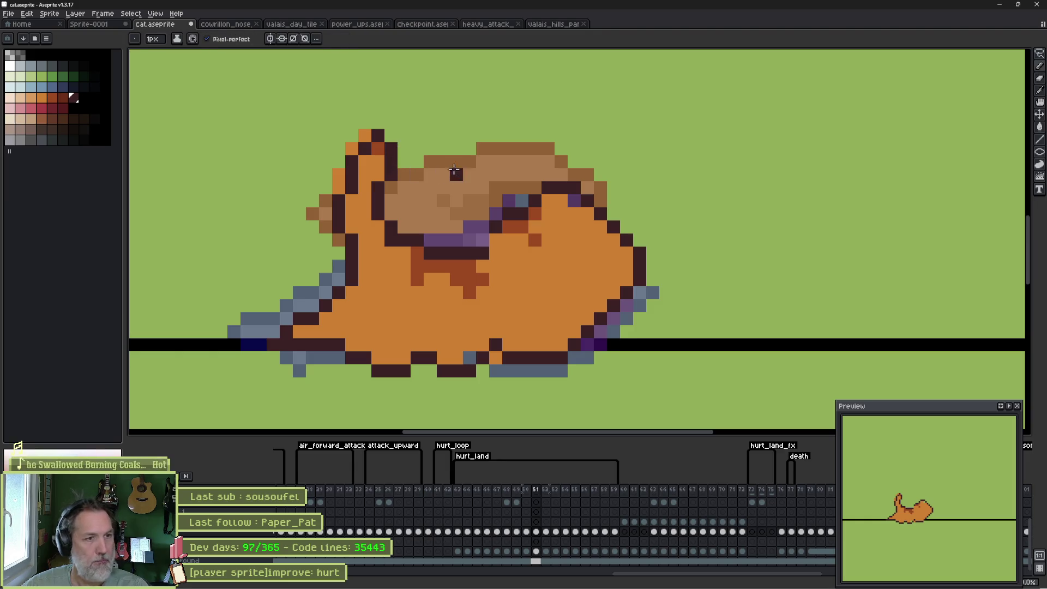
left_click(464, 204)
key("ctrl+z")
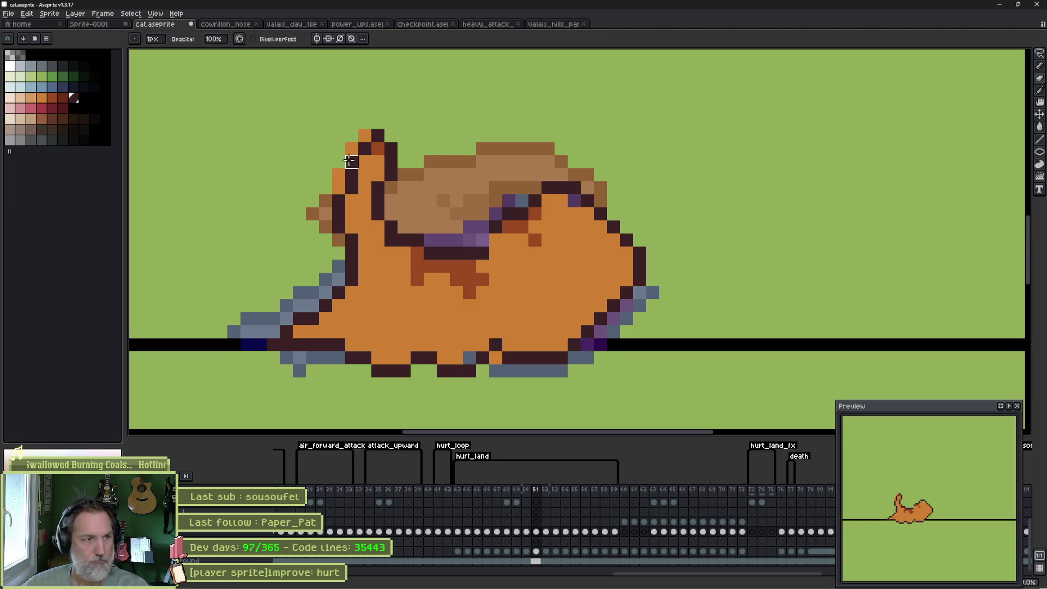
right_click(352, 148)
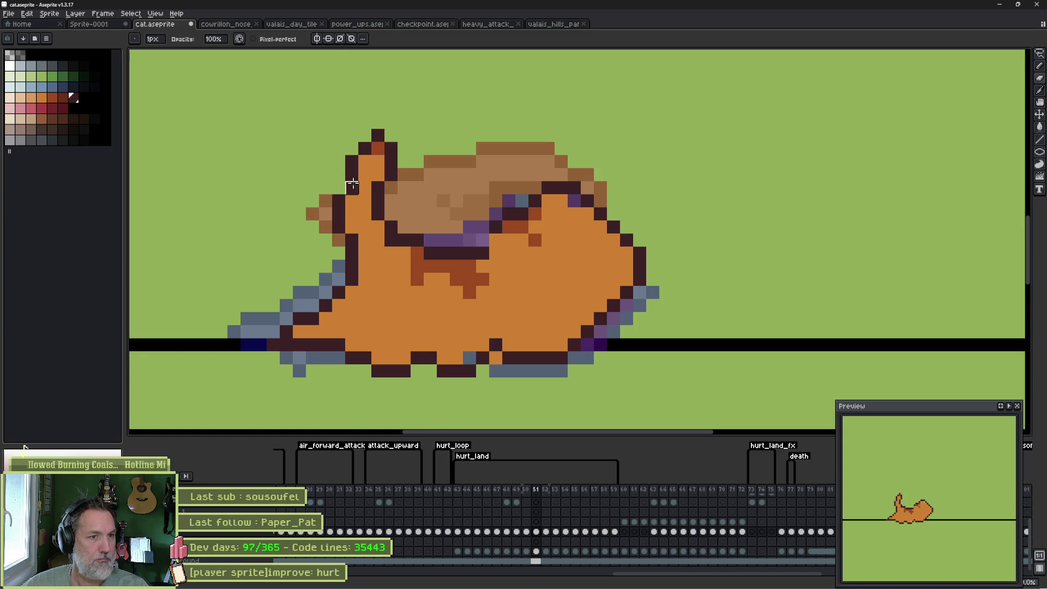
Paint an outline pixel rust-brown and darken the outline pixels near the front paw.
left_click(533, 250, "alt")
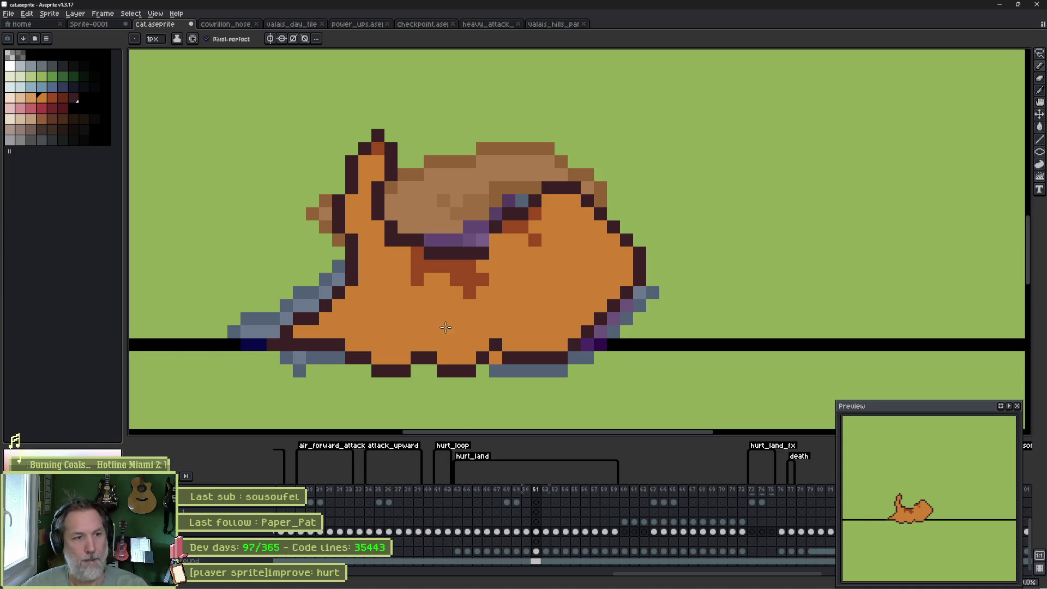
left_click(441, 267, "alt")
left_click(291, 335)
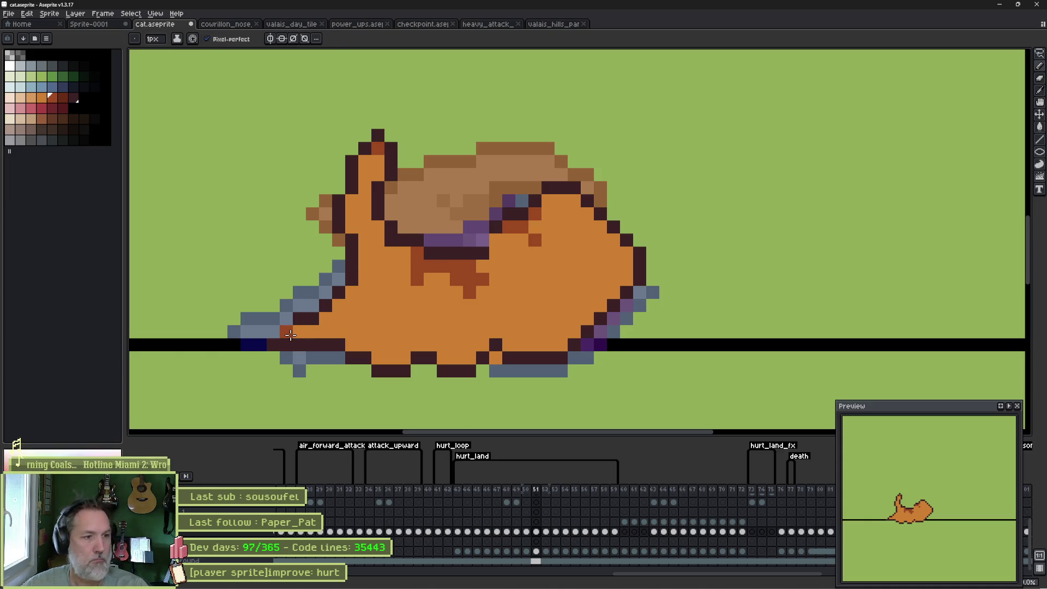
left_click(299, 319, "alt")
left_click_drag(287, 319, 273, 332)
Raise the cat's bottom outline up one row, then step back to frame 50.
key("u")
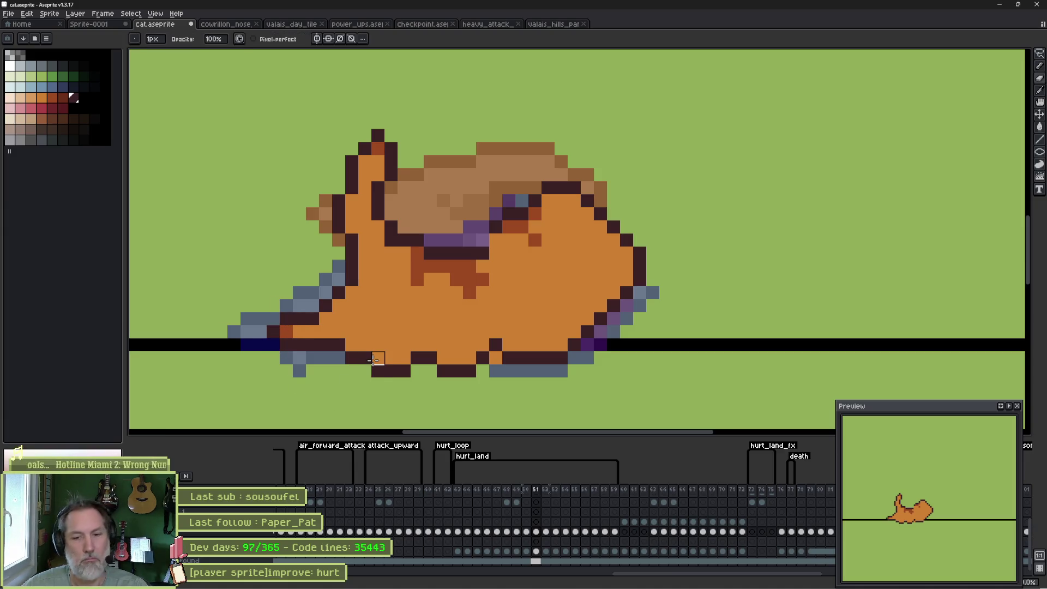
left_click(376, 371)
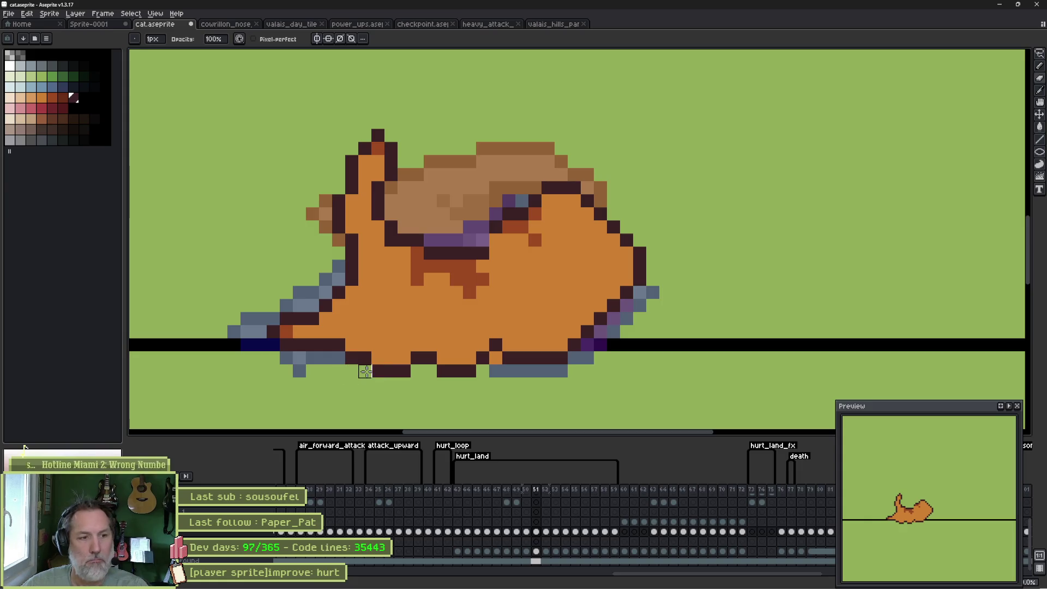
mouse_move(365, 371)
left_mouse_down()
mouse_move(409, 372)
mouse_move(409, 357)
left_mouse_up()
key("b")
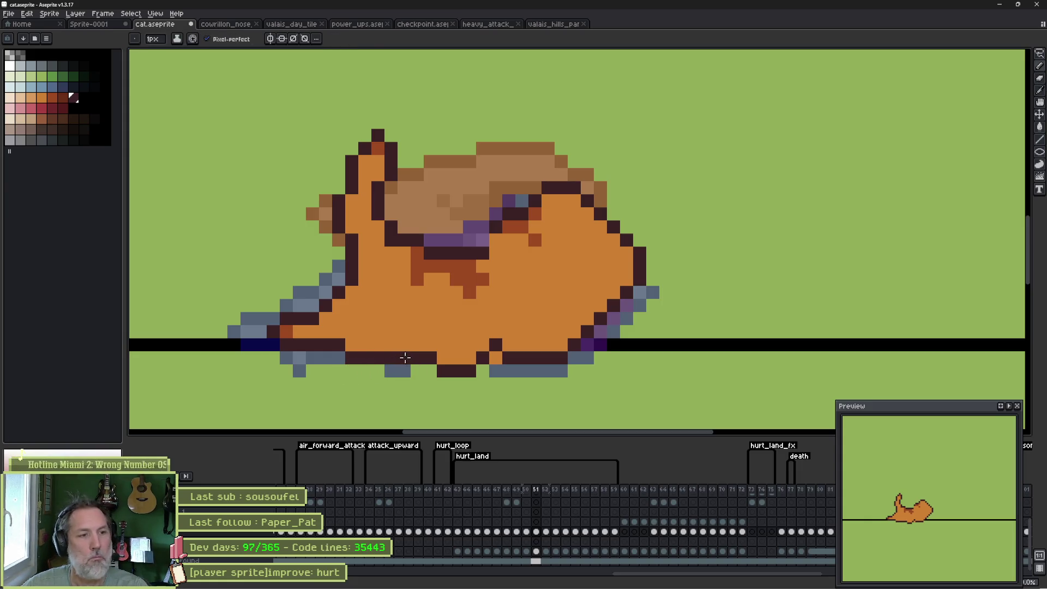
key("Left")
Flip between frames 51 and 52 to compare the poses.
key("Right")
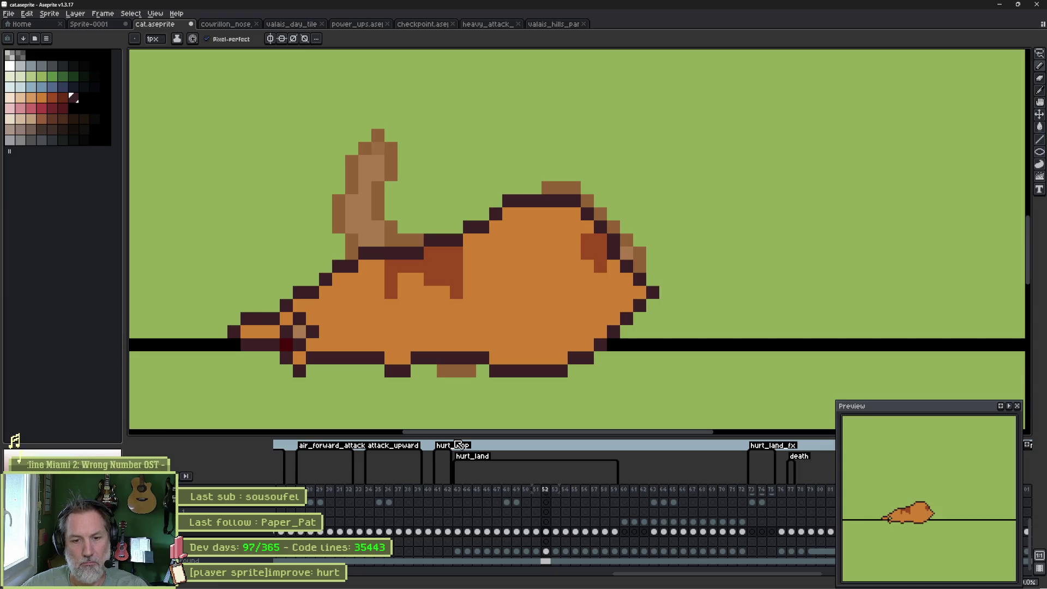
key("Left")
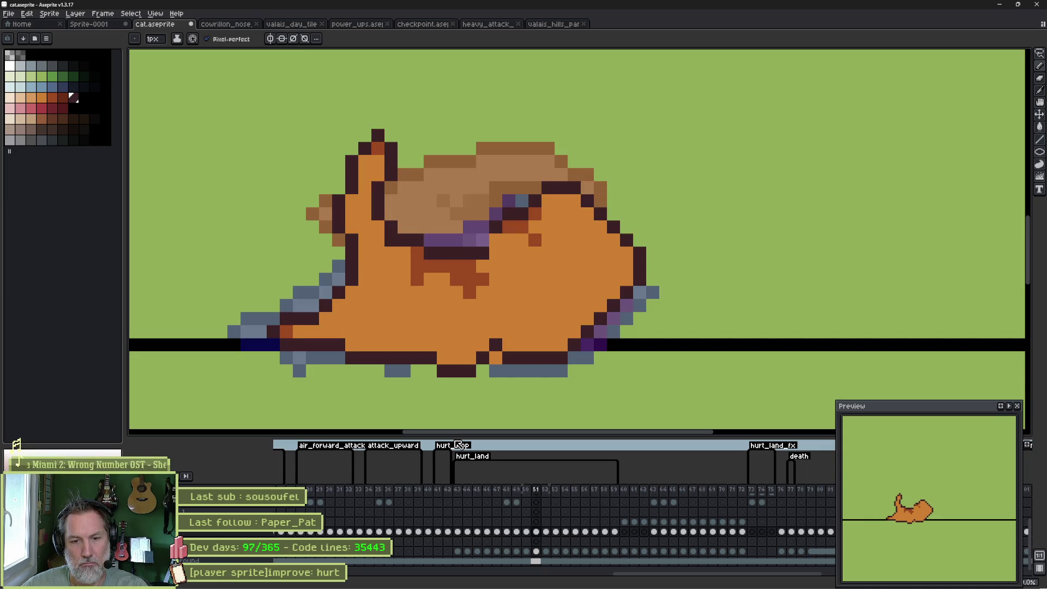
key("Right")
key("Left")
key("Right")
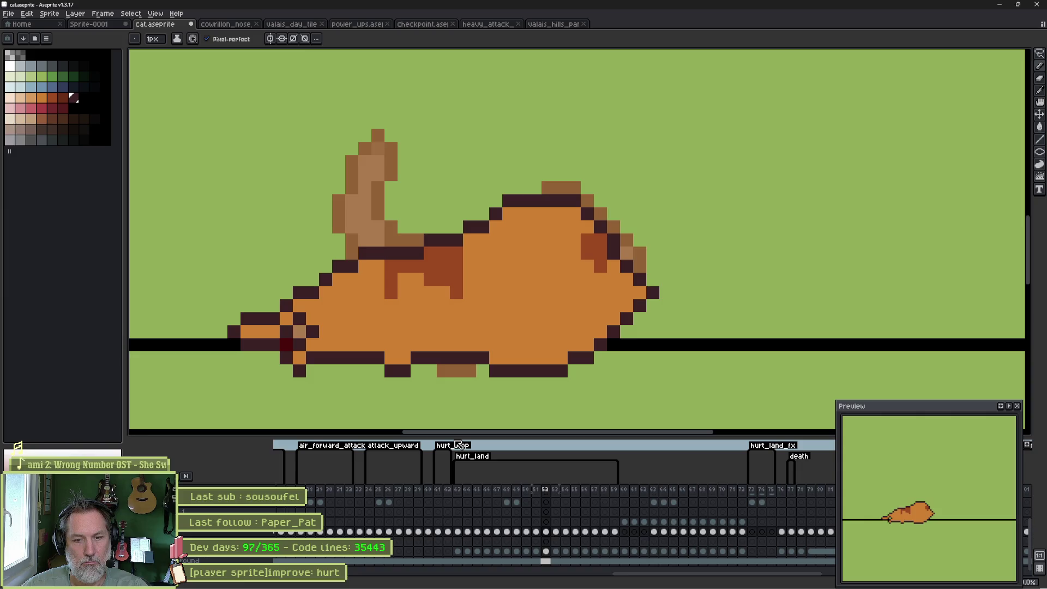
On frame 52, recolour one belly pixel orange and draw dark outline pixels along the belly.
left_click(446, 313, "alt")
left_click(412, 360)
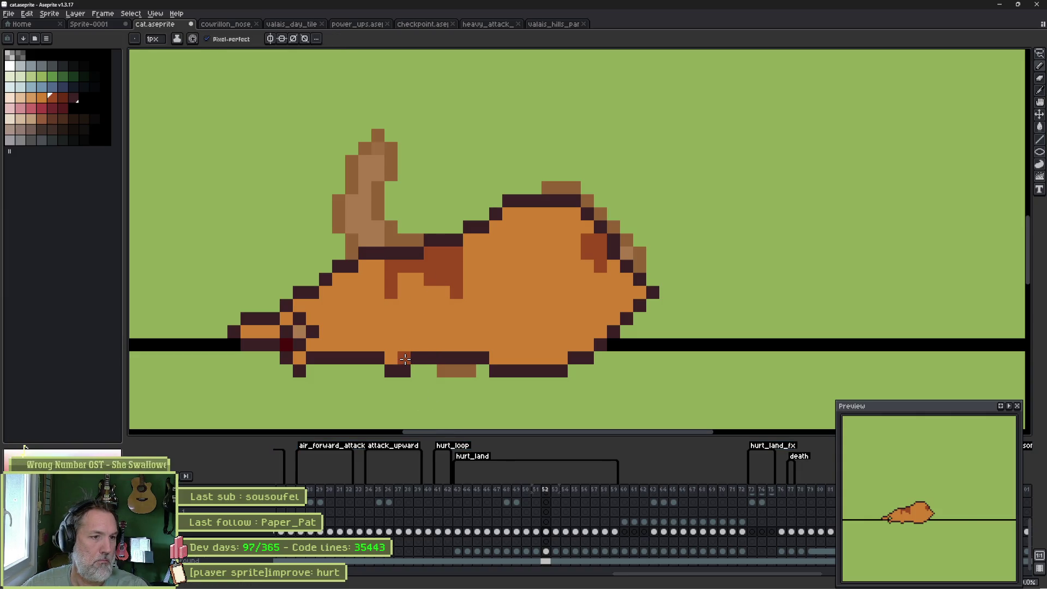
left_click(389, 359, "alt")
left_click_drag(391, 345, 417, 331)
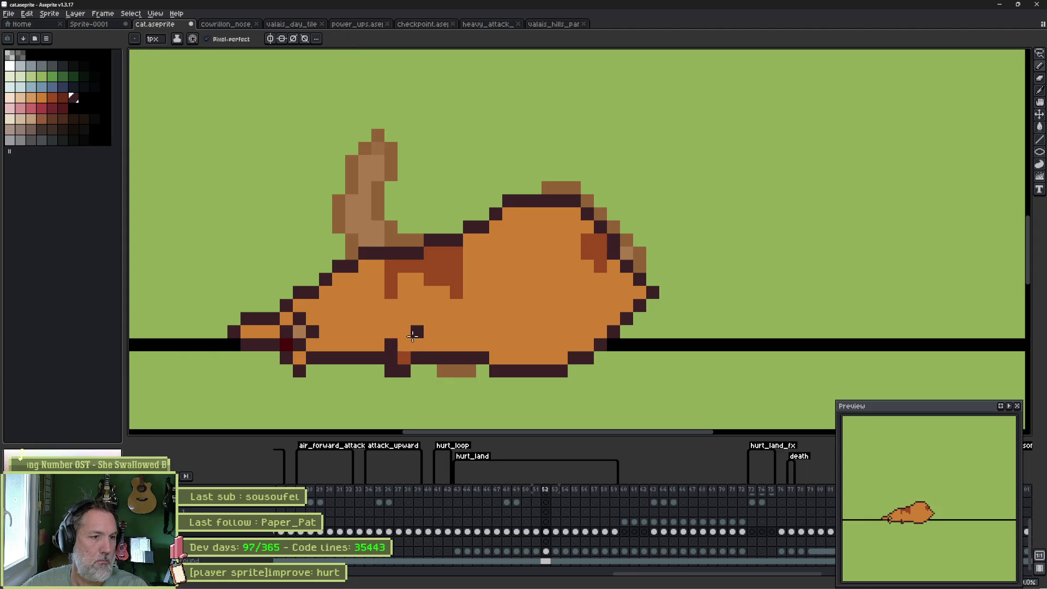
left_click(548, 358)
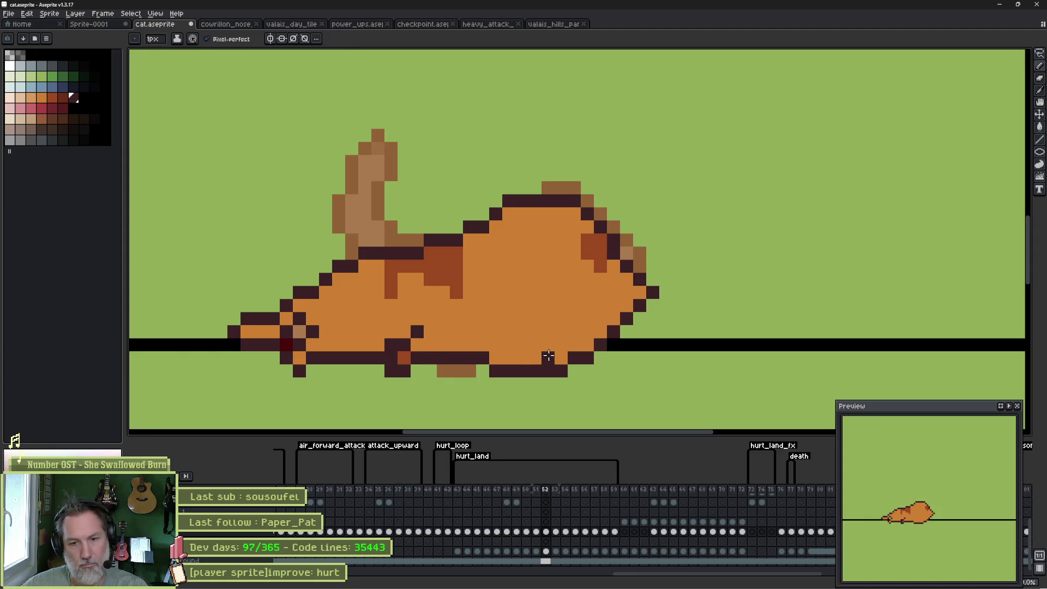
Repaint a dark pixel near the tail orange and add two red-brown shading pixels.
left_click(274, 329, "alt")
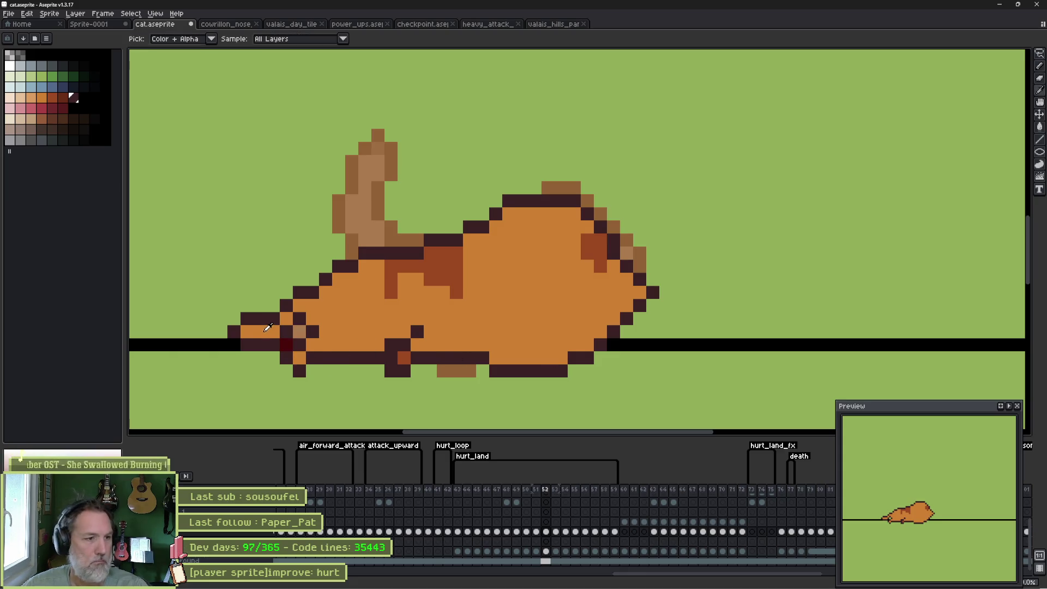
left_click(299, 319)
left_click(433, 263, "alt")
left_click(247, 332)
left_click(470, 345)
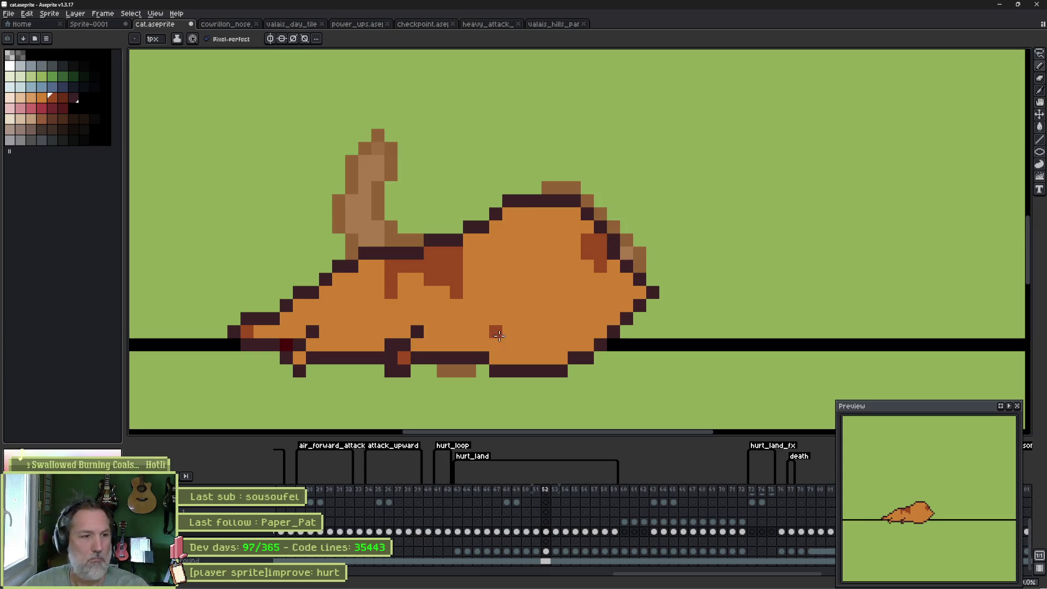
Move to frames 53 and 54 and flip between them to compare.
left_click(558, 532)
left_click(566, 531)
key("Left")
key("Right")
key("Left")
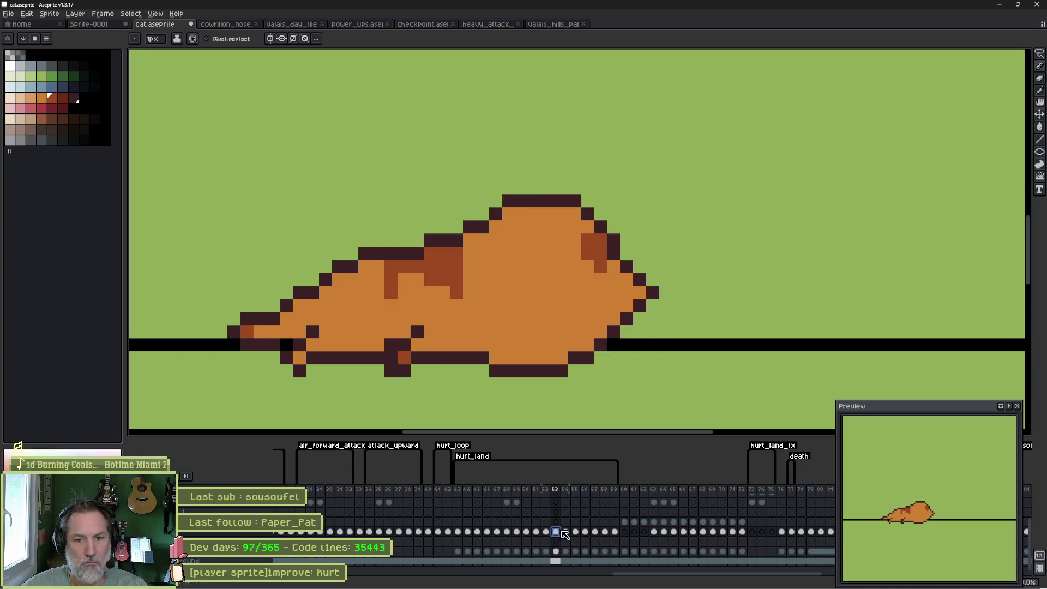
Step through frames 54 and 55 and play the following frames.
left_click(567, 532)
left_click(566, 531)
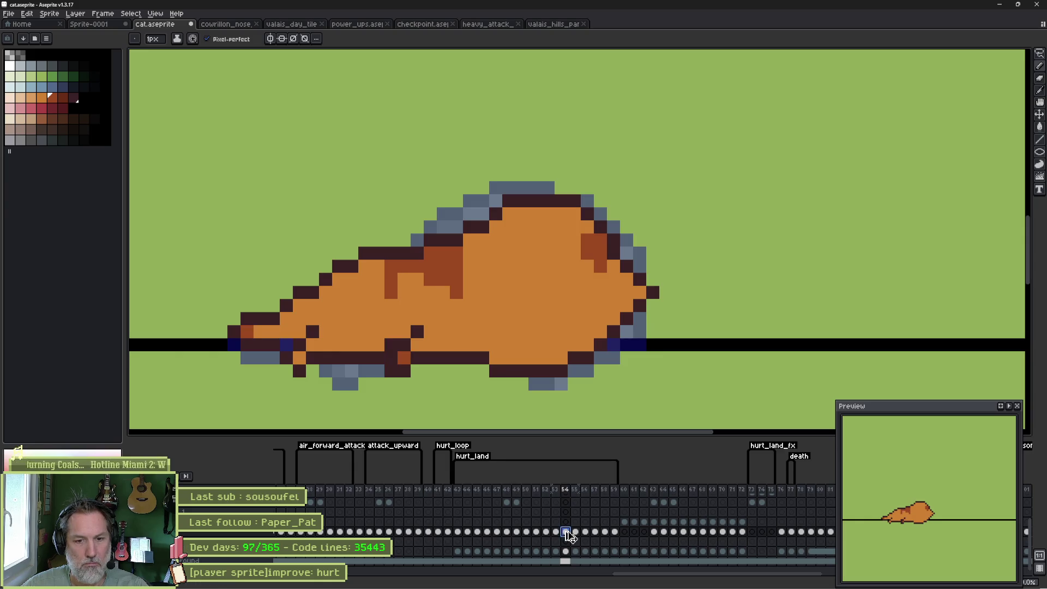
left_click(577, 535)
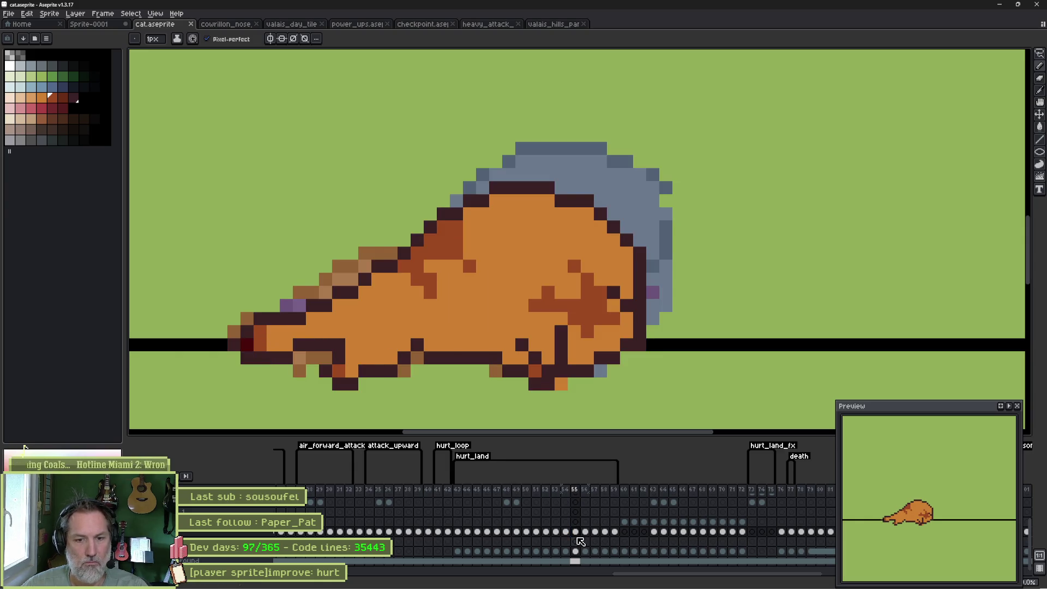
key("Return")
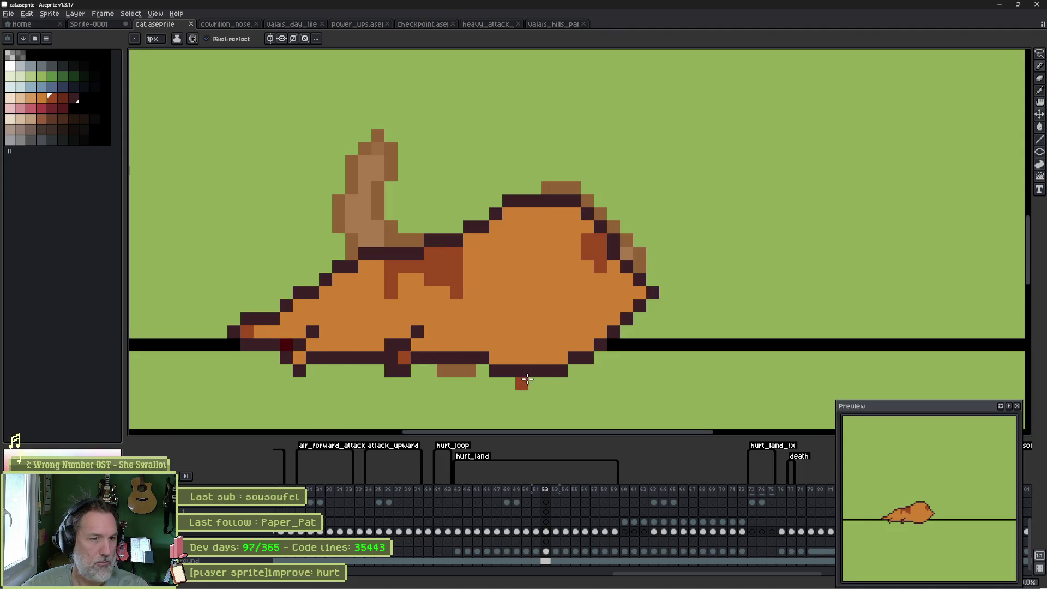
Recolour the old bottom outline row and draw the belly outline along the ground line.
mouse_move(567, 370)
left_mouse_down()
mouse_move(511, 368)
mouse_move(564, 358)
left_mouse_up()
left_click(482, 357, "alt")
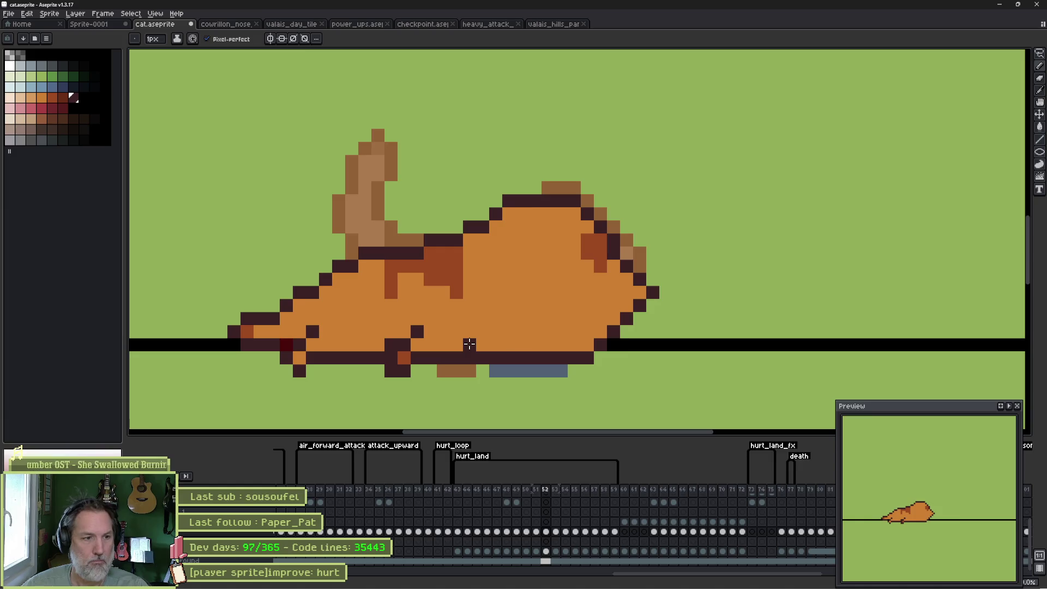
mouse_move(467, 344)
left_mouse_down()
mouse_move(601, 347)
mouse_move(464, 358)
left_mouse_up()
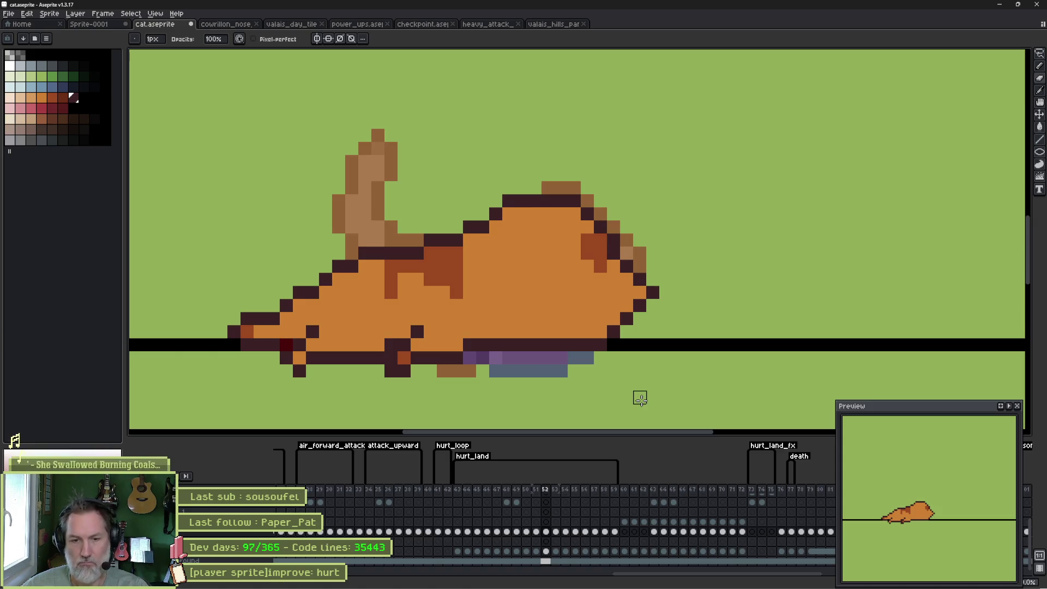
Browse frames 53 to 56 and back to frame 51.
left_click(556, 532)
left_click(567, 532)
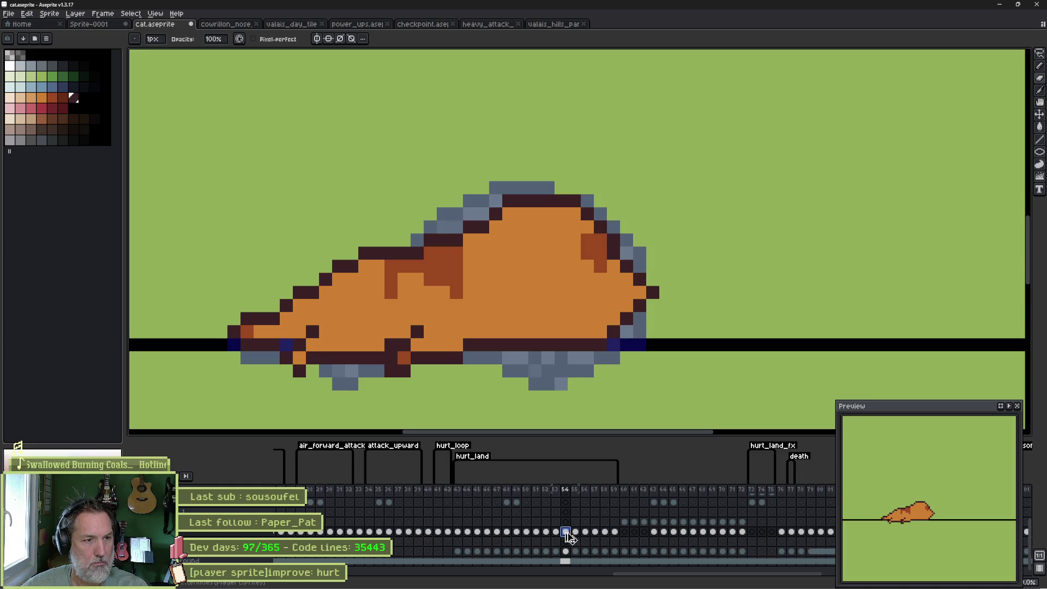
key("Right")
key("Right")
key("Right")
key("Right")
key("Right")
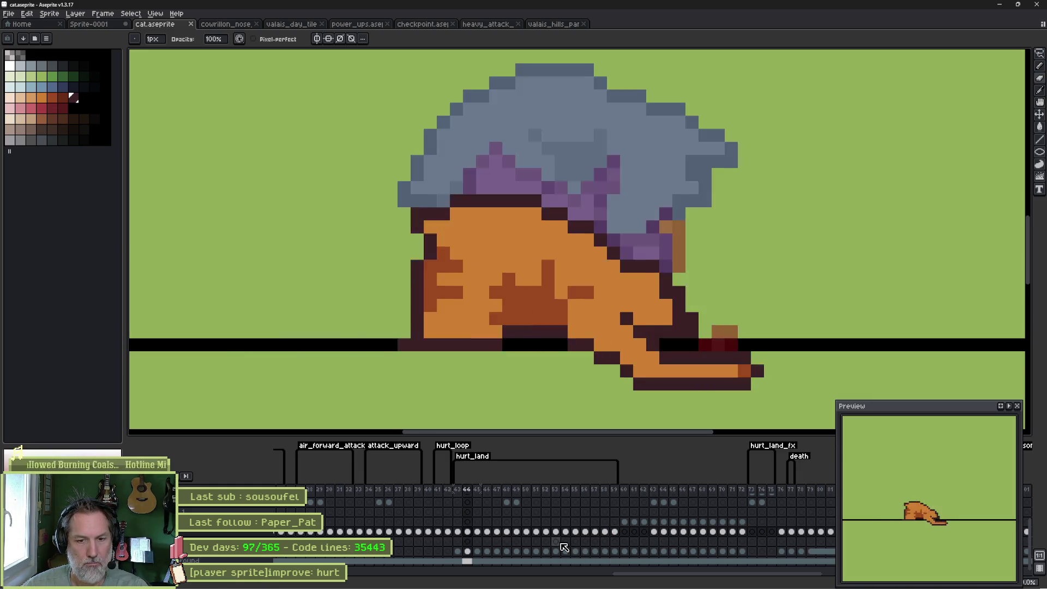
key("Left")
key("Left")
key("Left")
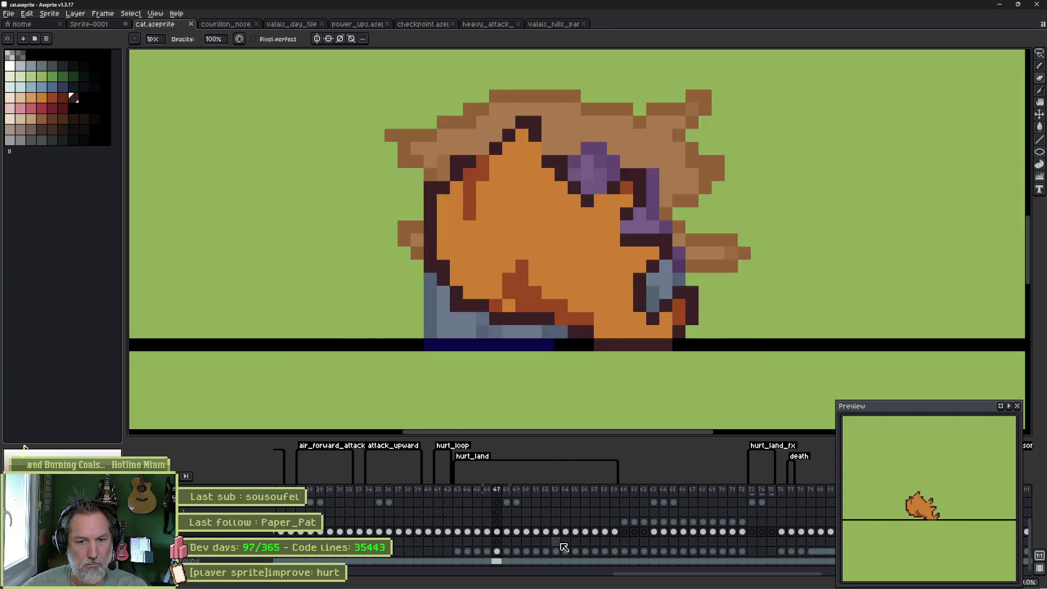
key("Left")
key("Left")
key("Left")
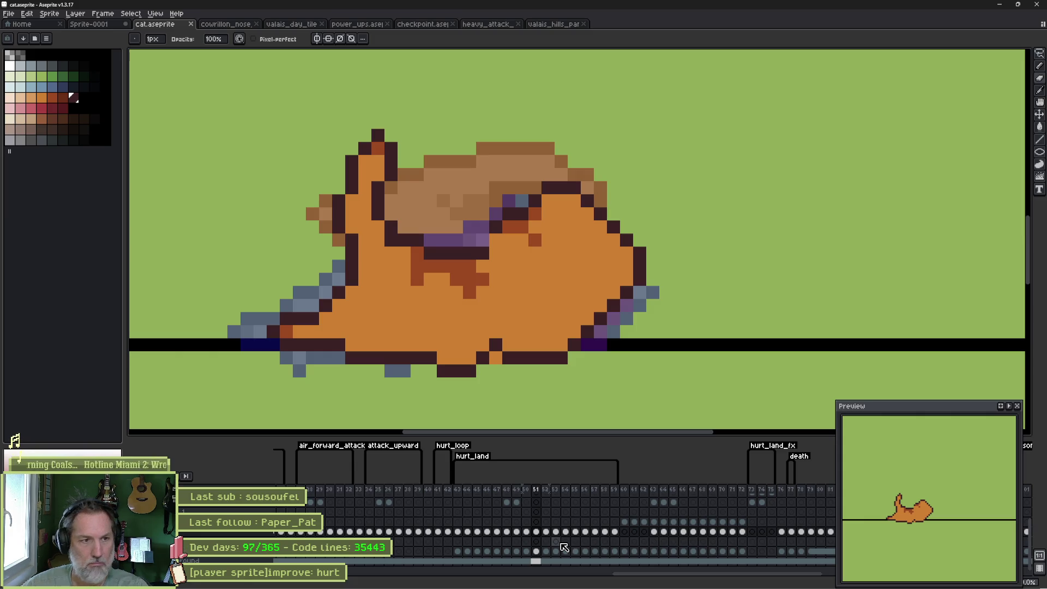
Redraw the diagonal outline on the cat's right side and paint over excess outline pixels in orange.
key("b")
mouse_move(635, 292)
left_mouse_down()
mouse_move(580, 343)
mouse_move(505, 358)
mouse_move(518, 344)
mouse_move(570, 344)
left_mouse_up()
key("e")
key("b")
left_click(589, 303, "alt")
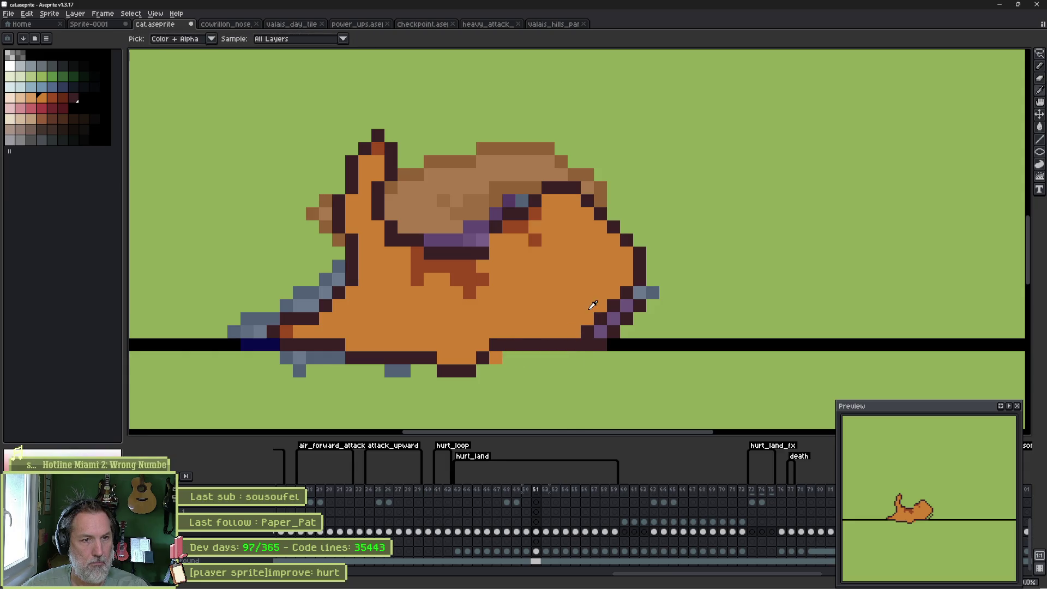
mouse_move(616, 303)
left_mouse_down()
mouse_move(582, 333)
mouse_move(626, 308)
left_mouse_up()
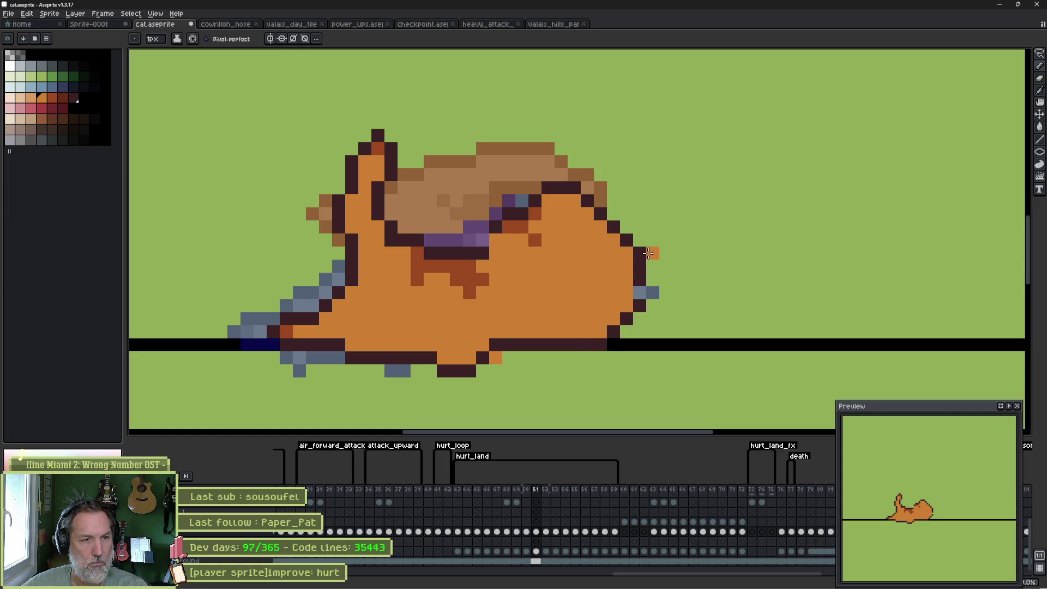
Add dark outline pixels beside and below the purple collar.
left_click(552, 187, "alt")
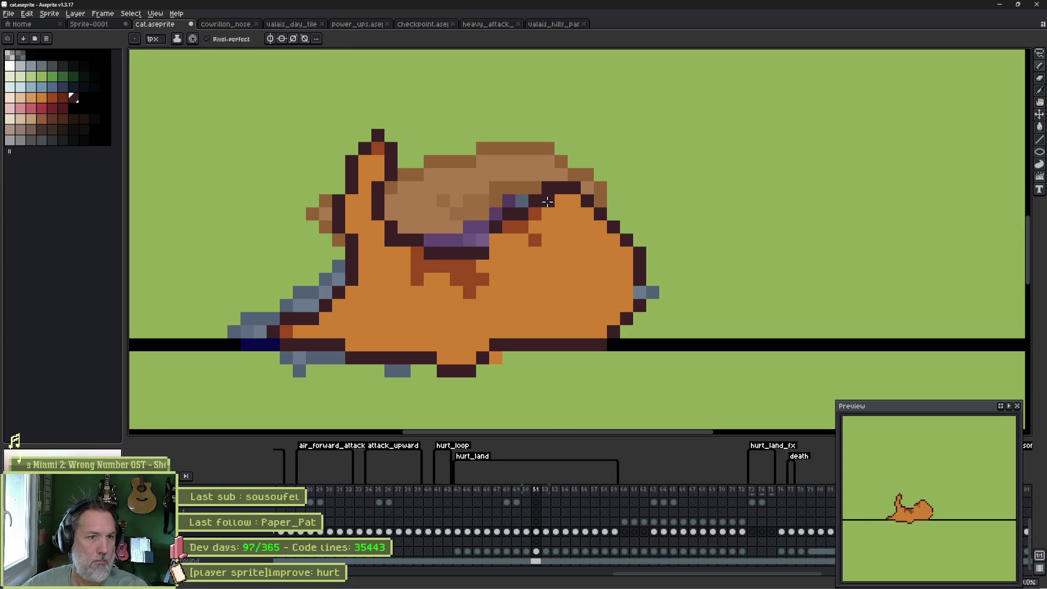
left_click(509, 241)
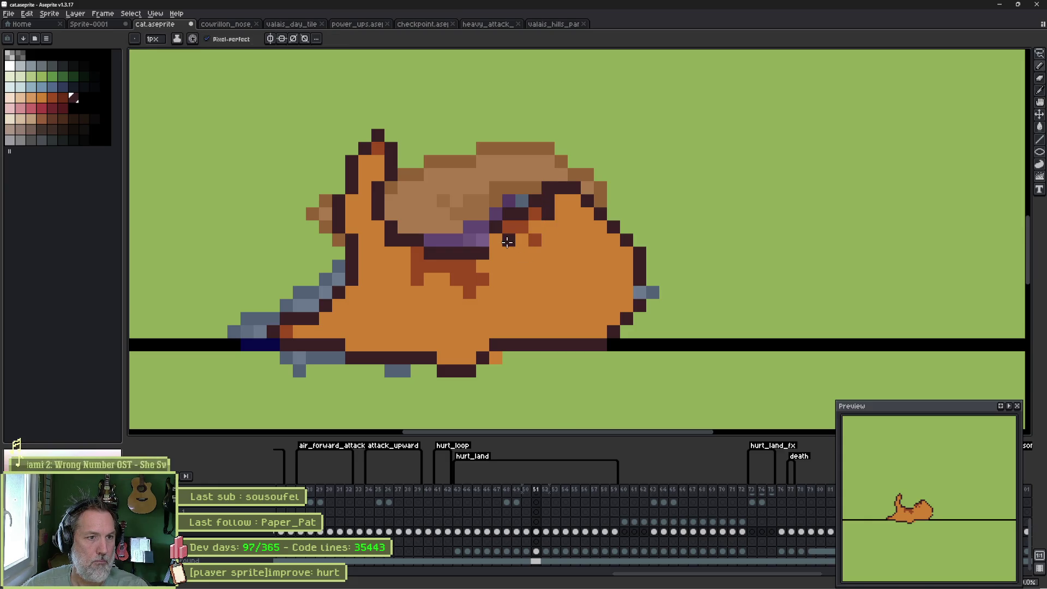
left_click(499, 254)
left_click(502, 271)
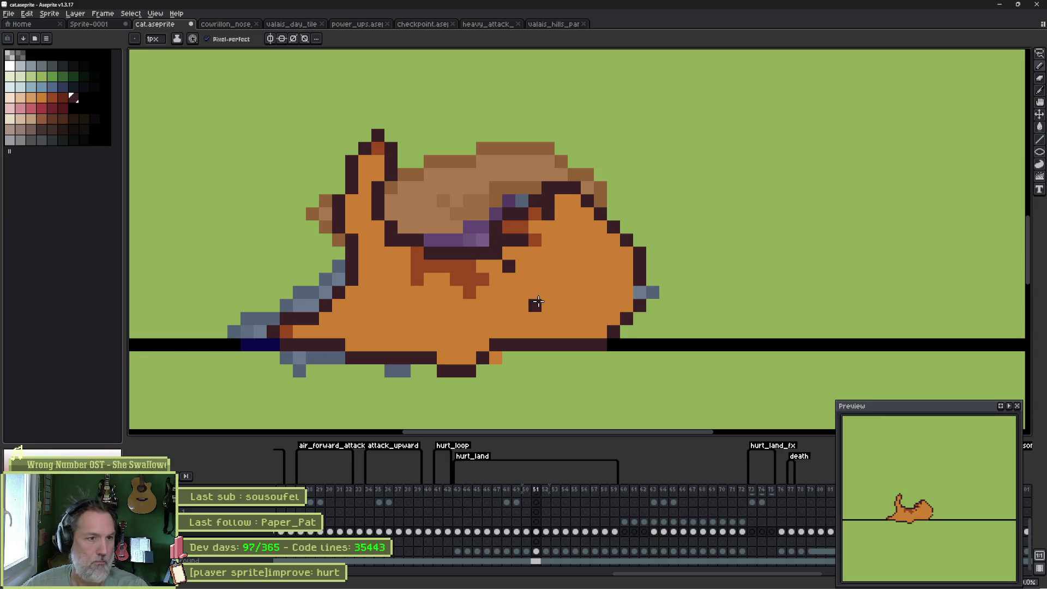
Recolour the pixel beside the eye orange and make a back-edge pixel dark outline.
left_click(493, 263, "alt")
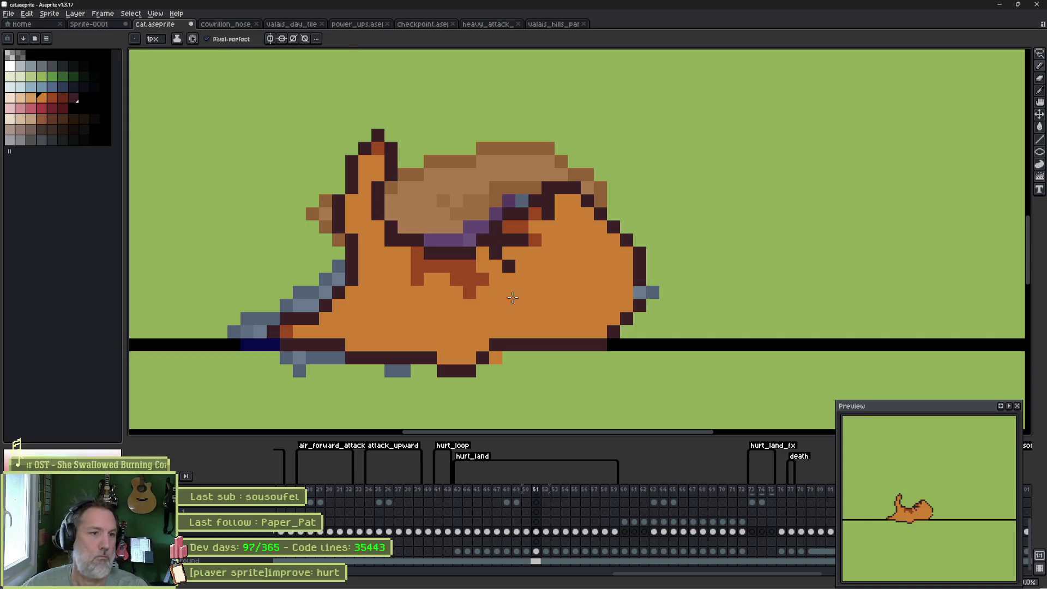
left_click(535, 240)
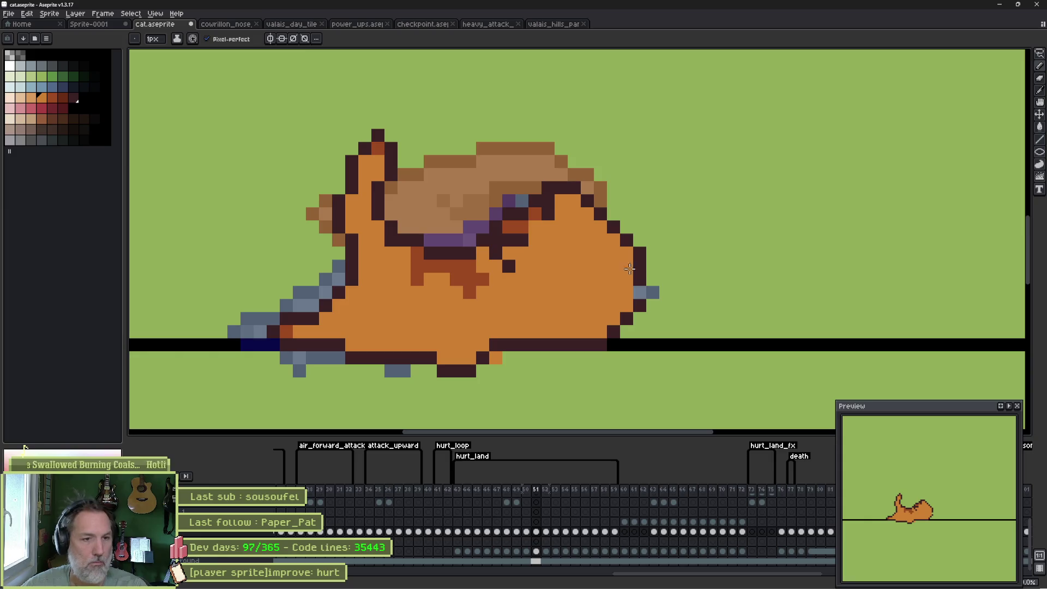
left_click(650, 306)
key("ctrl+z")
key("x")
left_click(640, 292)
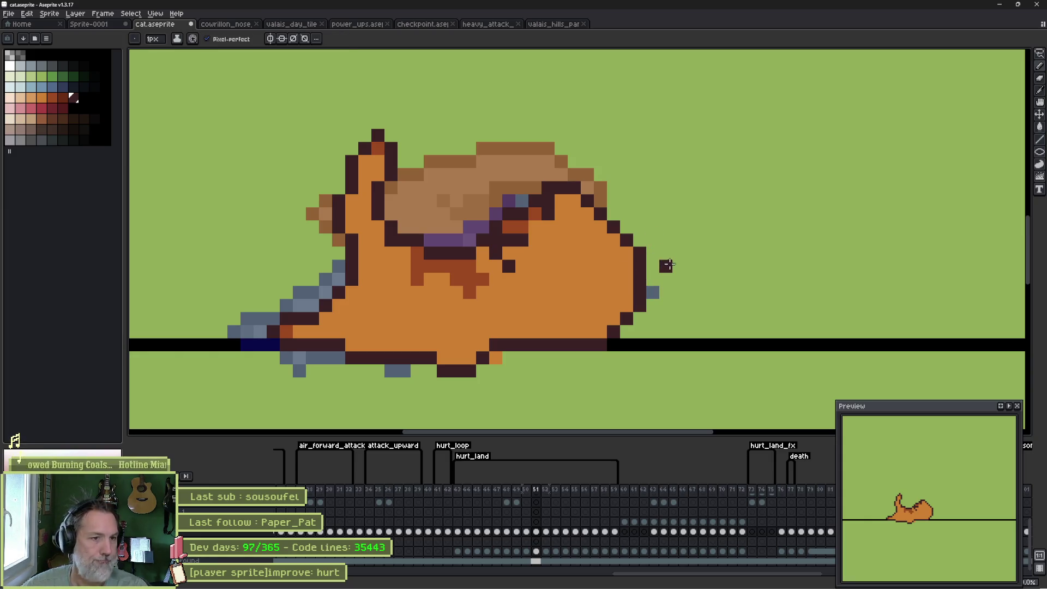
key("x")
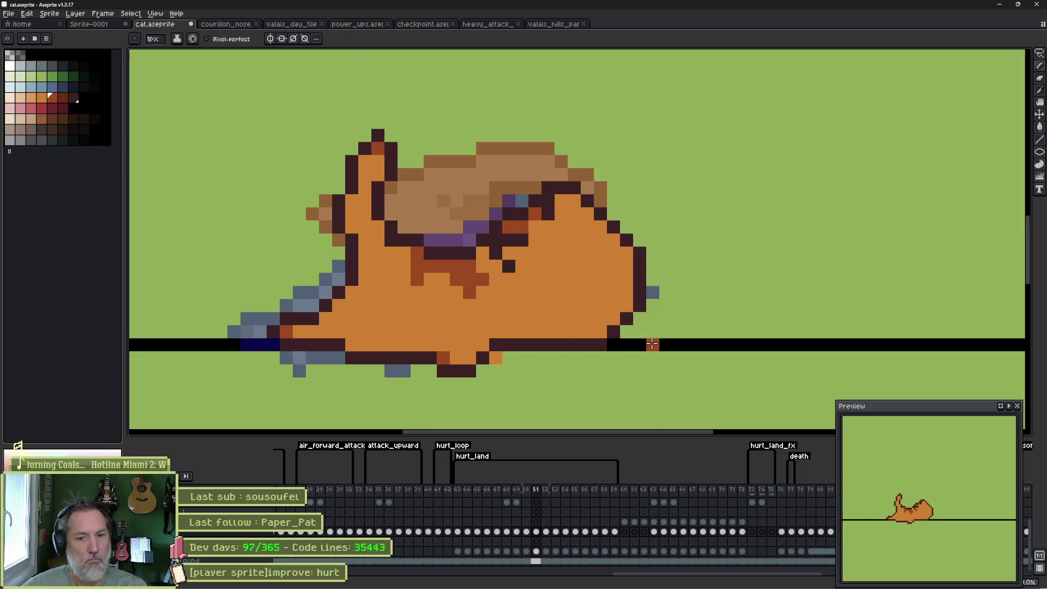
Darken the belly outline pixels on frame 51, comparing against frame 52.
key("Right")
key("Left")
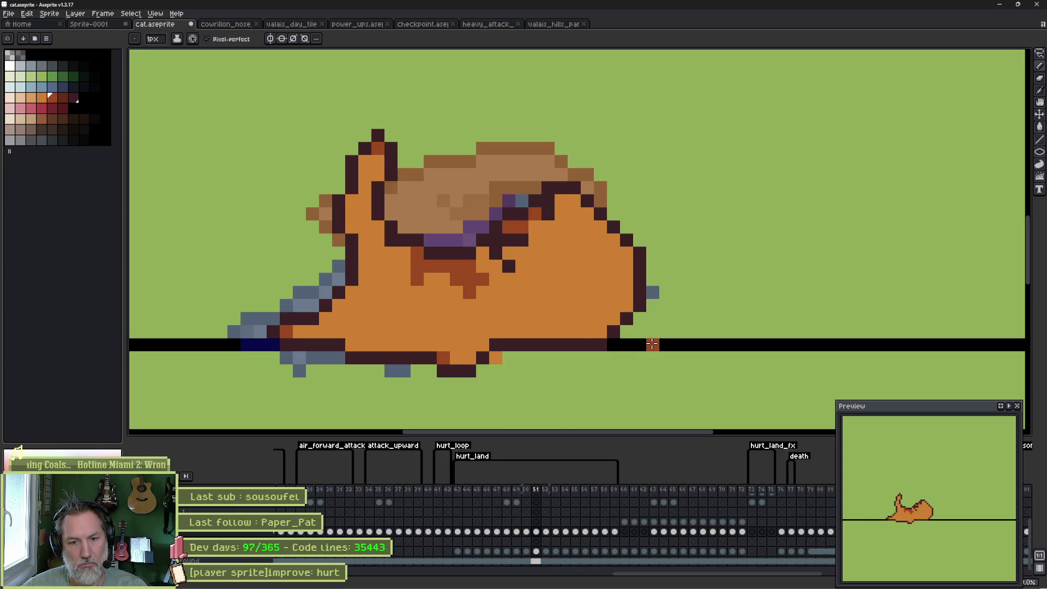
left_click(430, 358, "alt")
left_click_drag(443, 345, 472, 326)
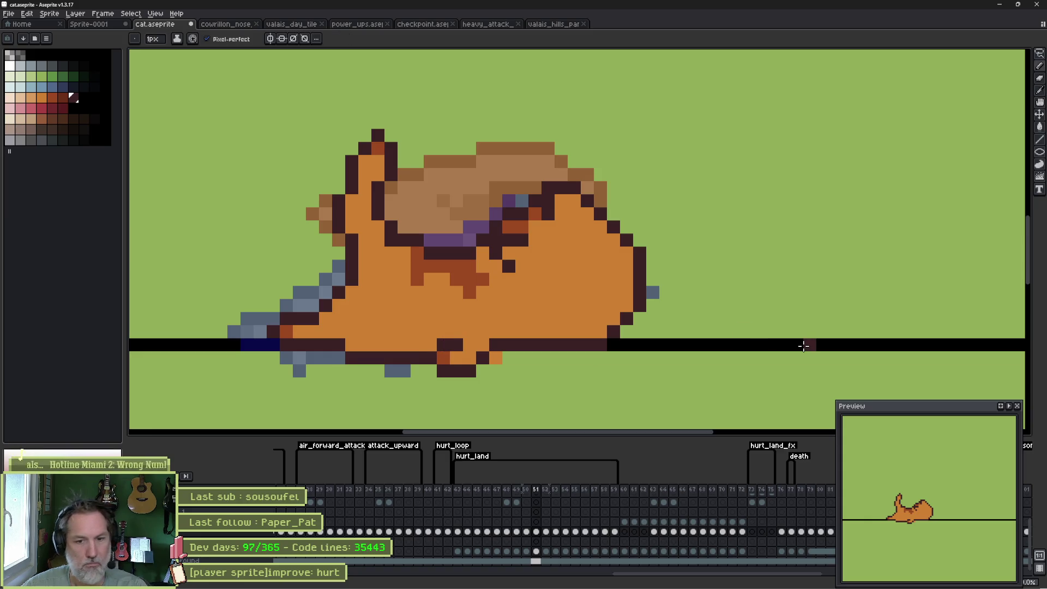
key("Right")
key("Left")
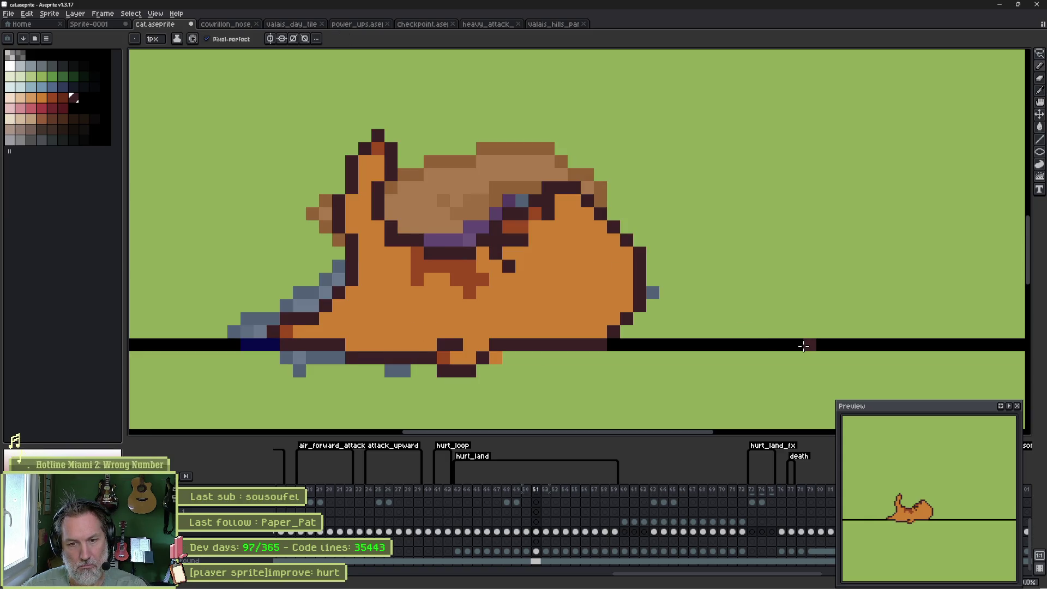
key("Right")
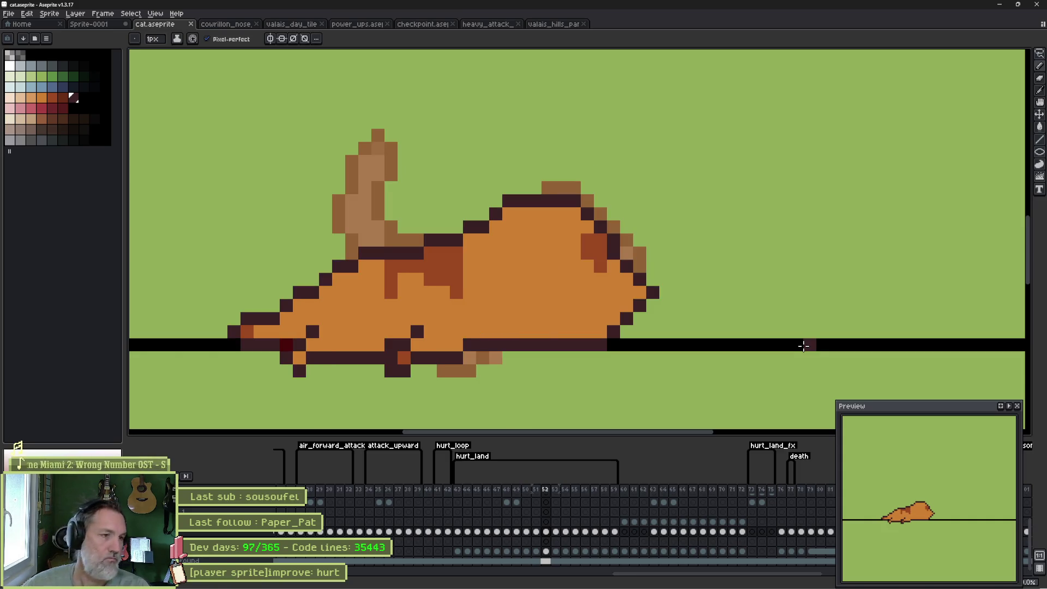
Add a dark neck outline pixel and draw a raised leg outline up from the neck.
left_click_drag(343, 307, 426, 290)
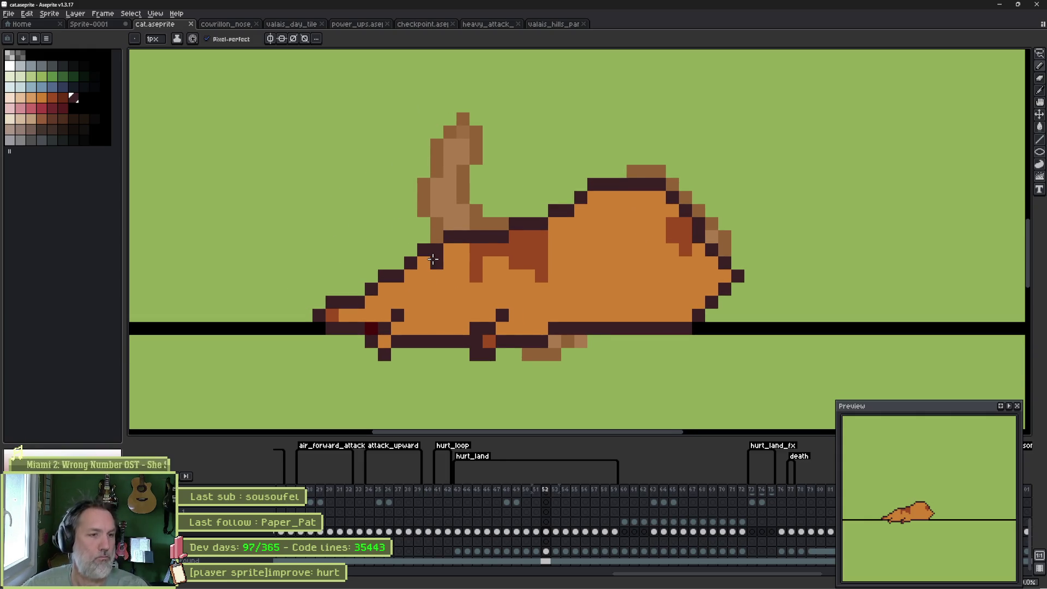
left_click(424, 237, "alt")
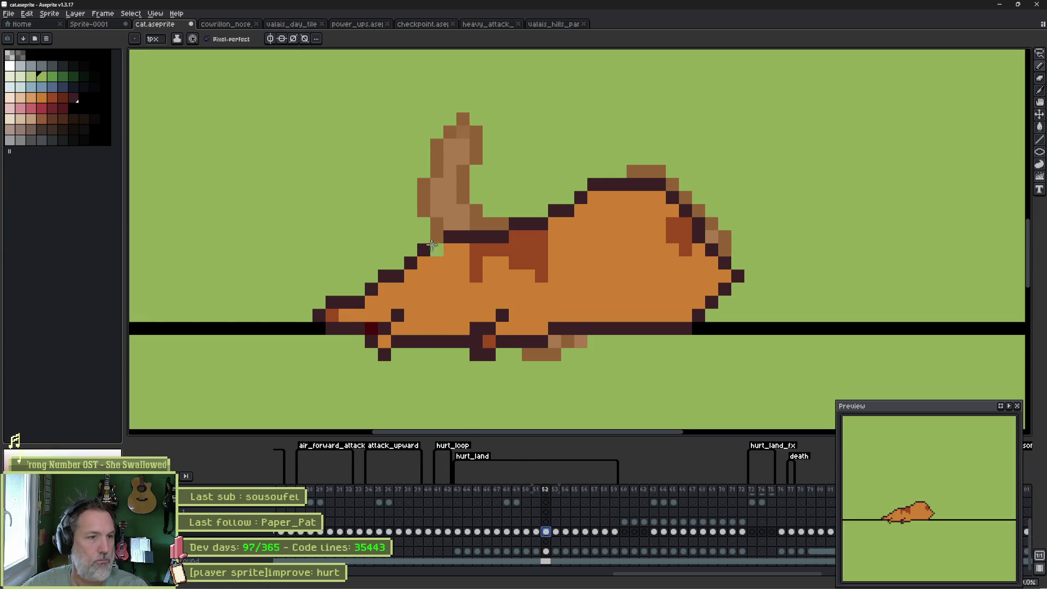
left_click(431, 247, "alt")
left_click(406, 250)
key("ctrl+z")
mouse_move(418, 241)
left_mouse_down()
mouse_move(366, 243)
mouse_move(331, 203)
mouse_move(305, 240)
mouse_move(335, 277)
mouse_move(376, 295)
mouse_move(371, 311)
mouse_move(320, 311)
mouse_move(320, 329)
left_mouse_up()
Erase pixels at the cat's rear and fill the rear leg with body orange.
key("e")
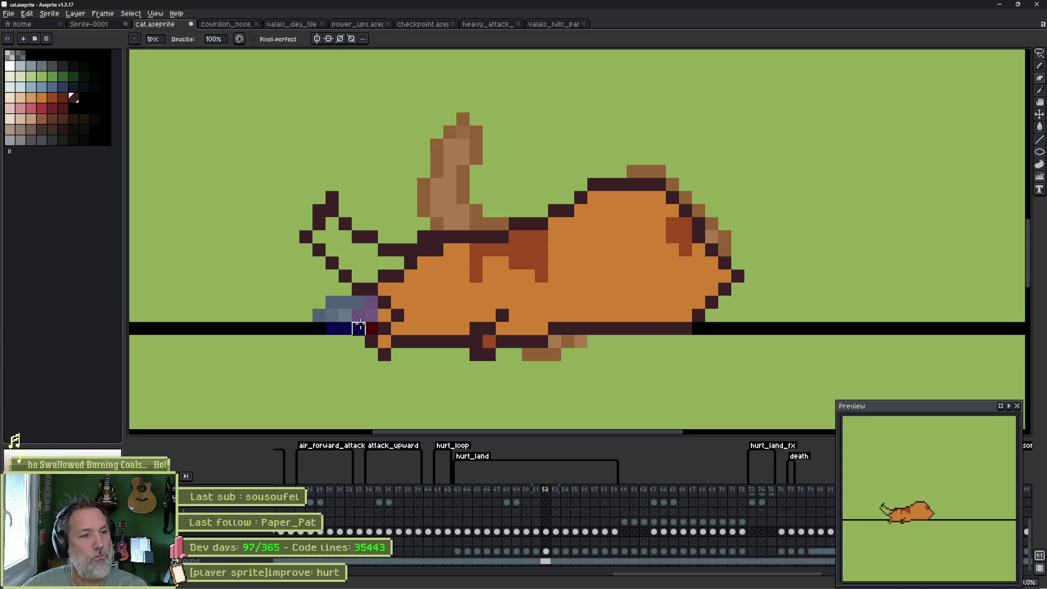
left_click_drag(358, 316, 385, 315)
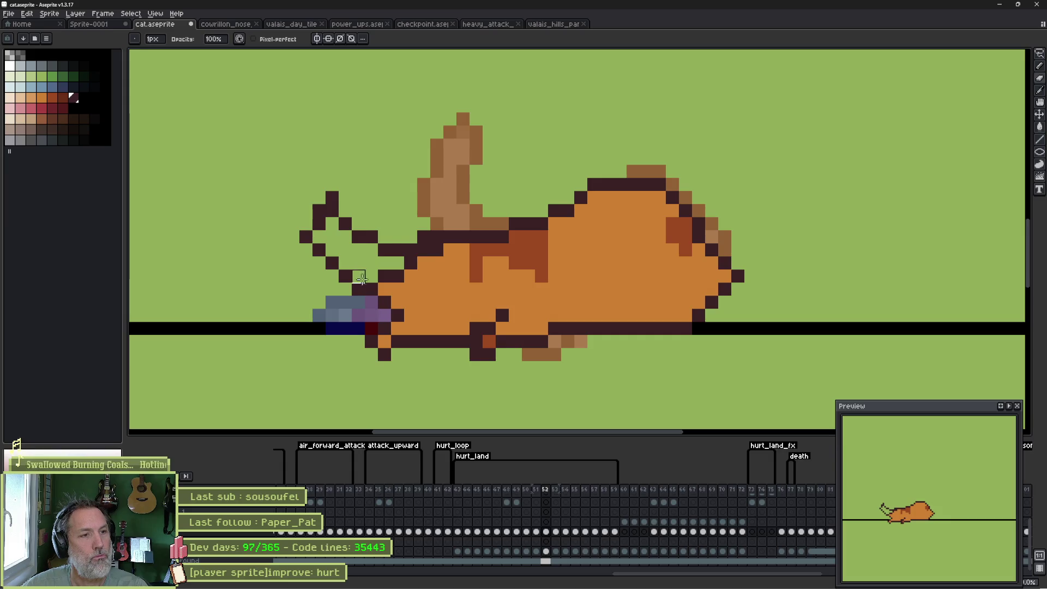
key("b")
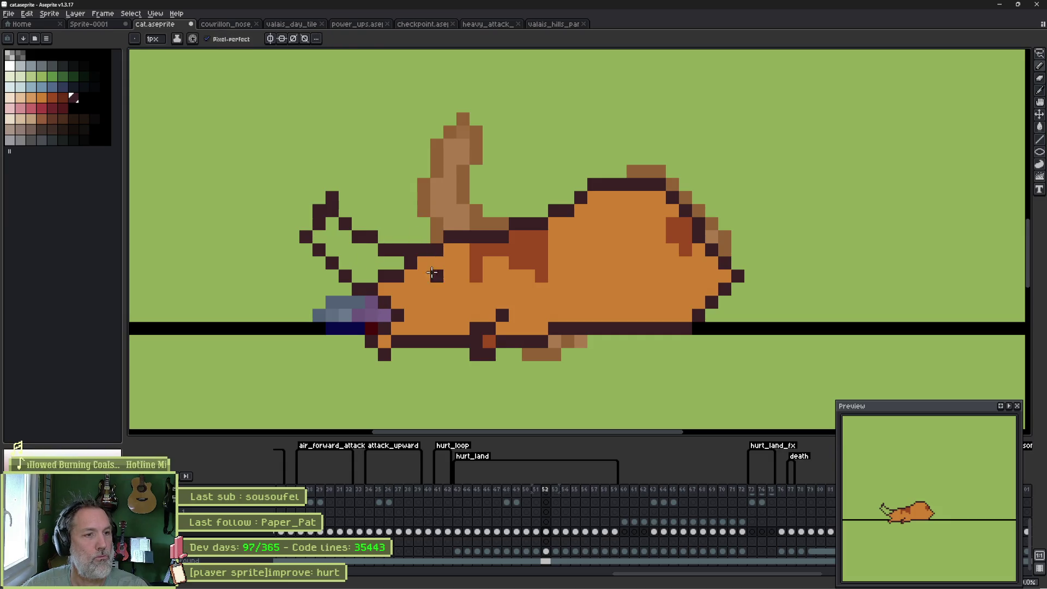
left_click(431, 262, "alt")
mouse_move(415, 262)
left_mouse_down()
mouse_move(352, 256)
mouse_move(329, 224)
mouse_move(387, 276)
mouse_move(324, 235)
mouse_move(375, 275)
mouse_move(345, 249)
mouse_move(365, 273)
left_mouse_up()
Move the ear outline inward, add red-brown inner shading, and outline the ear's top and right edge.
right_click(305, 236)
left_click(319, 223, "alt")
left_click(319, 236)
left_click(493, 337, "alt")
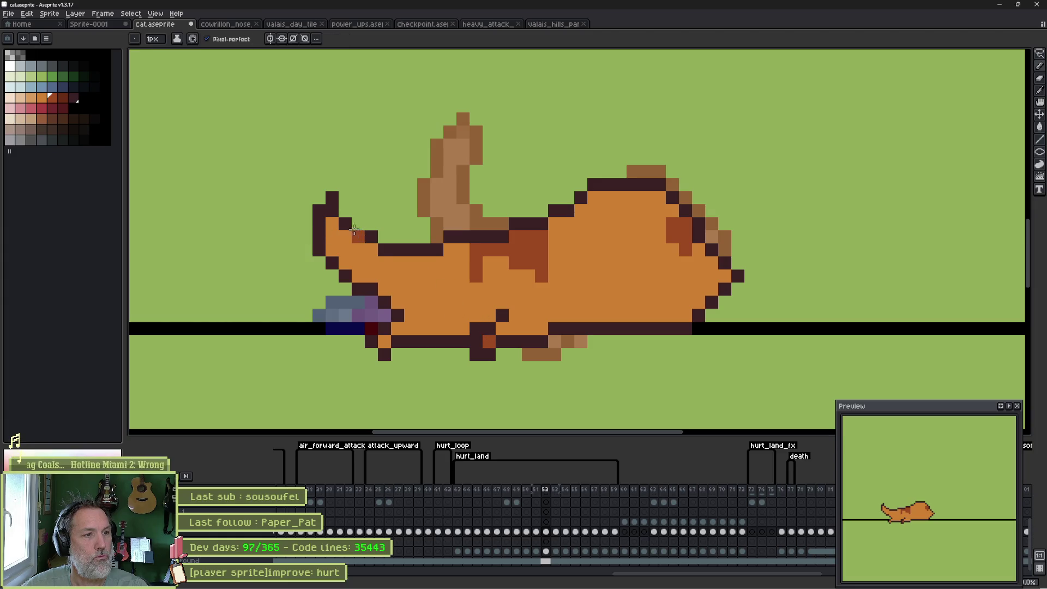
left_click(344, 210)
left_click(336, 205, "alt")
left_click_drag(344, 199, 360, 207)
Repaint the stray dark ear pixel orange and step back through earlier frames.
left_click(332, 224, "alt")
left_click(332, 211)
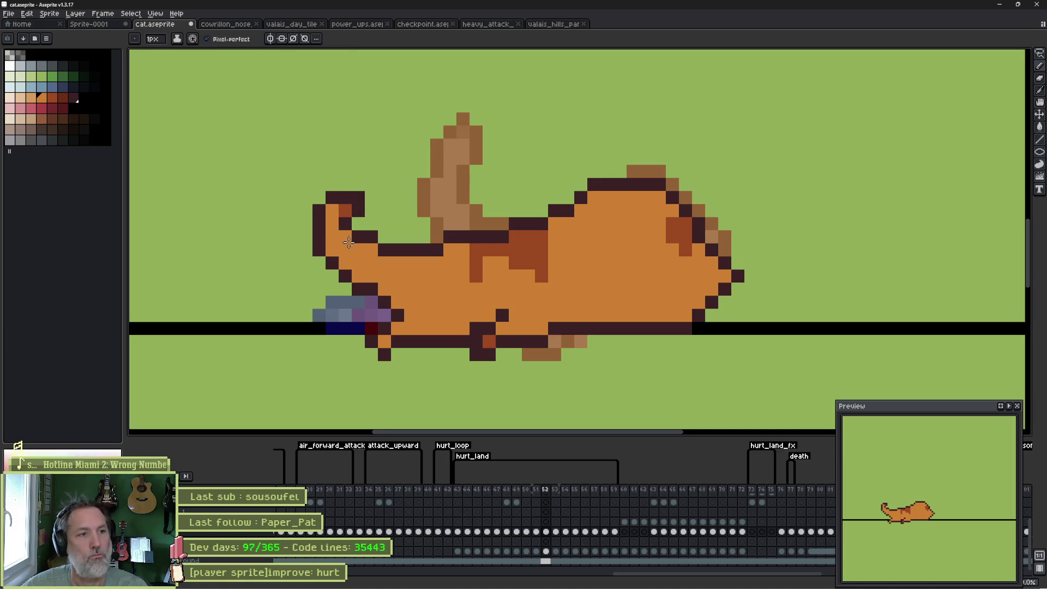
key("e")
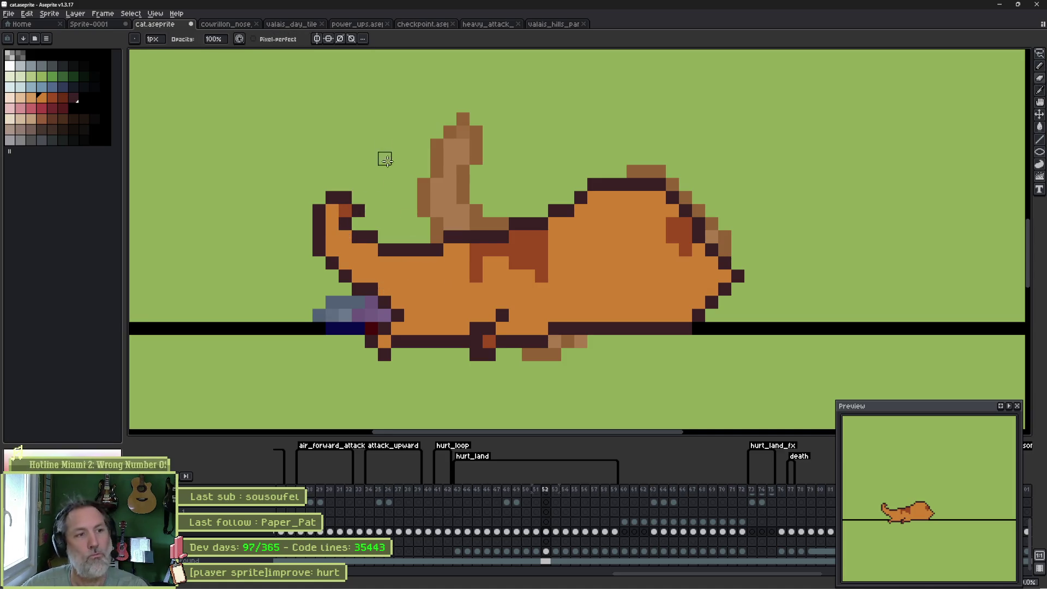
key("Left")
key("Left")
key("Left")
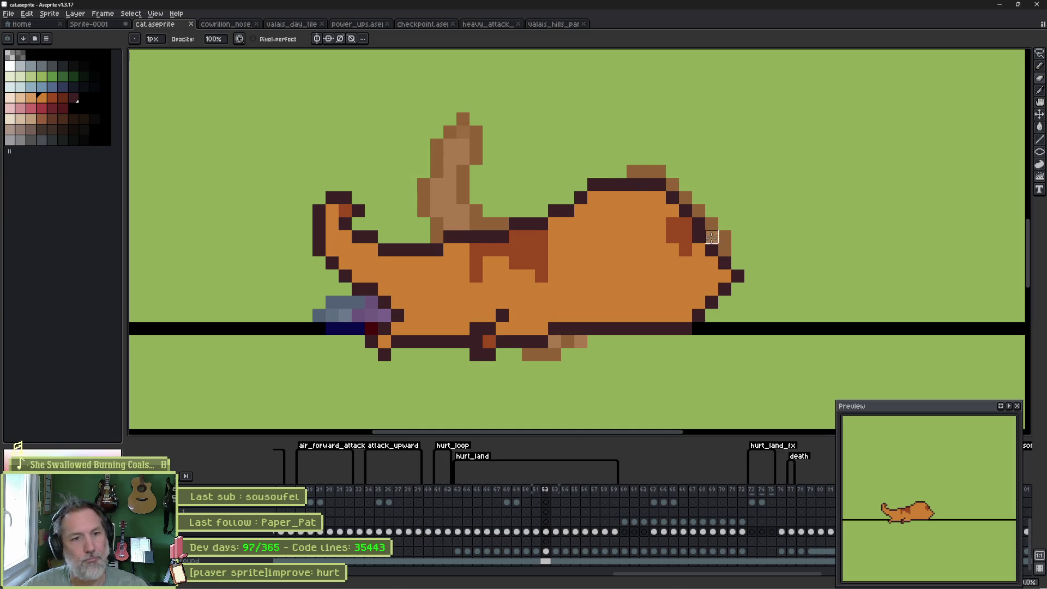
Draw a dark outline down the cat's right end and rump, removing two misplaced pixels.
key("e")
left_click(711, 250, "alt")
left_click(723, 264)
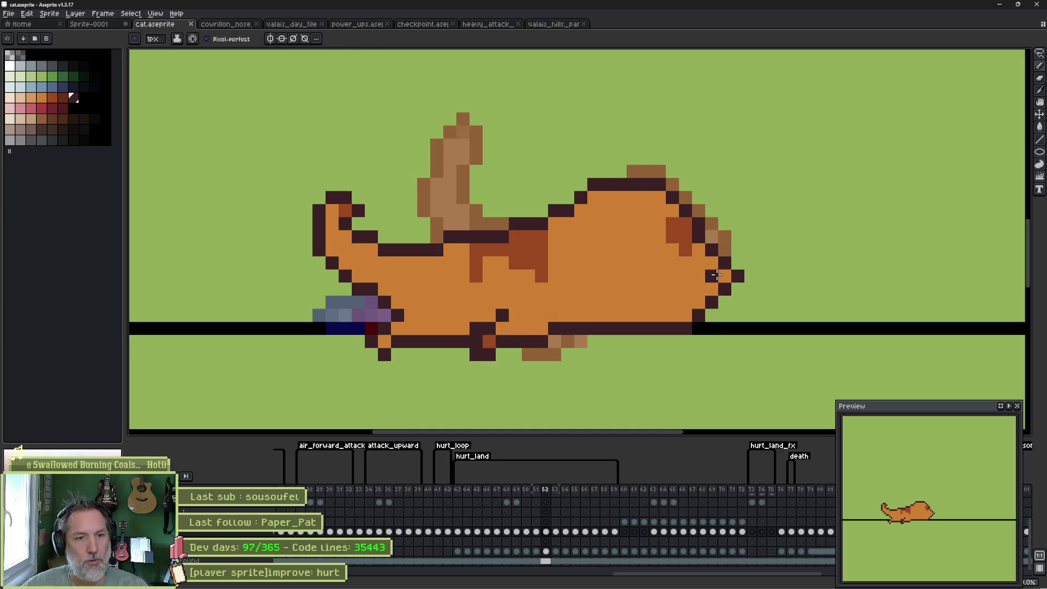
left_click(724, 275)
left_click(738, 301)
left_click(725, 315)
left_click(725, 263)
left_click(737, 276)
Repaint an outline pixel orange, adjust red-brown shading, add a right-edge dark pixel, then go to frame 51.
left_click(705, 275, "alt")
left_click(724, 289)
left_click(686, 240, "alt")
left_click(673, 235, "alt")
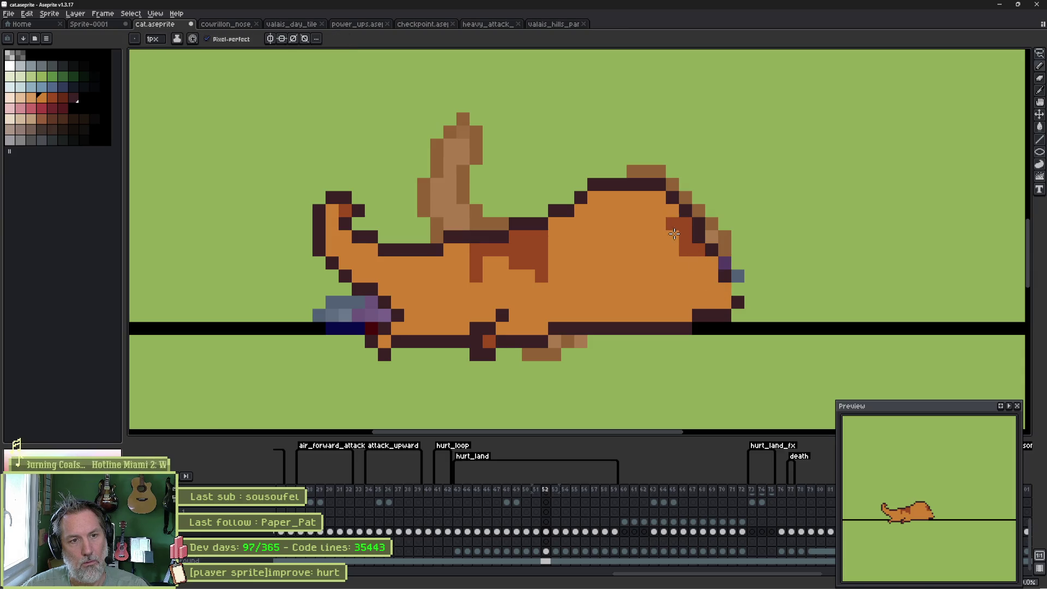
left_click(681, 248, "alt")
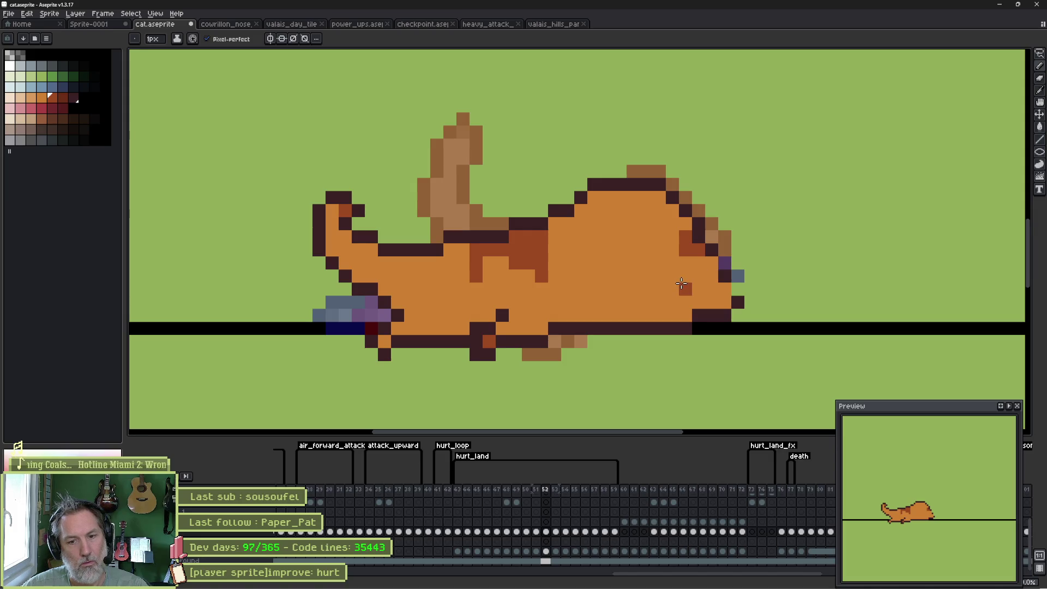
left_click(701, 288)
key("ctrl+z")
left_click(725, 276, "alt")
left_click(736, 290)
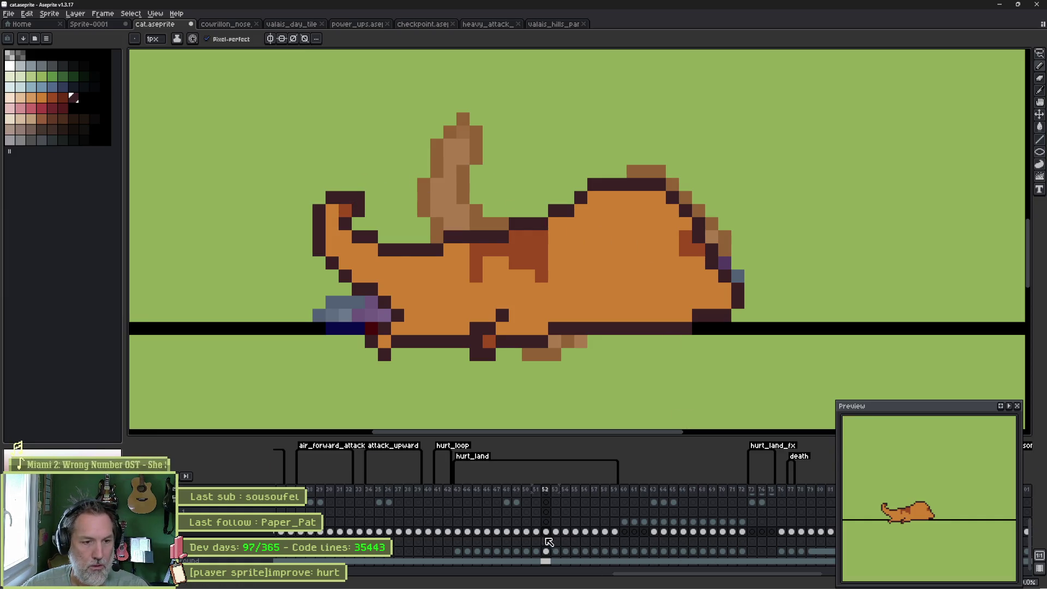
left_click(536, 532)
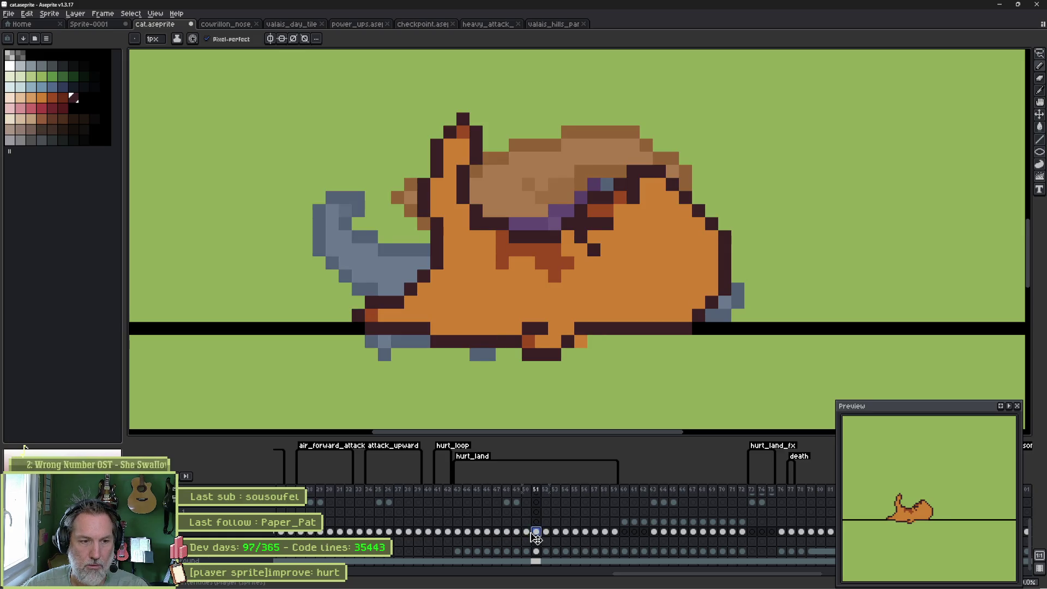
On frame 51, add lower-back outline pixels and repaint old back outline pixels orange.
left_click(527, 533)
left_click(536, 532)
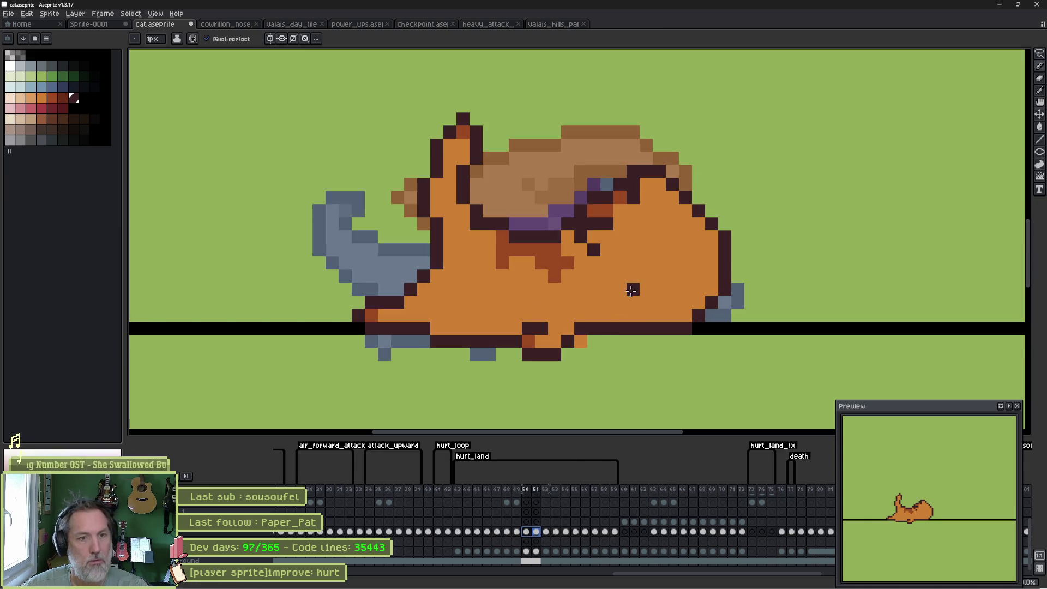
mouse_move(620, 302)
left_mouse_down()
mouse_move(654, 315)
mouse_move(684, 261)
mouse_move(728, 258)
left_mouse_up()
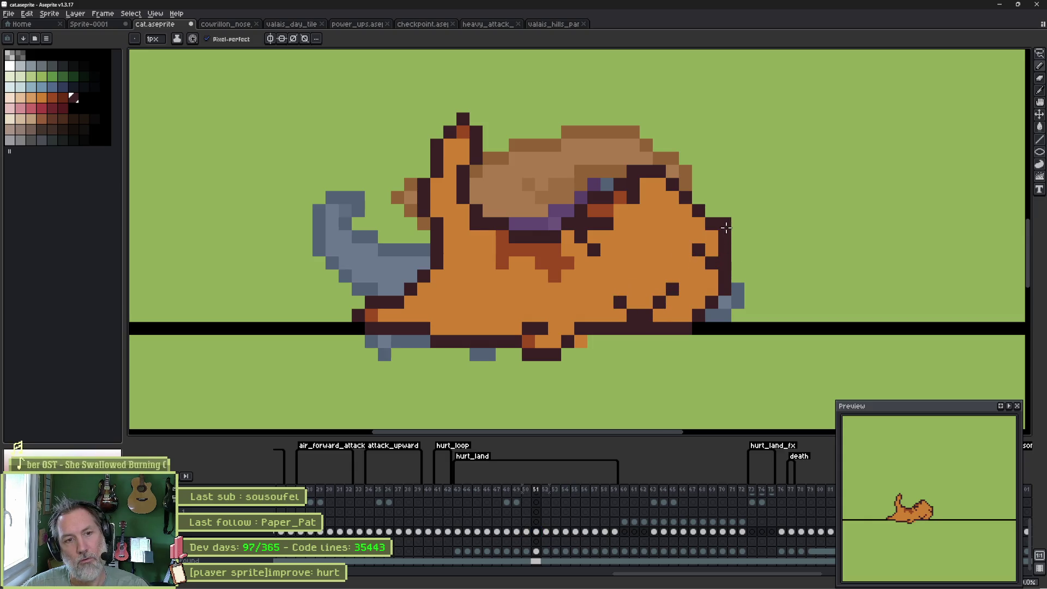
left_click(657, 205, "alt")
left_click_drag(620, 196, 605, 220)
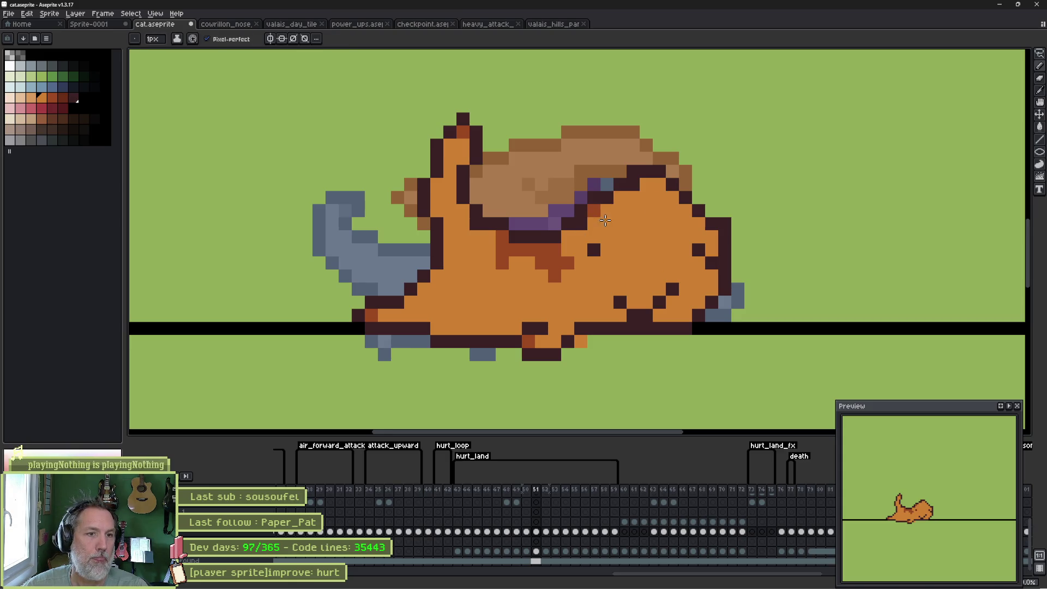
left_click(593, 210)
left_click(581, 223)
Add a red-brown shading stroke on the flank and redraw the back outline one row lower.
left_click(605, 238, "alt")
mouse_move(659, 250)
left_mouse_down()
mouse_move(653, 263)
mouse_move(672, 275)
mouse_move(646, 263)
mouse_move(670, 251)
mouse_move(659, 236)
mouse_move(686, 249)
mouse_move(682, 276)
left_mouse_up()
left_click(617, 157, "alt")
left_click_drag(633, 171, 685, 184)
left_click(620, 184, "alt")
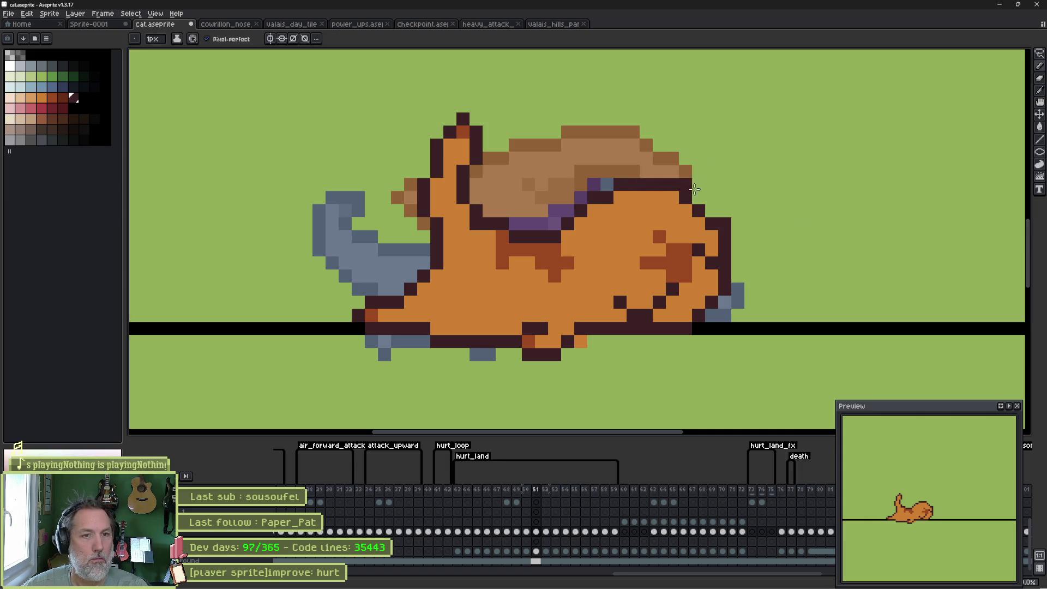
Flip between frames 50–52 to compare the poses, settling on frame 51.
key("e")
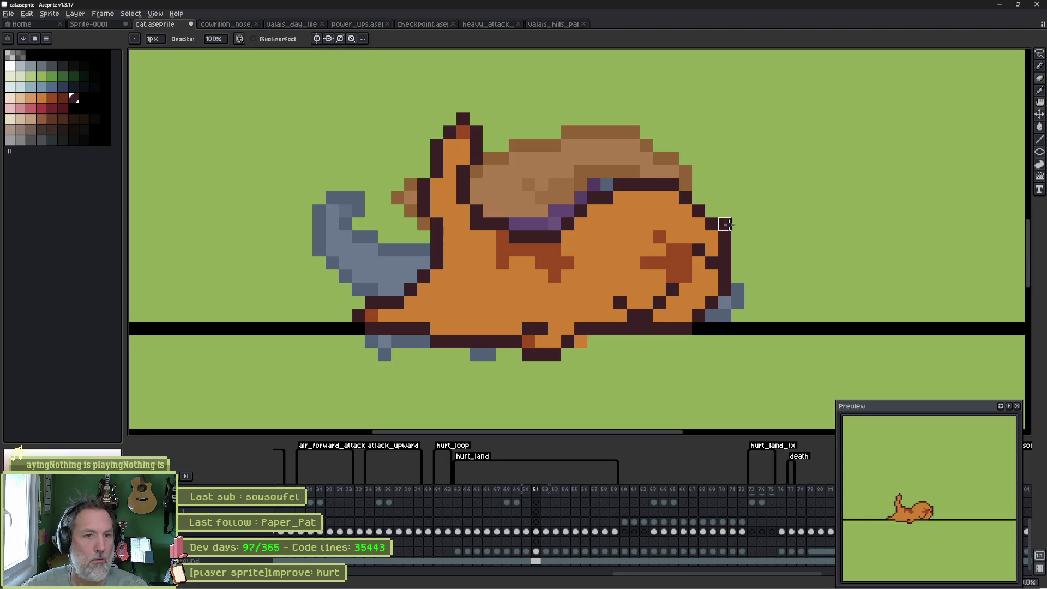
key("period")
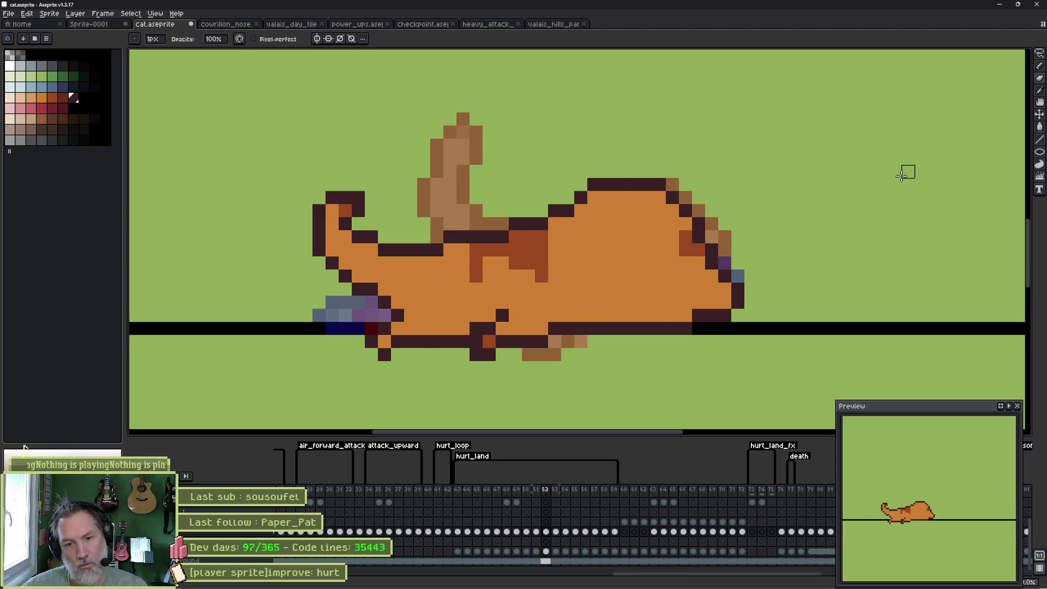
key("period")
key("period")
key("comma")
key("comma")
key("comma")
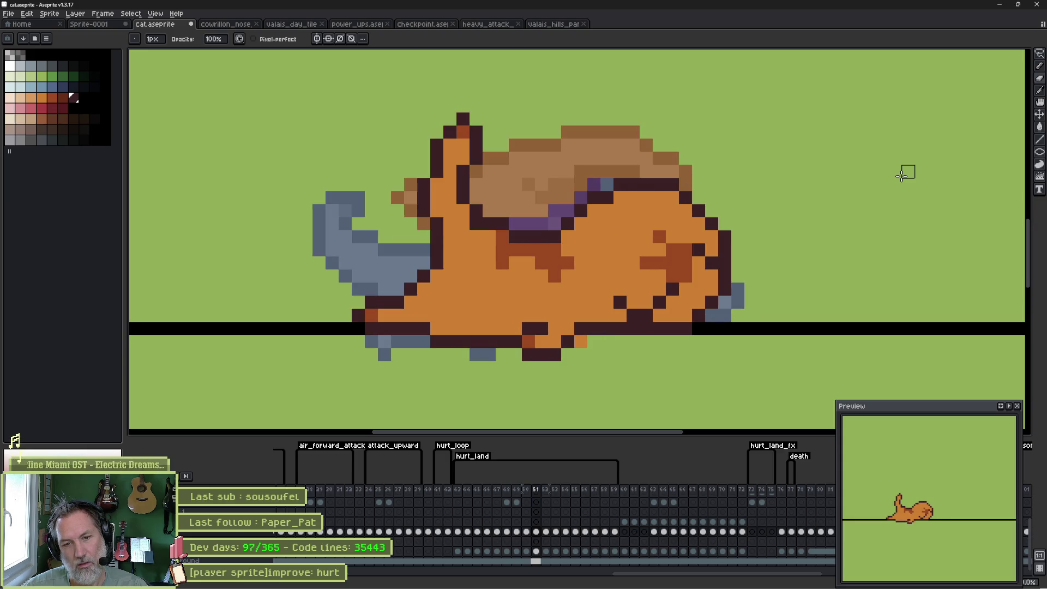
key("comma")
key("period")
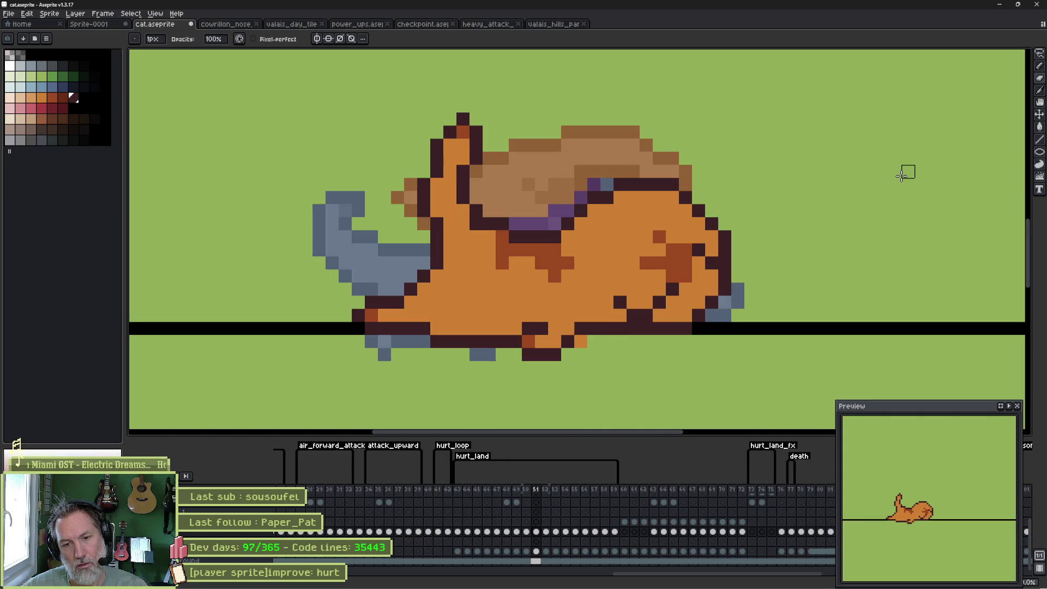
Paint the belly outline orange and draw a dark vertical outline along the cat's rear.
left_click(607, 275, "alt")
mouse_move(620, 301)
left_mouse_down()
mouse_move(643, 310)
mouse_move(676, 289)
mouse_move(709, 287)
mouse_move(701, 298)
left_mouse_up()
key("comma")
key("period")
left_click(688, 315, "alt")
left_click_drag(688, 314, 686, 289)
left_click(659, 315)
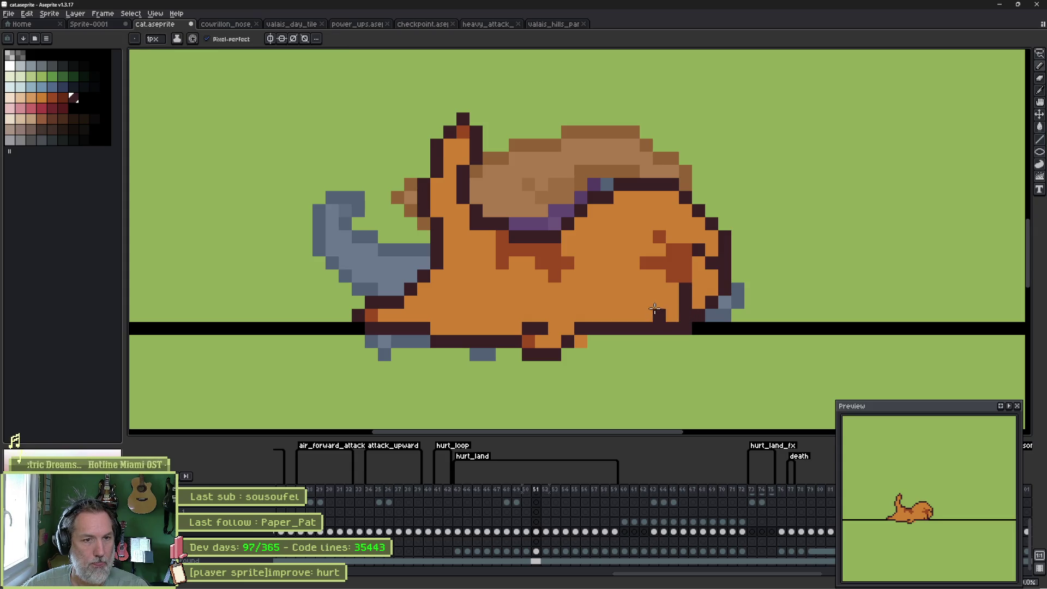
Repaint the rear shading orange and add red shading pixels on the cat's rear.
left_click(718, 251, "alt")
mouse_move(712, 256)
left_mouse_down()
mouse_move(704, 262)
mouse_move(657, 235)
mouse_move(650, 265)
mouse_move(688, 275)
left_mouse_up()
left_click(570, 261, "alt")
left_click(699, 301)
left_click(711, 288)
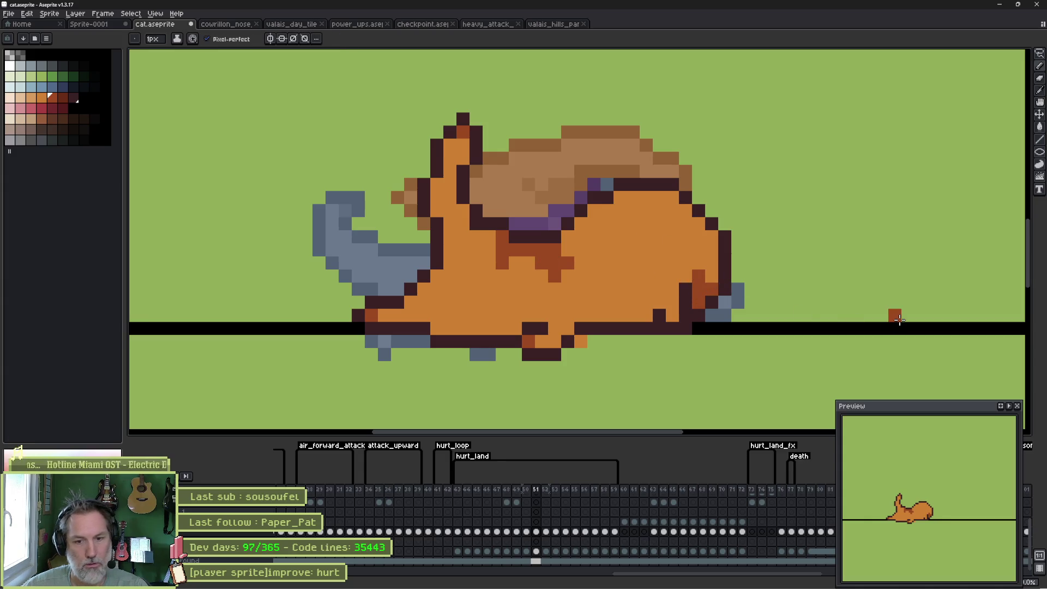
Cycle through frames 52 and 53 to compare the poses.
key("period")
key("Return")
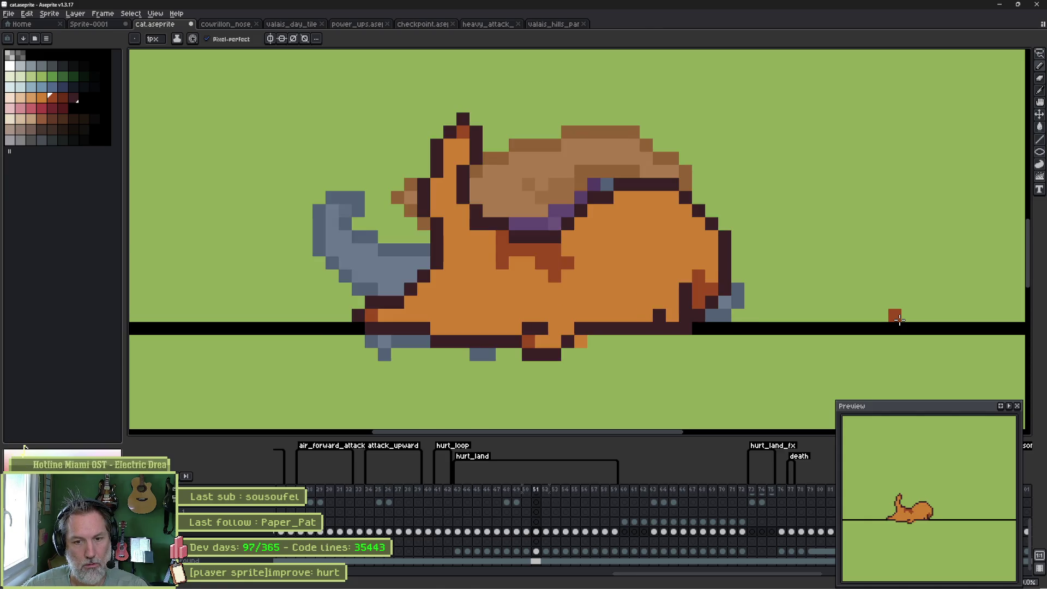
key("Return")
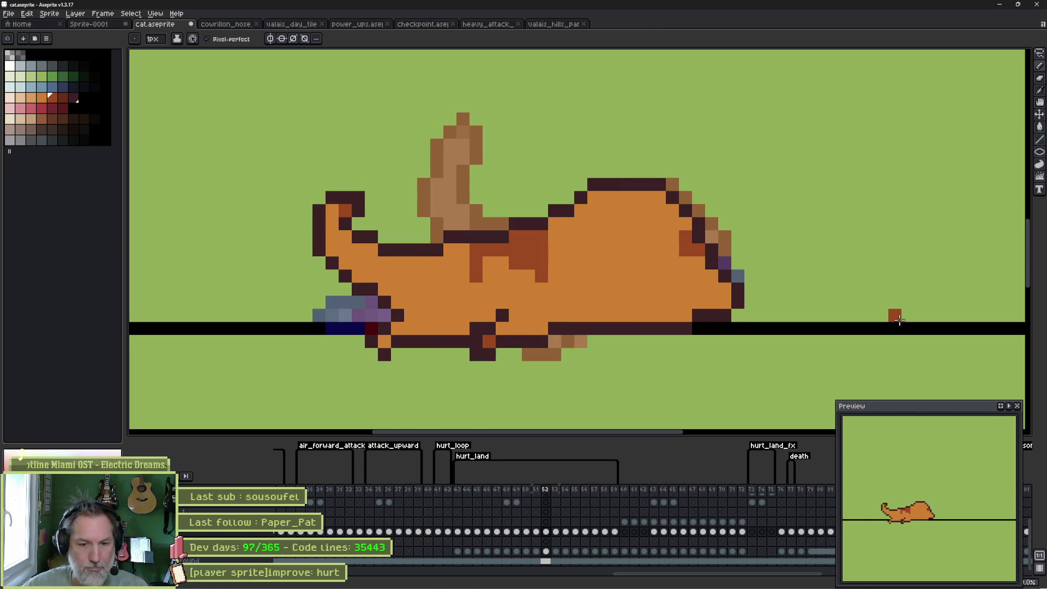
key("comma")
key("period")
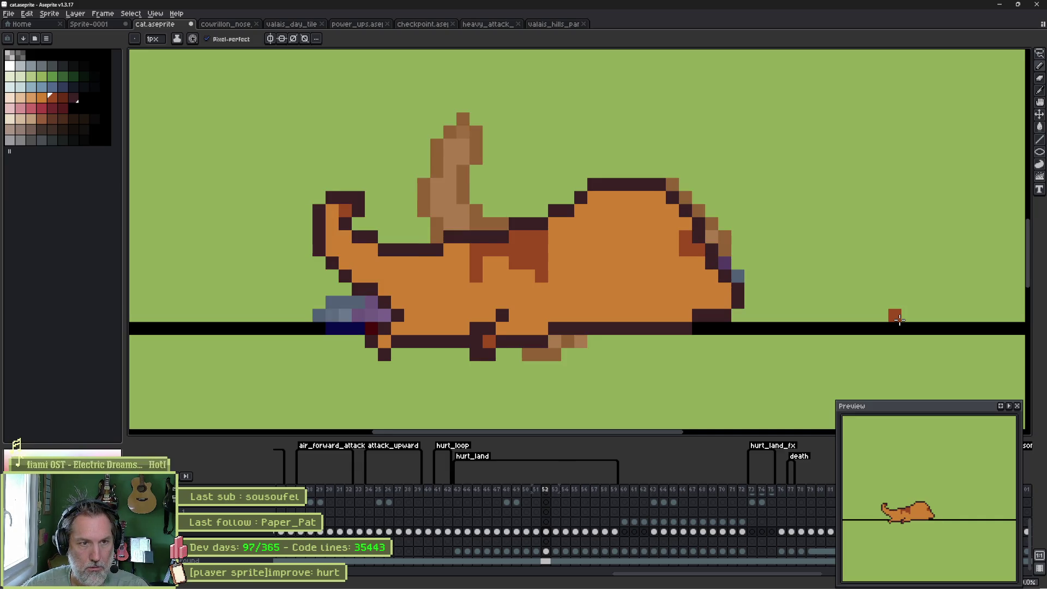
key("period")
Lasso-select the rear half of the cat's body on frame 53.
key("q")
mouse_move(759, 168)
left_mouse_down()
mouse_move(562, 223)
mouse_move(761, 166)
left_mouse_up()
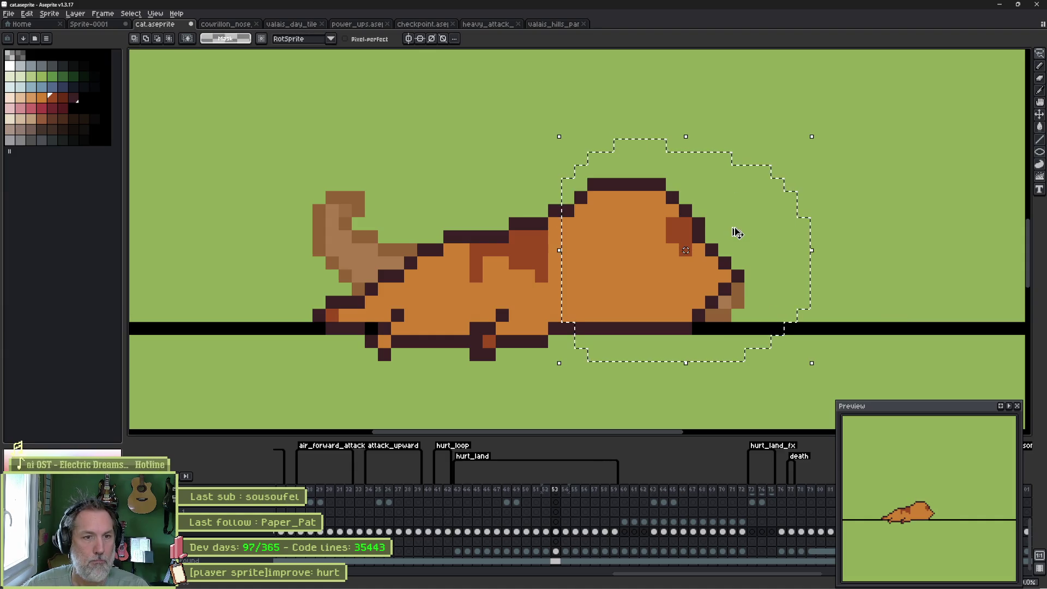
key("ctrl+d")
key("period")
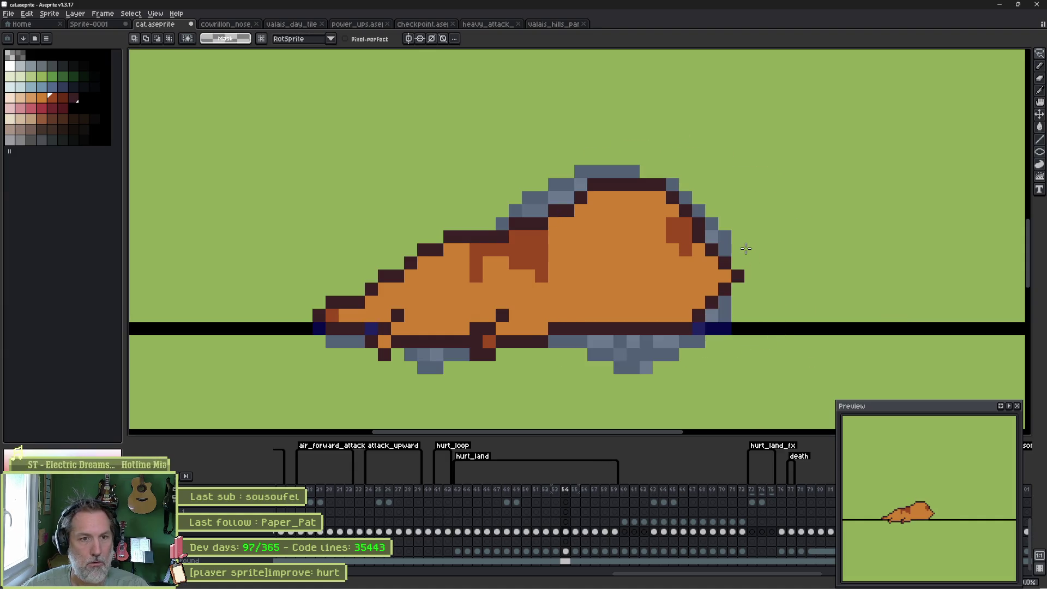
key("ctrl+z")
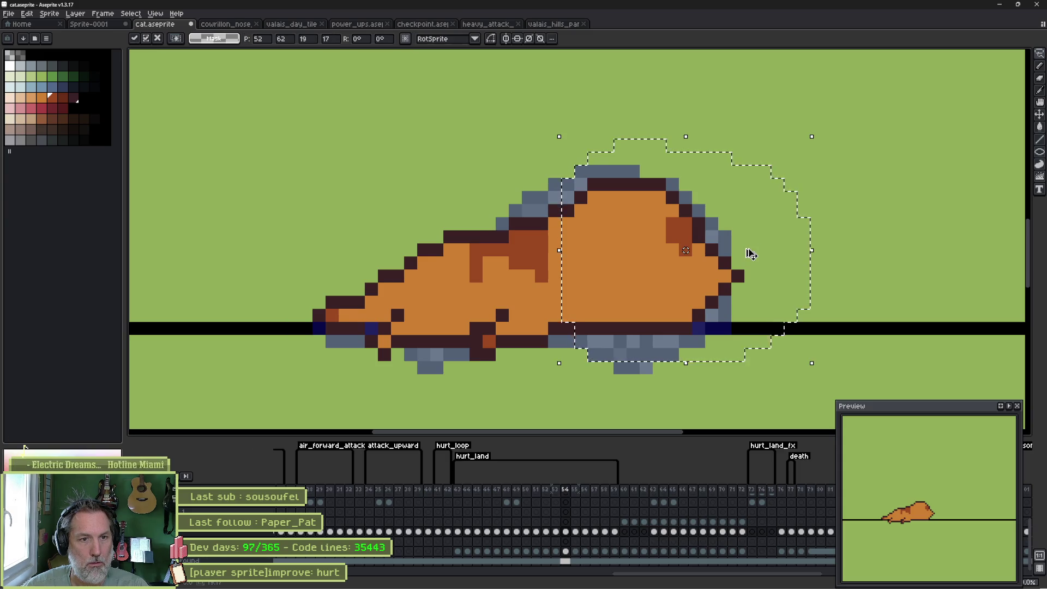
key("ctrl+d")
key("comma")
key("comma")
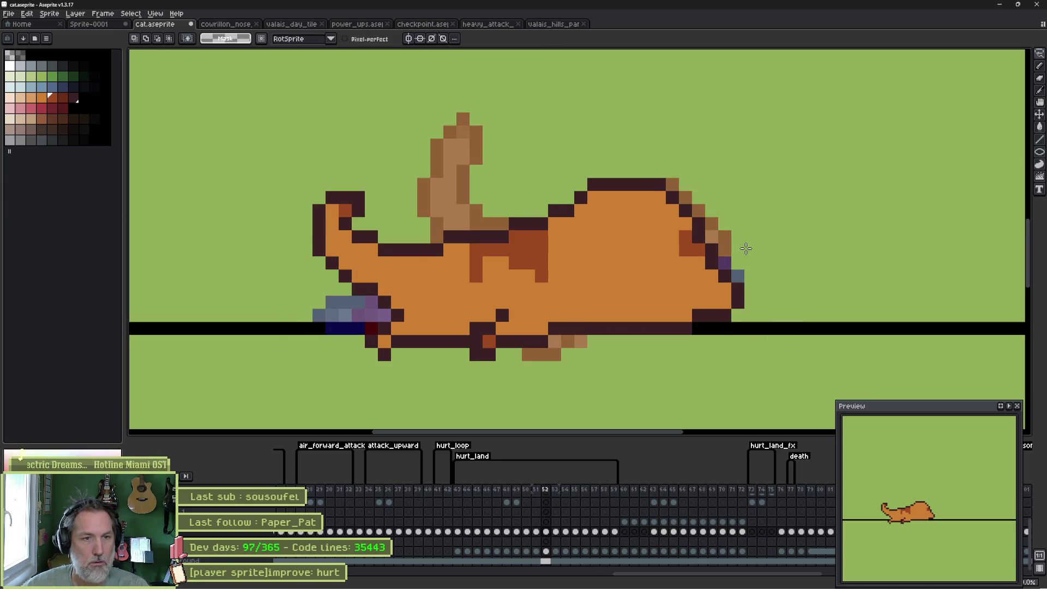
mouse_move(722, 180)
left_mouse_down()
mouse_move(755, 234)
mouse_move(708, 343)
mouse_move(578, 327)
mouse_move(684, 170)
left_mouse_up()
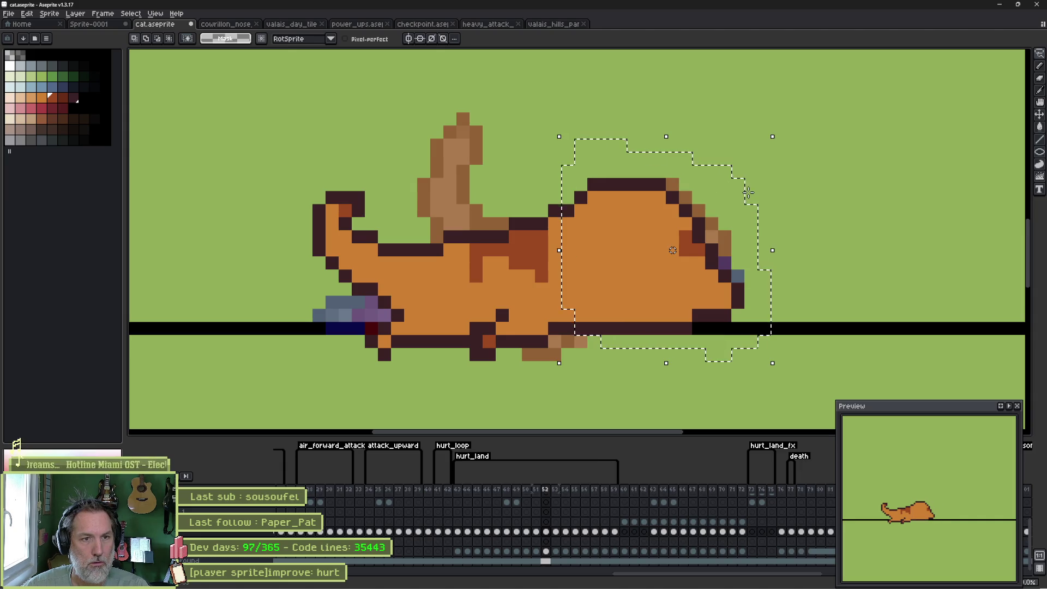
Step through frames 53, 54 and 55 with the selection kept, then play the animation.
left_click(557, 539)
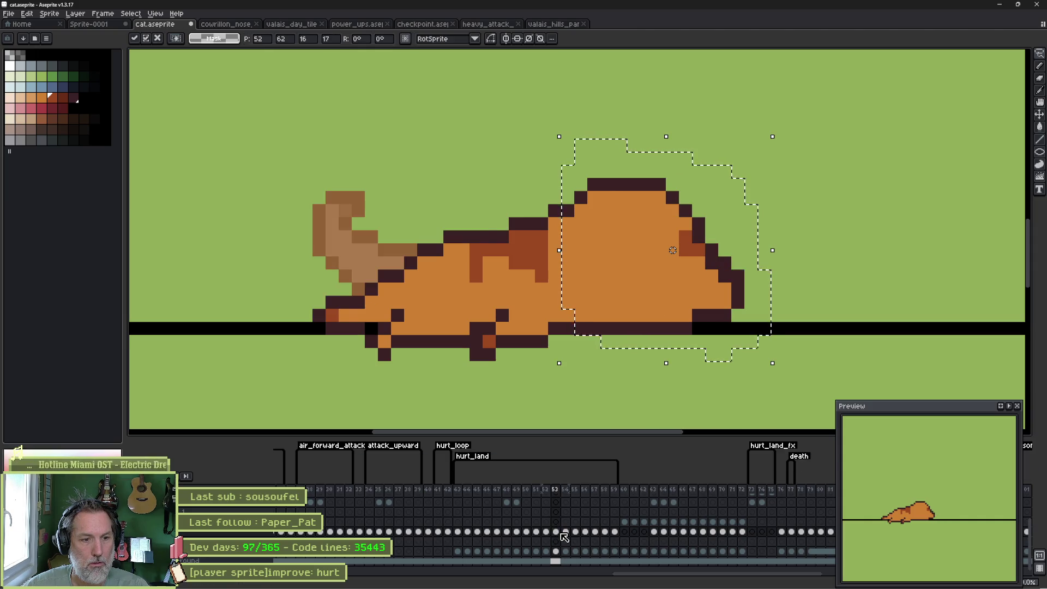
left_click(567, 532)
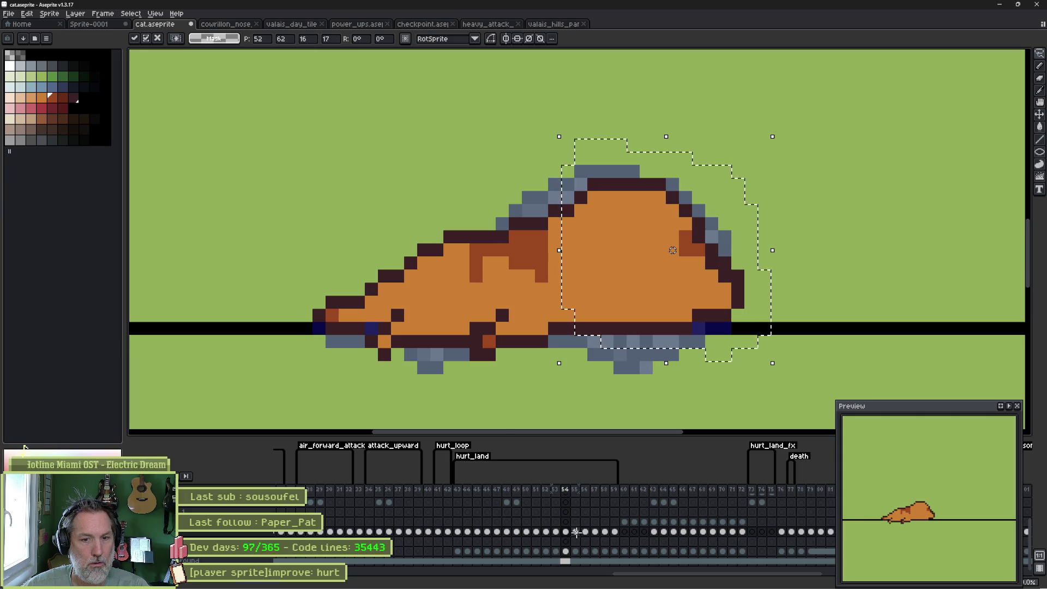
left_click(576, 532)
key("Return")
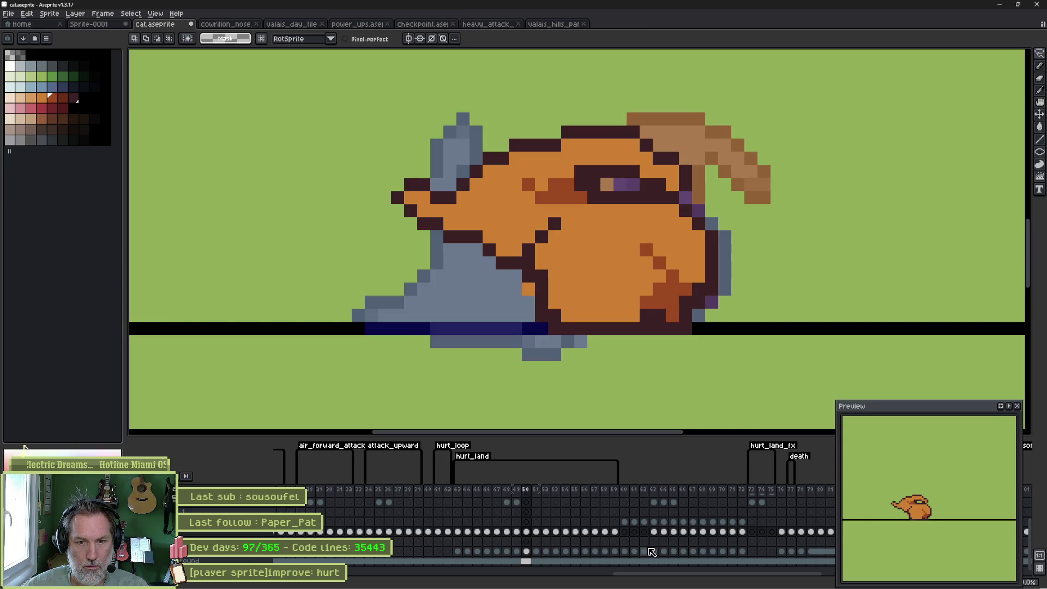
Redraw the dark outline on the cat's back-right with orange fill inside, sampling dark and rust colours.
key("b")
mouse_move(696, 303)
left_mouse_down()
mouse_move(699, 289)
mouse_move(679, 295)
left_mouse_up()
left_click(678, 264, "alt")
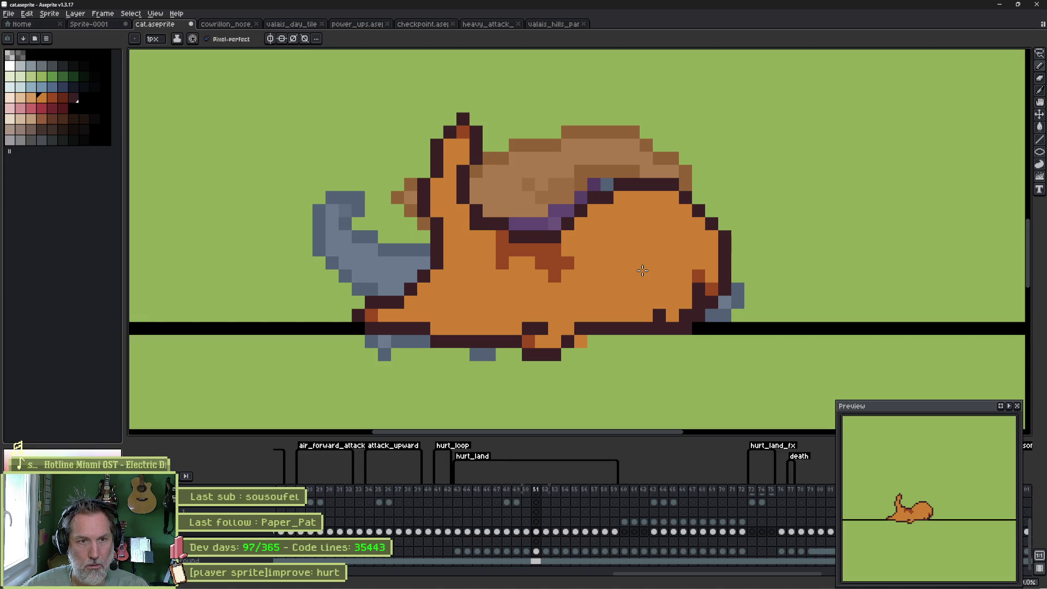
left_click(711, 305, "alt")
left_click(715, 293, "alt")
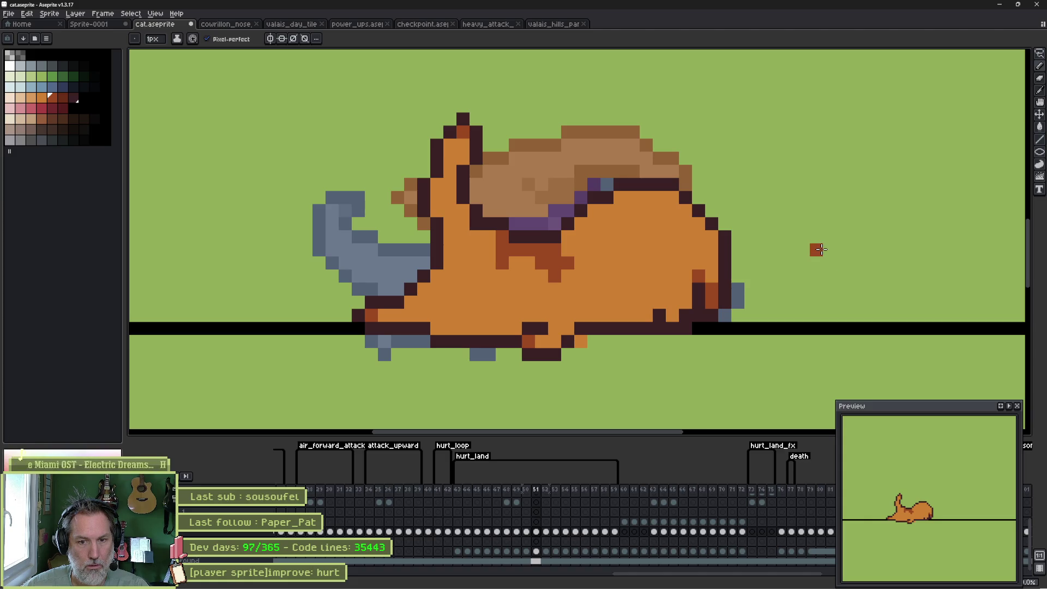
Flip between frames 51 and 52 to compare, ending on the lying pose in frame 52.
key("period")
key("comma")
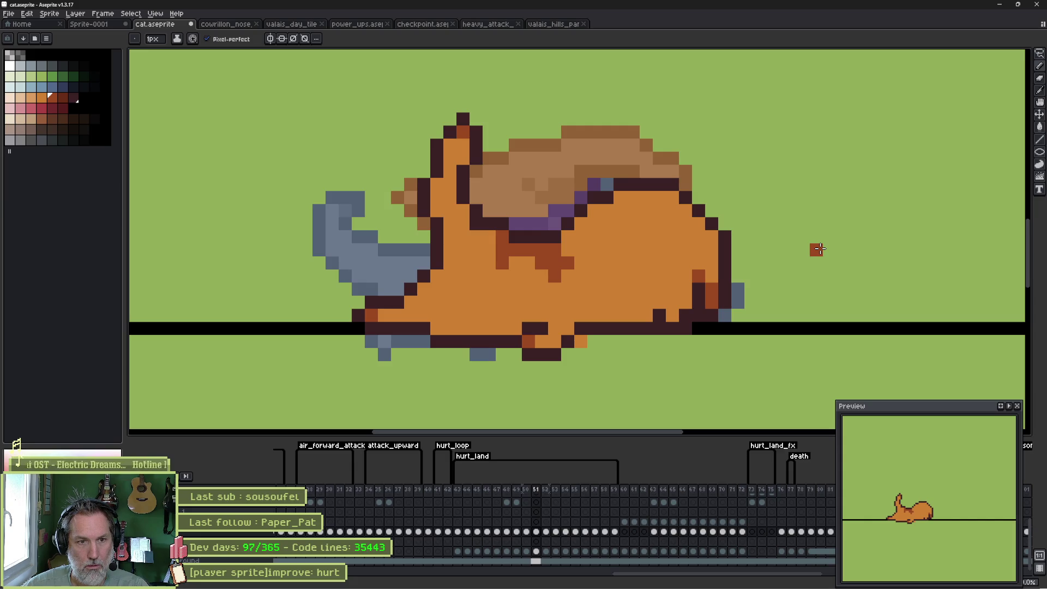
key("period")
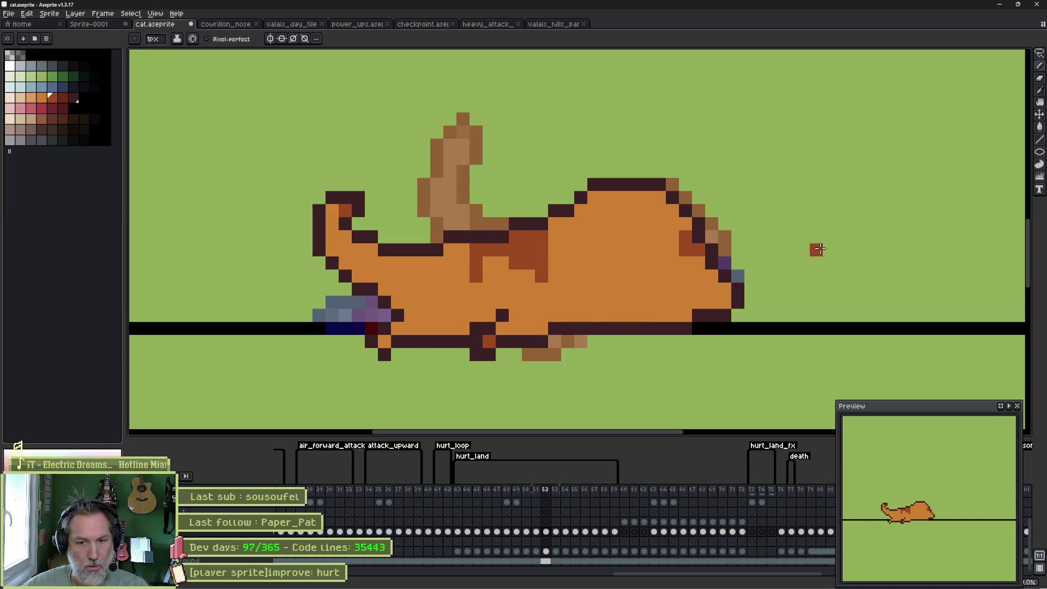
key("comma")
key("period")
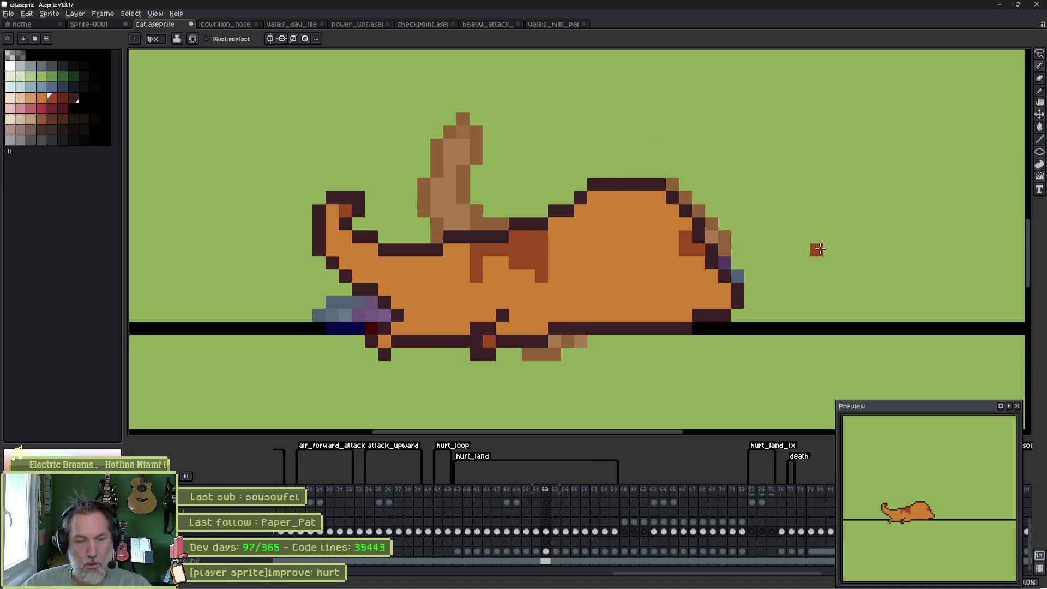
key("comma")
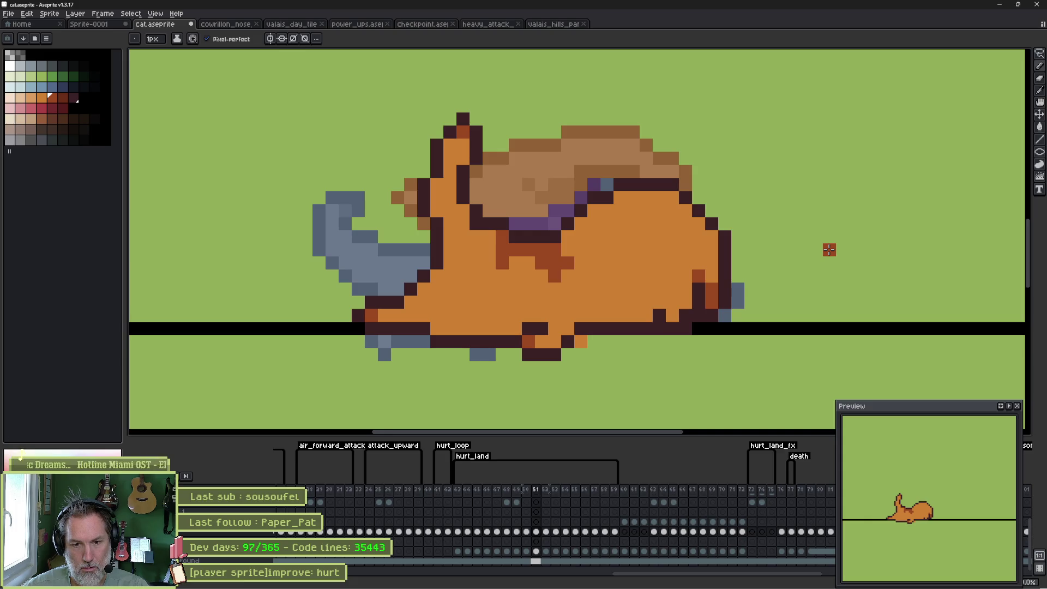
key("period")
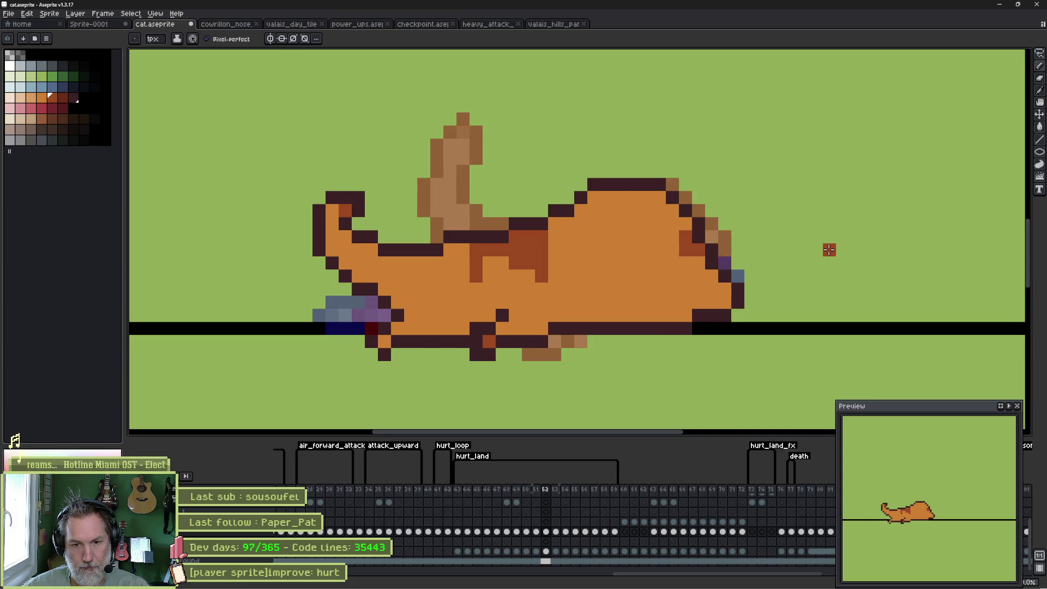
Lasso the tail area and paste in the new rear and tail art.
key("q")
mouse_move(751, 145)
left_mouse_down()
mouse_move(722, 320)
mouse_move(580, 281)
mouse_move(608, 213)
mouse_move(619, 227)
left_mouse_up()
key("ctrl+v")
key("b")
Paint the column of purple outline pixels orange, then play the animation to review.
left_click(568, 210, "alt")
left_click(554, 223)
left_click(570, 229, "alt")
left_click(565, 252)
left_click_drag(563, 255, 580, 305)
left_click(561, 244)
key("Return")
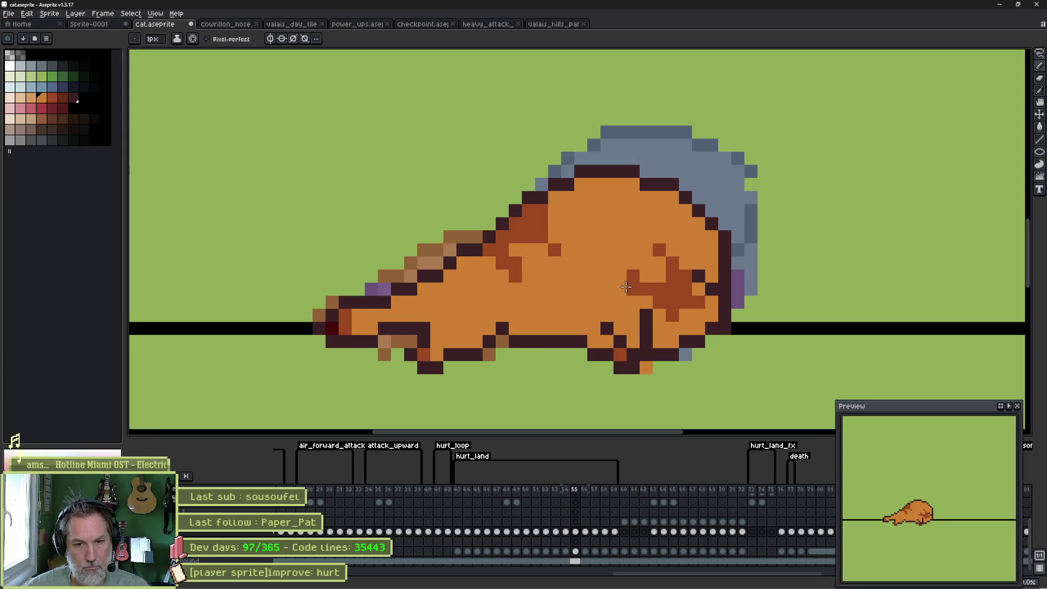
Add darker orange body shading, then lasso the cat's head and move it down two pixels.
left_click(620, 289)
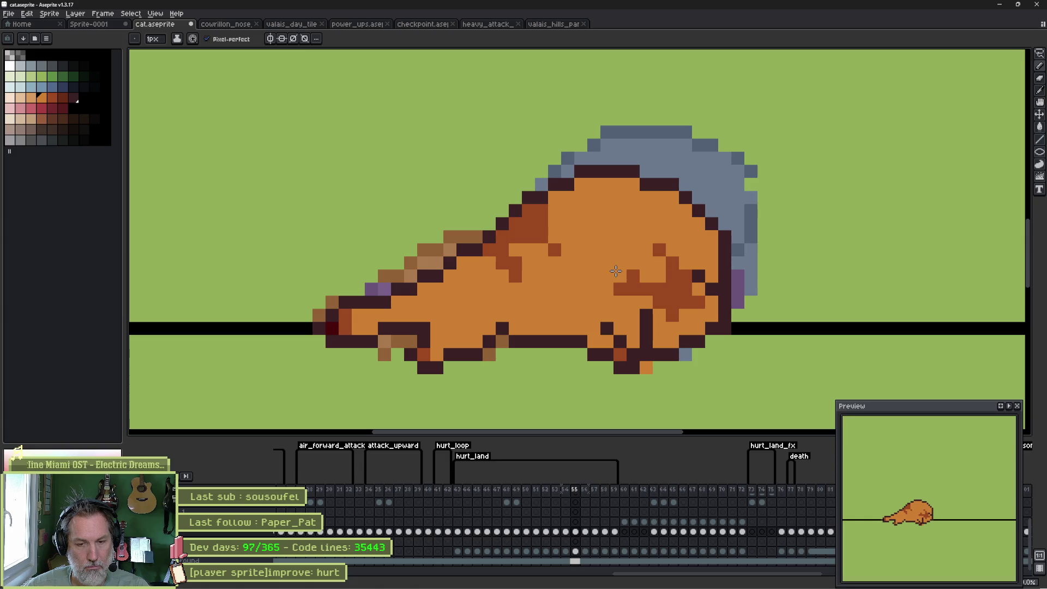
key("q")
mouse_move(646, 140)
left_mouse_down()
mouse_move(590, 205)
mouse_move(523, 158)
left_mouse_up()
key("Down")
key("Down")
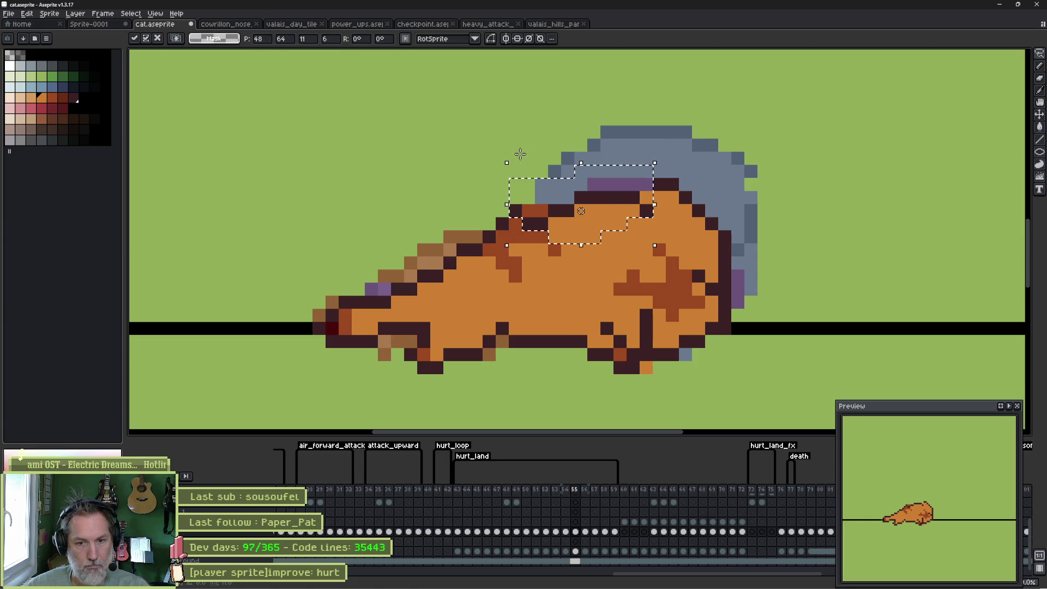
key("ctrl+d")
Repaint the purple head pixels dark brown and touch up the head outline's orange-red pixels.
key("b")
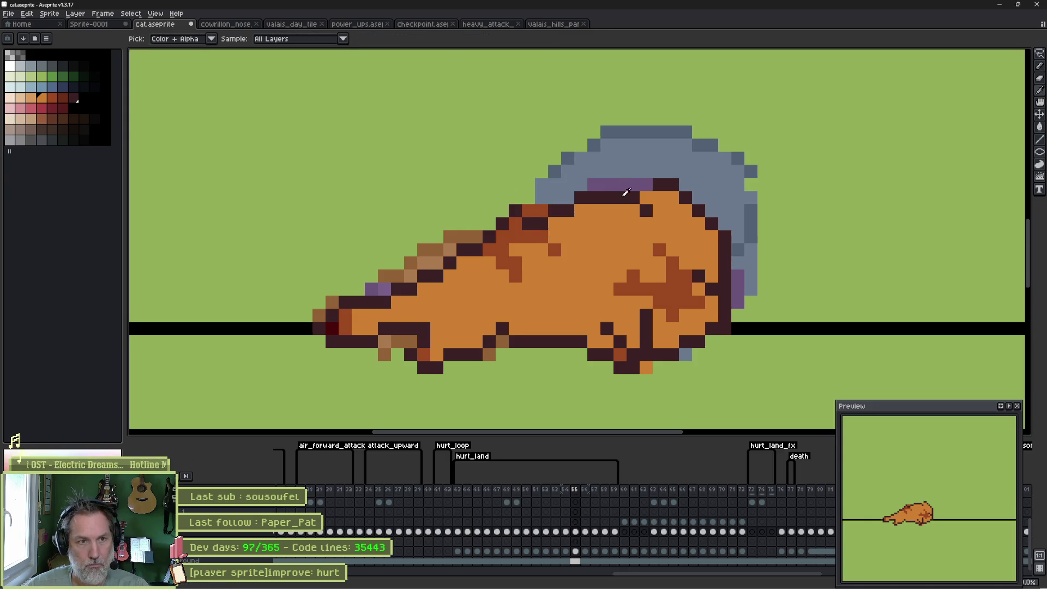
left_click_drag(645, 187, 620, 185)
left_click(640, 209, "alt")
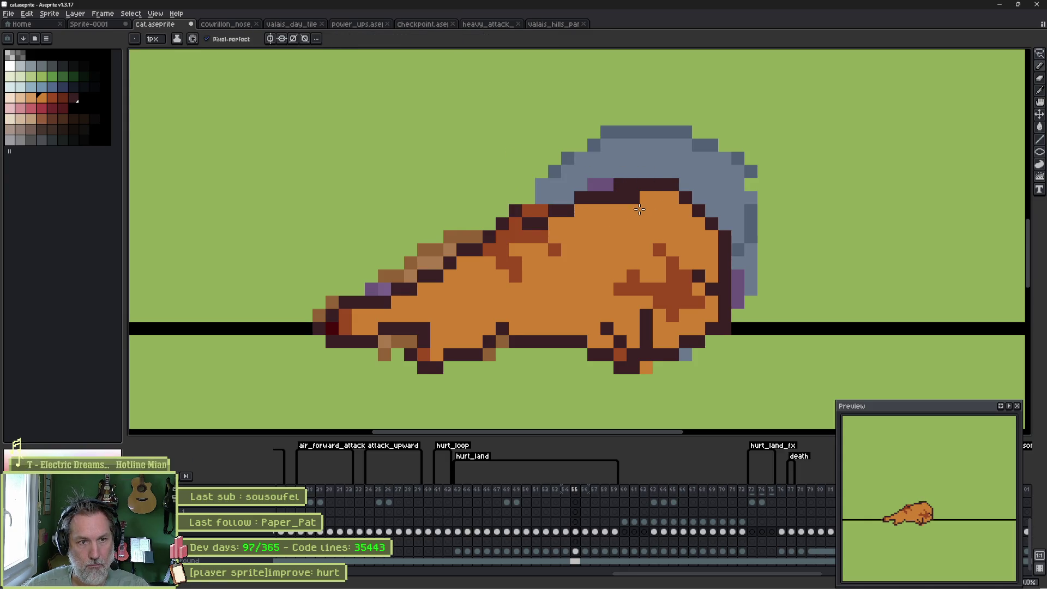
left_click(537, 222, "alt")
mouse_move(543, 210)
left_mouse_down()
mouse_move(515, 216)
mouse_move(538, 223)
left_mouse_up()
left_click(515, 218, "alt")
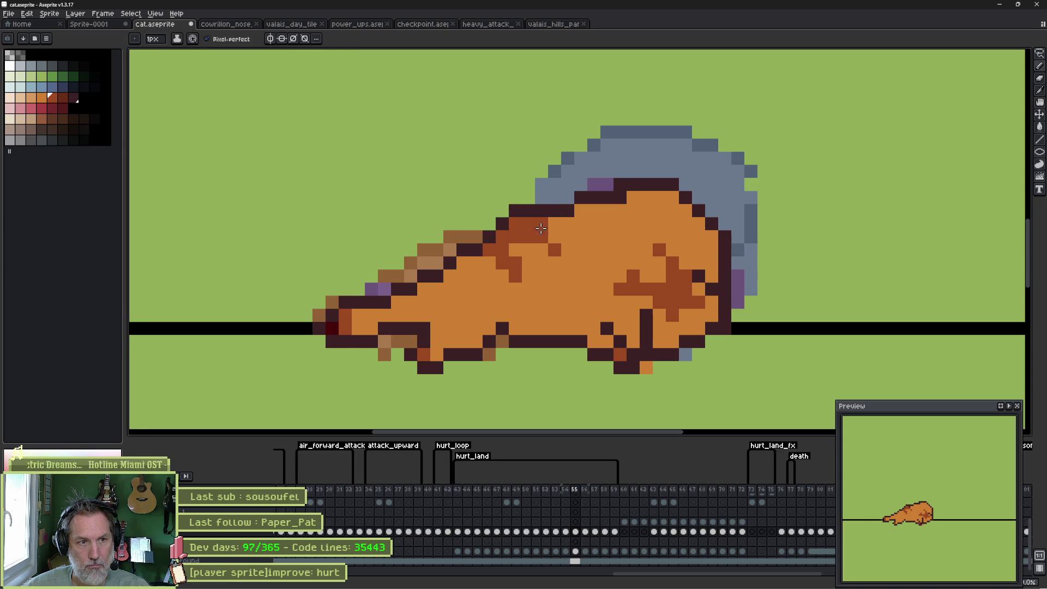
Step back and forth through the frames to check the result.
key("Left")
key("Right")
key("Right")
key("Left")
key("Left")
key("Left")
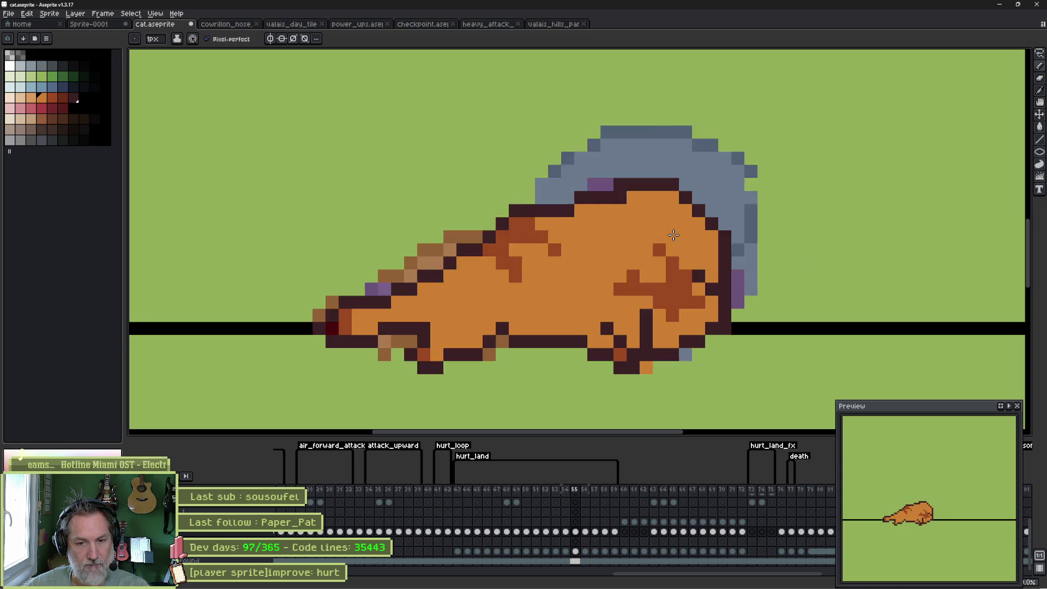
key("Right")
key("Right")
key("Right")
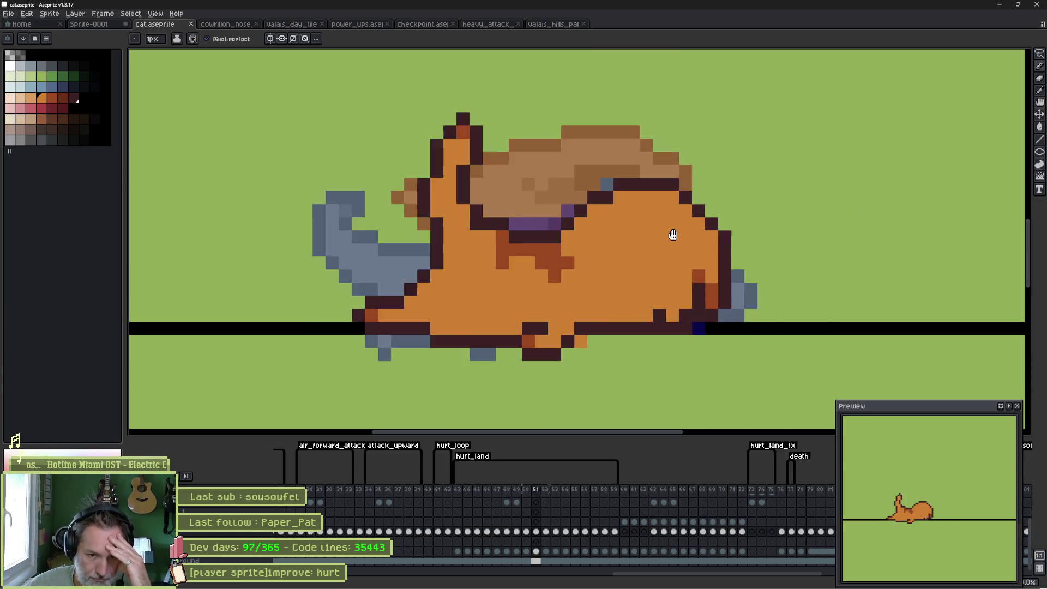
On frame 50, paint the pixel beside the eye, a left-edge pixel and a lower body pixel rust-red.
key("Left")
key("Left")
key("Right")
key("Right")
key("Right")
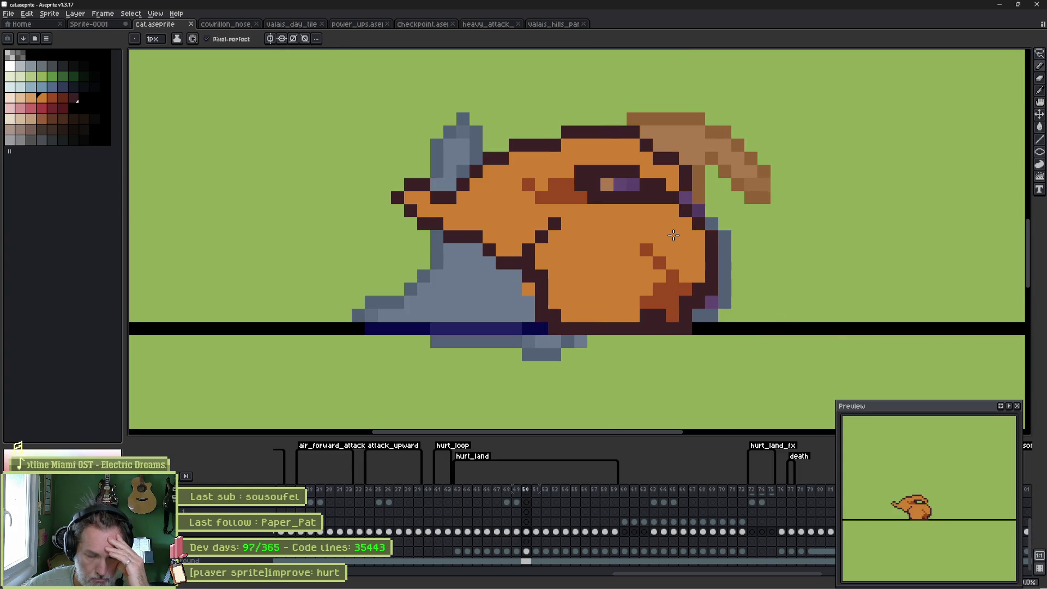
left_click(620, 182, "alt")
left_click(669, 178)
left_click(670, 178)
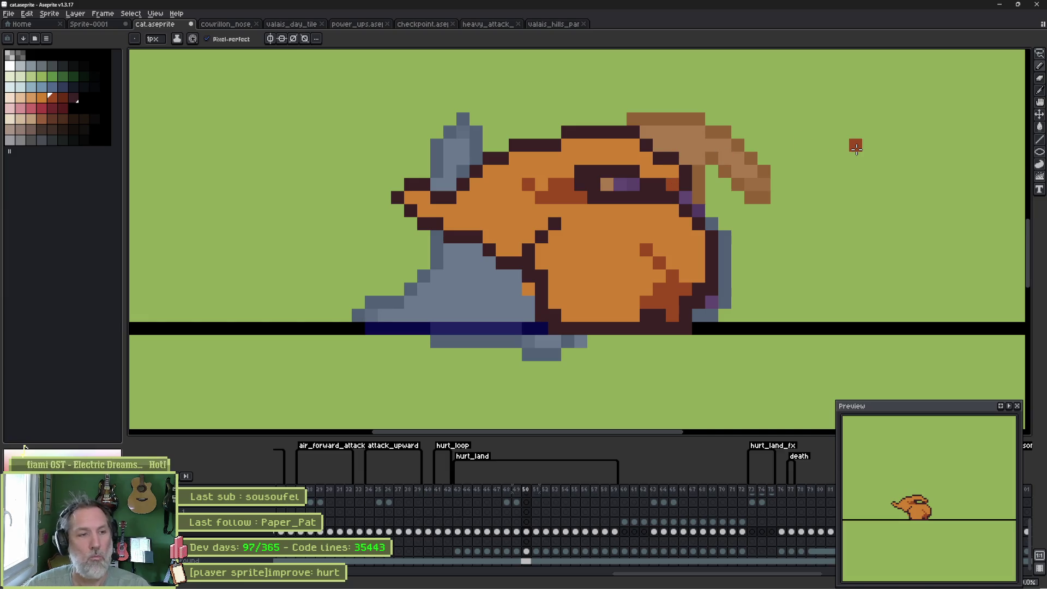
left_click(411, 196)
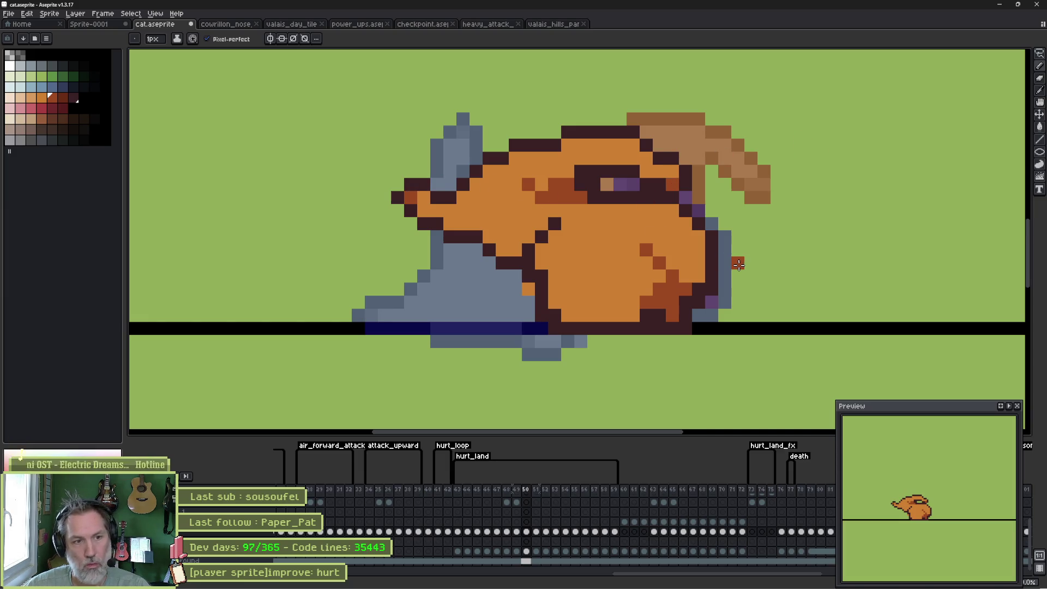
left_click(528, 289)
Add a dark outline pixel and paint the lower outline pixels rust-red.
left_click(519, 277, "alt")
left_click(522, 292)
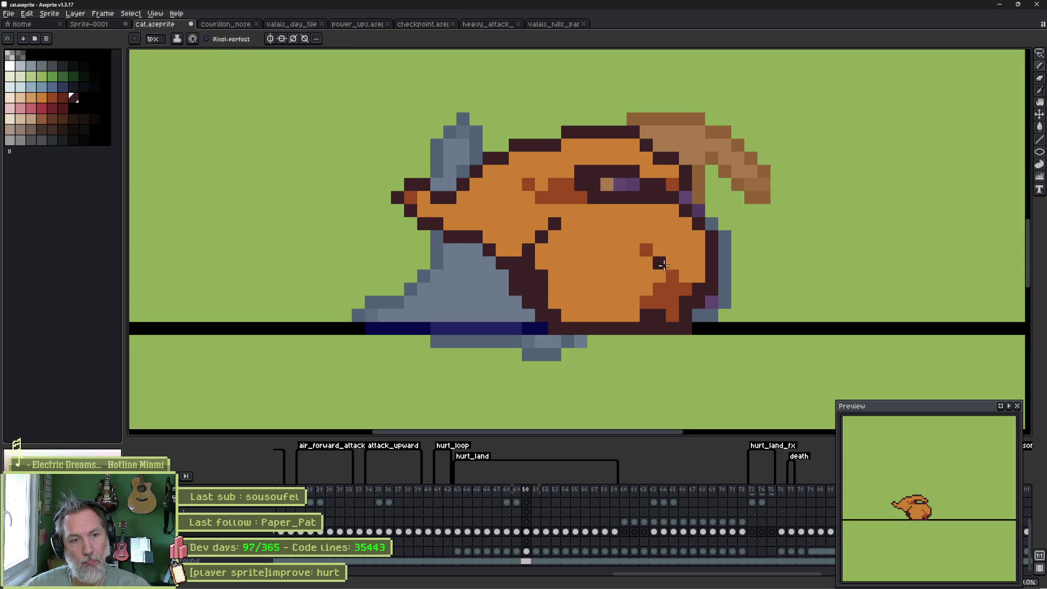
left_click(63, 97)
left_click(529, 288)
left_click(523, 278)
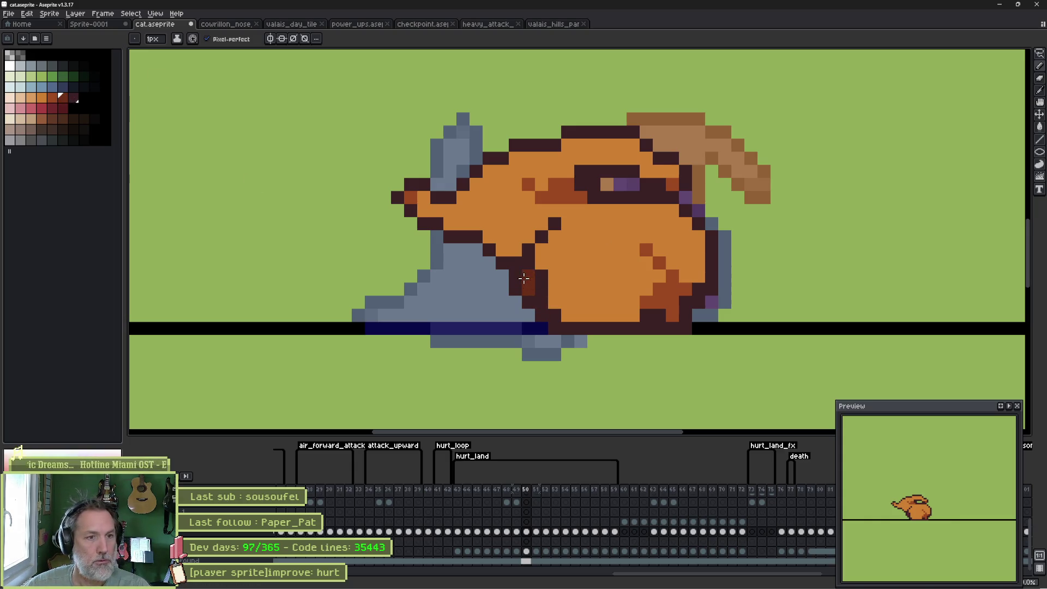
left_click_drag(519, 274, 527, 301)
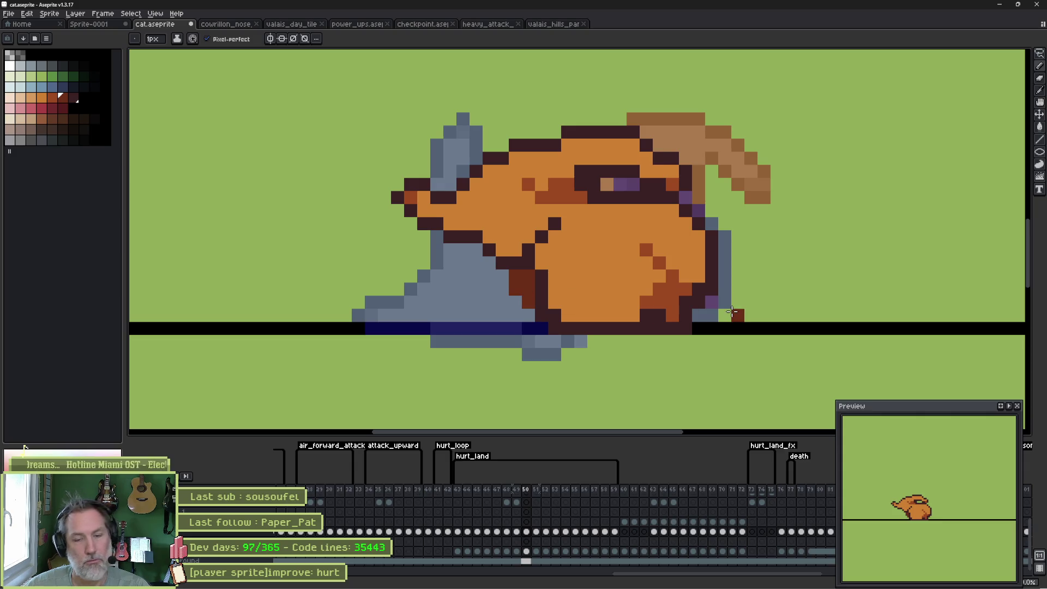
Play the animation to review it, then stop and advance a frame.
key("Return")
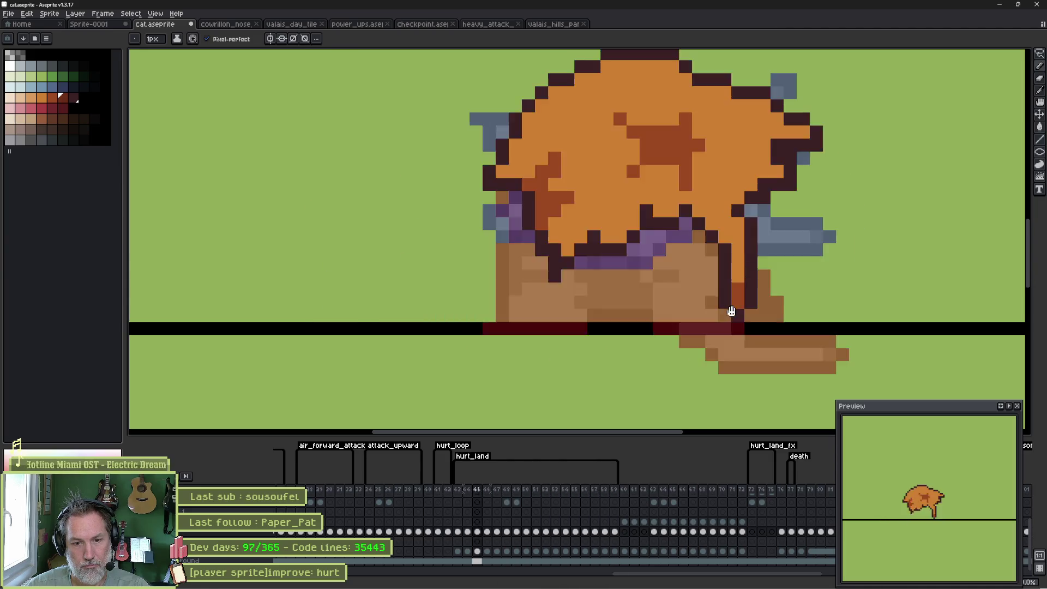
key("Return")
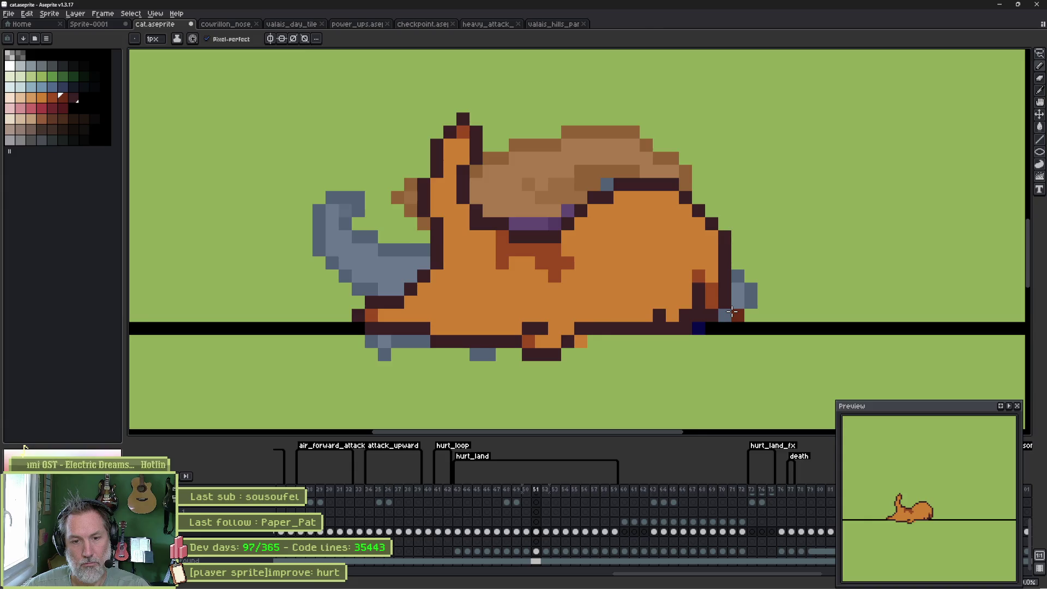
key("period")
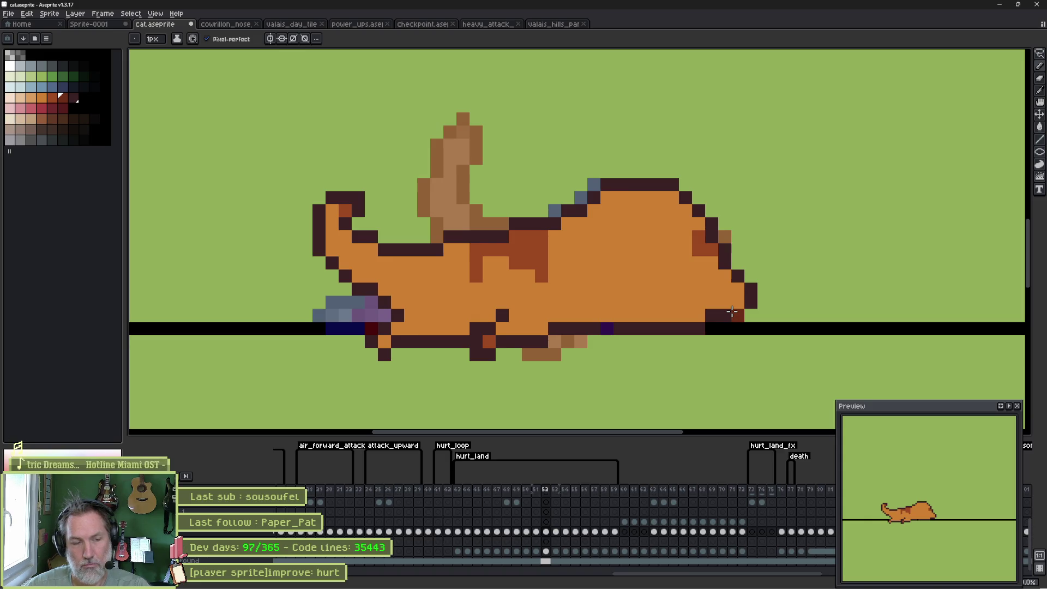
Select the cat's lower body and erase its bottom-edge pixels to background on frame 51.
key("m")
mouse_move(507, 305)
left_mouse_down()
mouse_move(539, 284)
mouse_move(467, 393)
mouse_move(479, 283)
left_mouse_up()
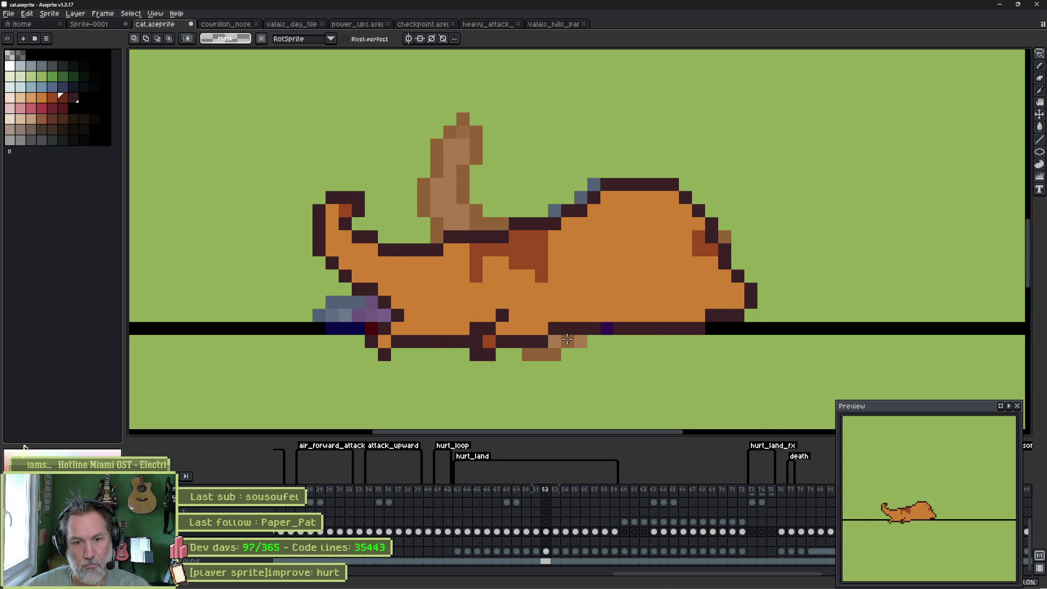
key("Left")
left_click(571, 344)
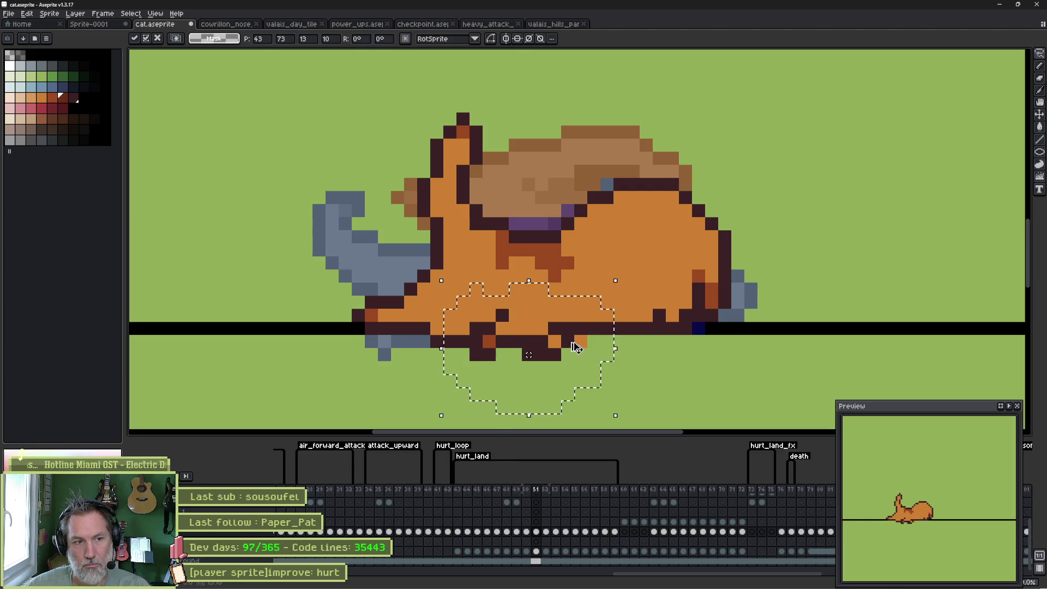
key("ctrl+d")
key("b")
mouse_move(567, 342)
left_mouse_down()
mouse_move(526, 355)
mouse_move(586, 342)
left_mouse_up()
On frame 52, shift the lower body one pixel right and paint purple lower-edge pixels orange.
key("Right")
key("ctrl+shift+d")
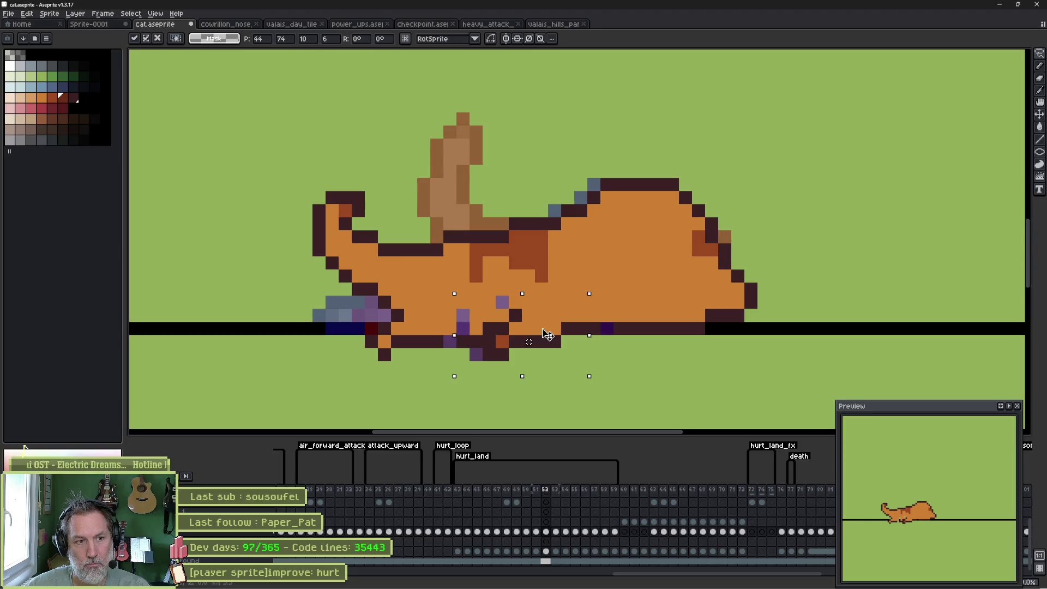
key("Right")
key("ctrl+d")
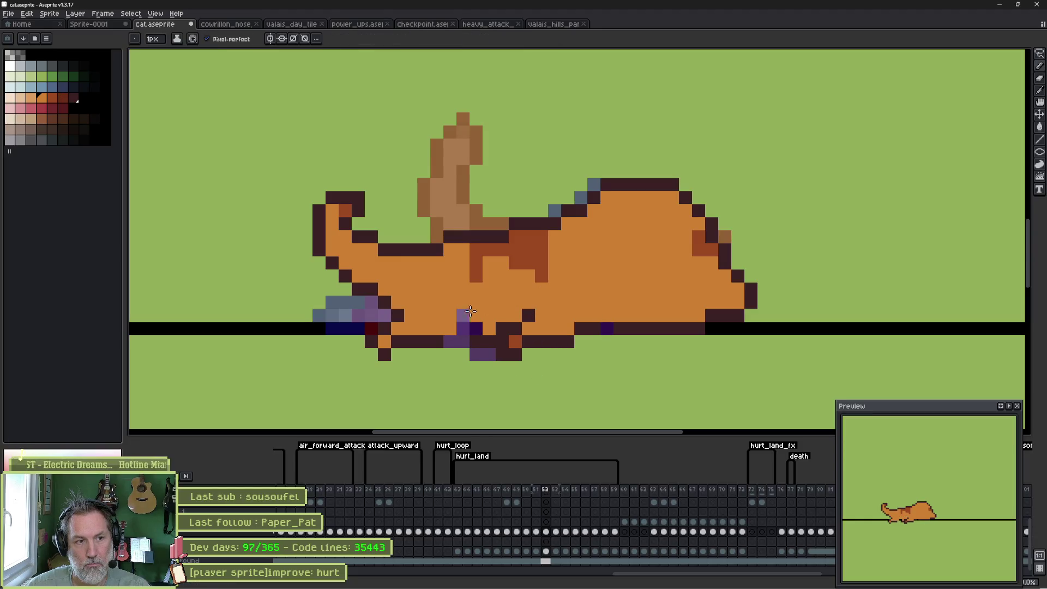
left_click_drag(480, 318, 462, 327)
left_click(463, 338, "alt")
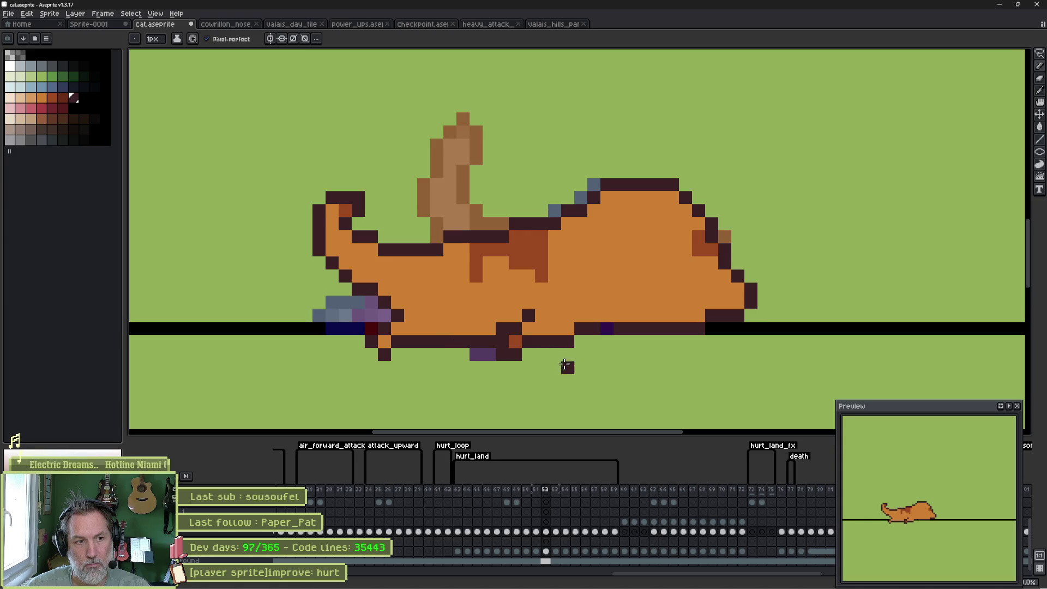
Step through the hurt_land frames to compare the landing poses, returning to the raised-tail frame.
key("Left")
key("Left")
key("Left")
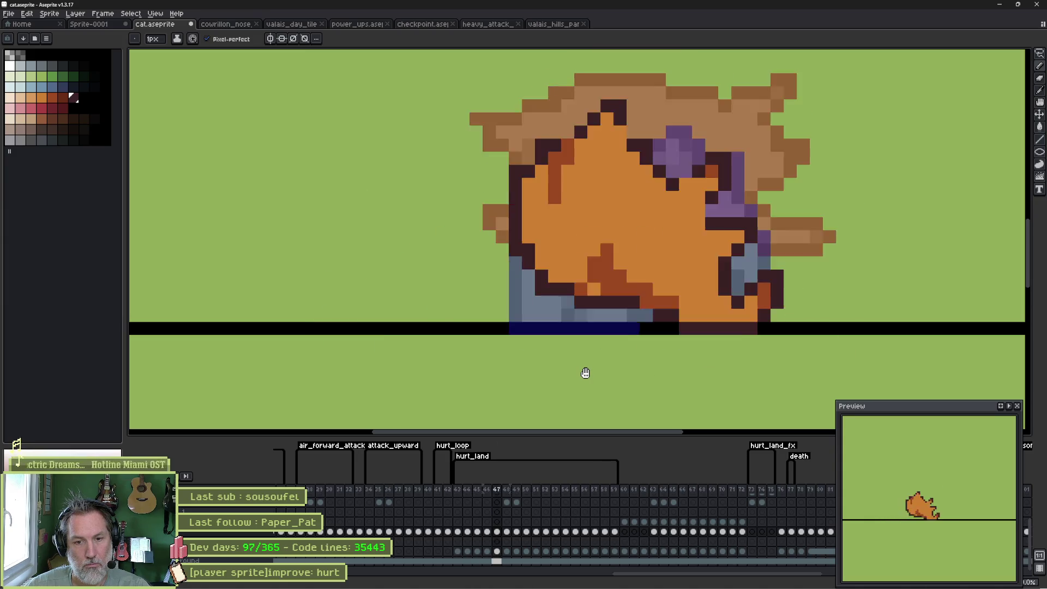
key("Right")
key("Right")
key("Right")
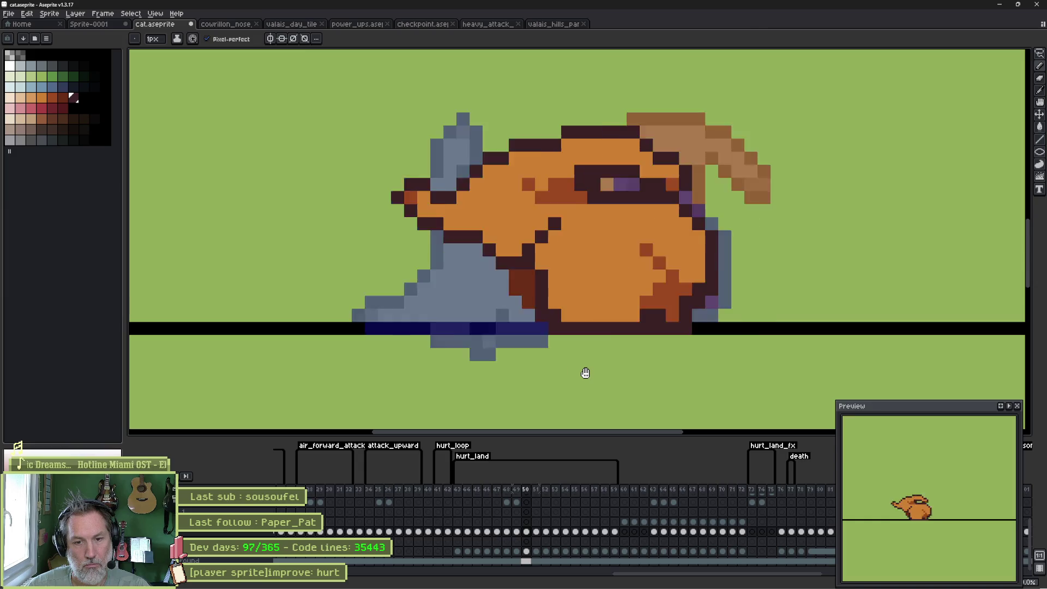
key("Right")
key("Right")
key("Right")
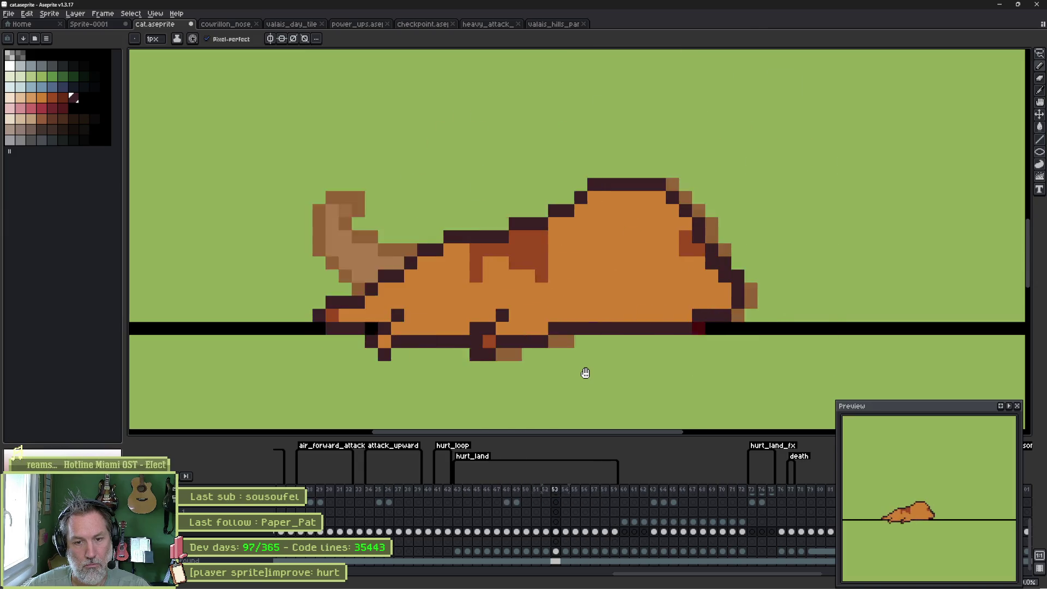
key("Left")
key("Left")
key("Left")
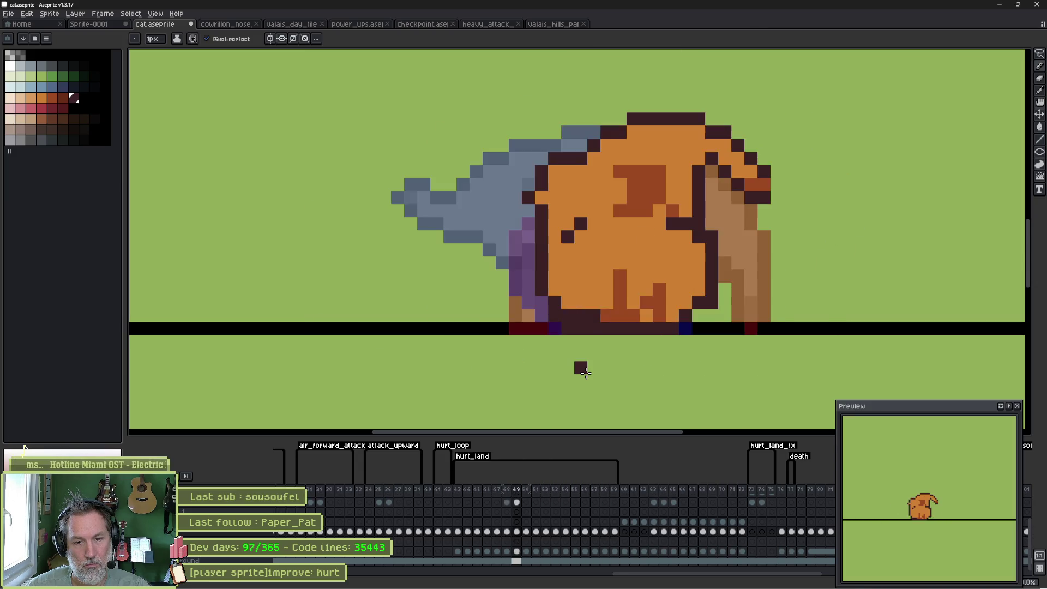
key("Right")
key("Right")
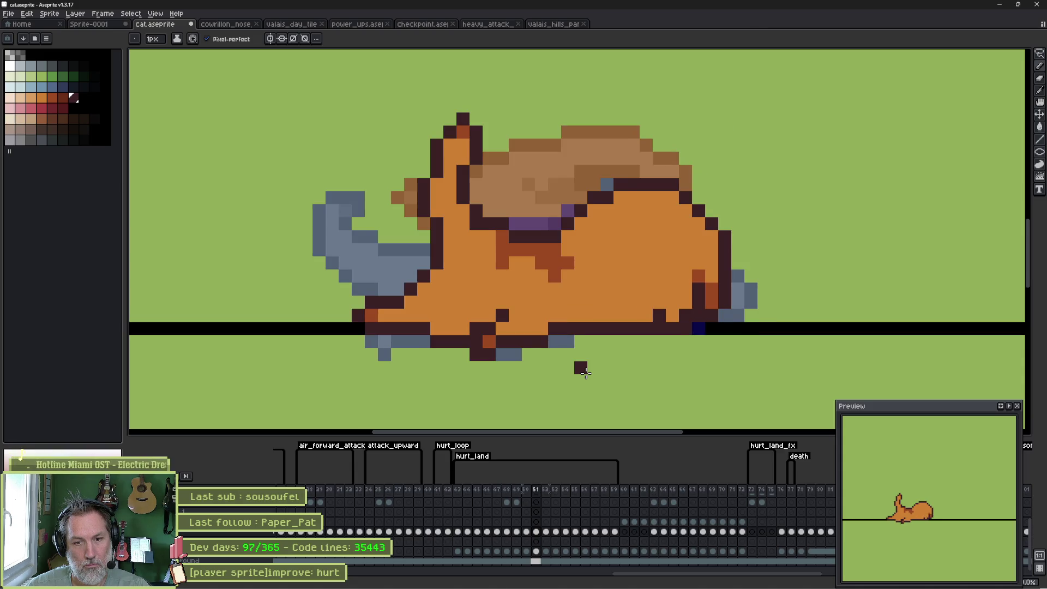
key("Right")
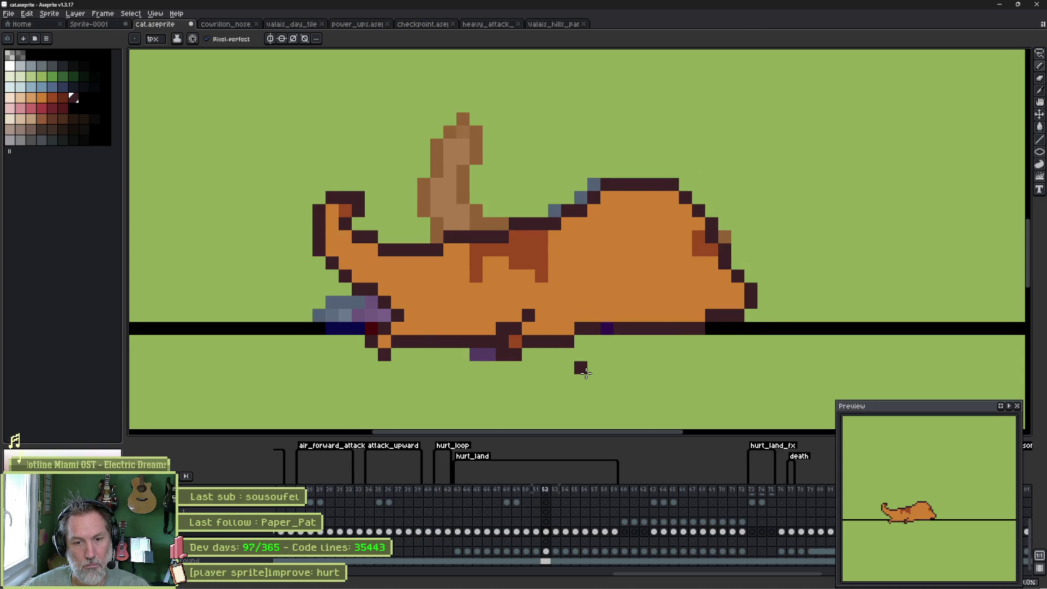
key("Right")
key("Right")
key("Left")
key("Left")
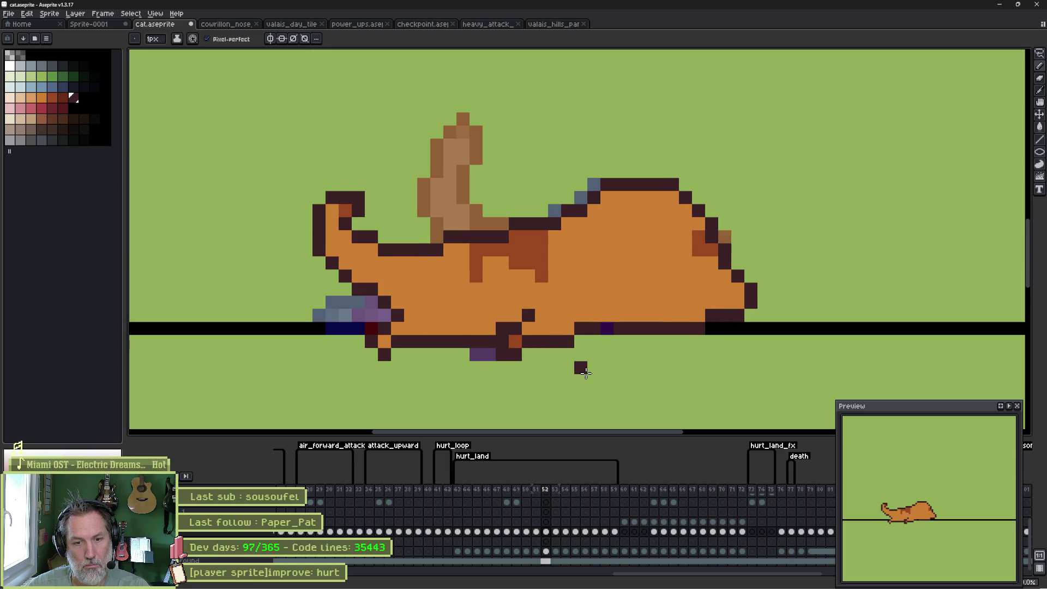
Try selecting the cat's lower front area, compare with the following frame, then return.
key("m")
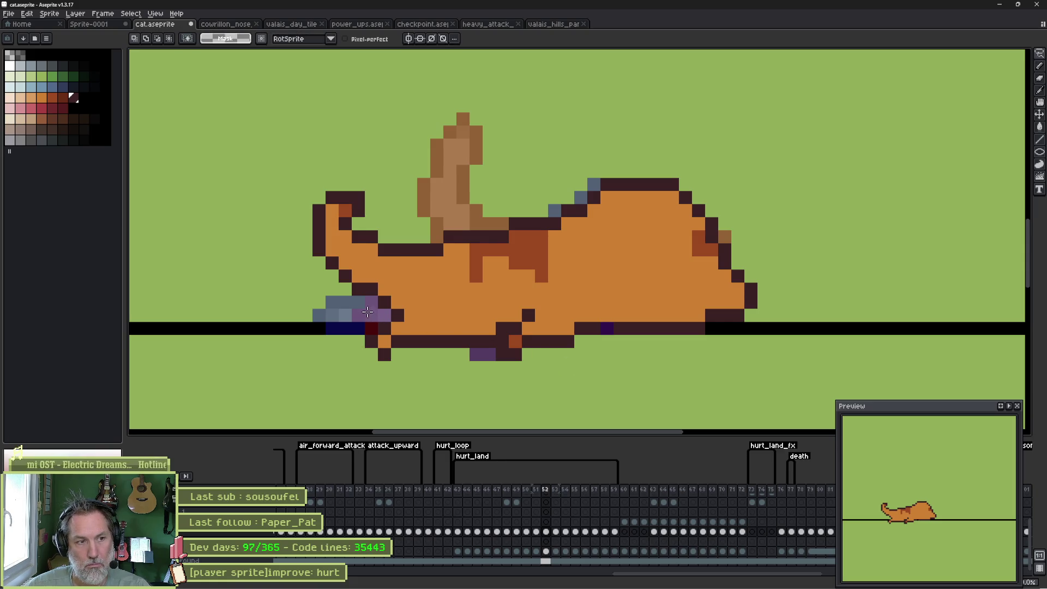
mouse_move(365, 297)
left_mouse_down()
mouse_move(417, 309)
mouse_move(415, 362)
mouse_move(370, 334)
left_mouse_up()
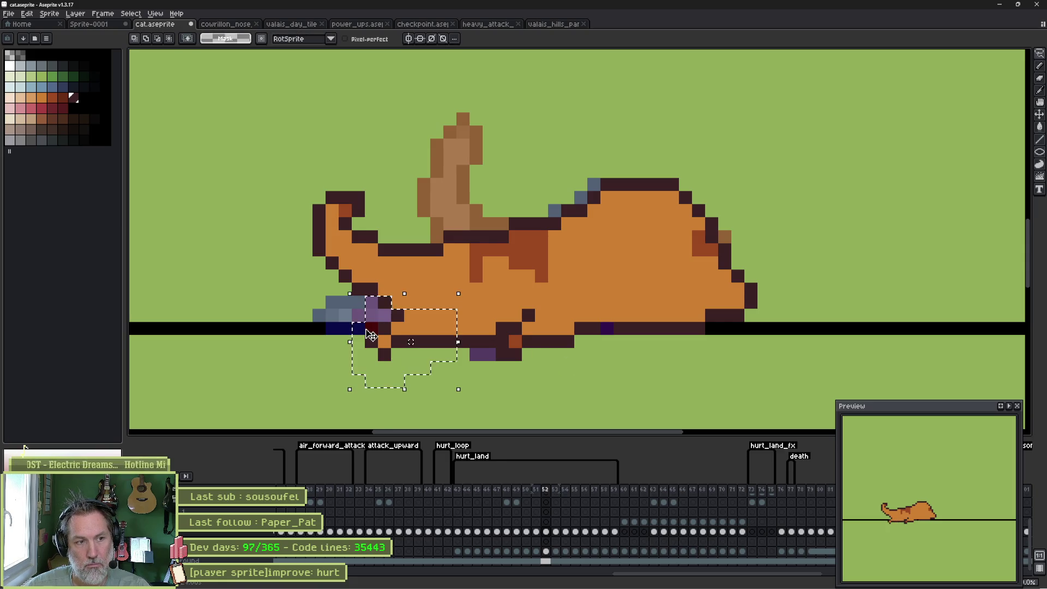
key("ctrl+d")
key("Right")
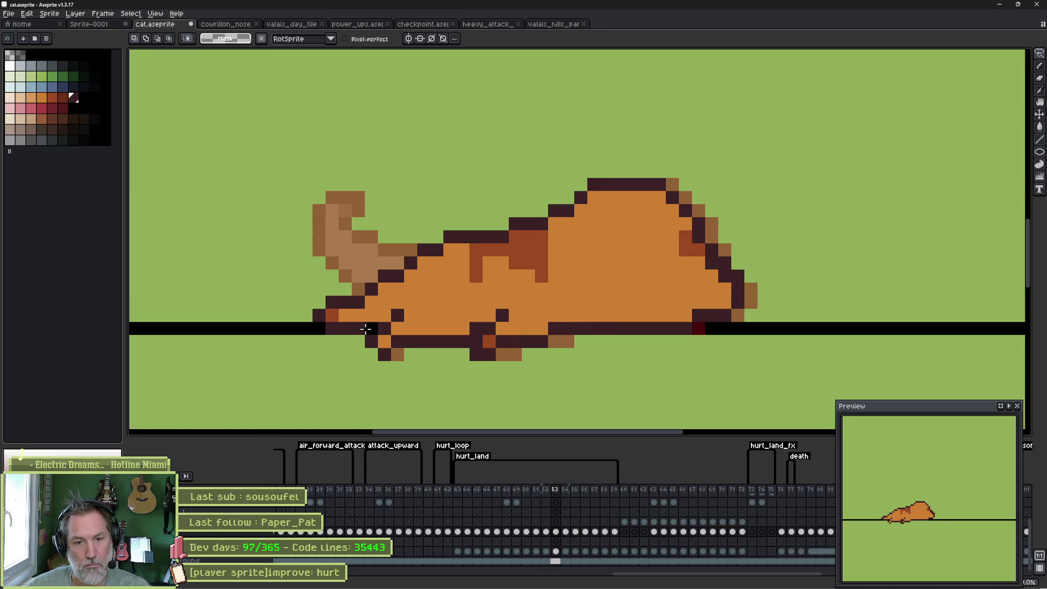
key("F3")
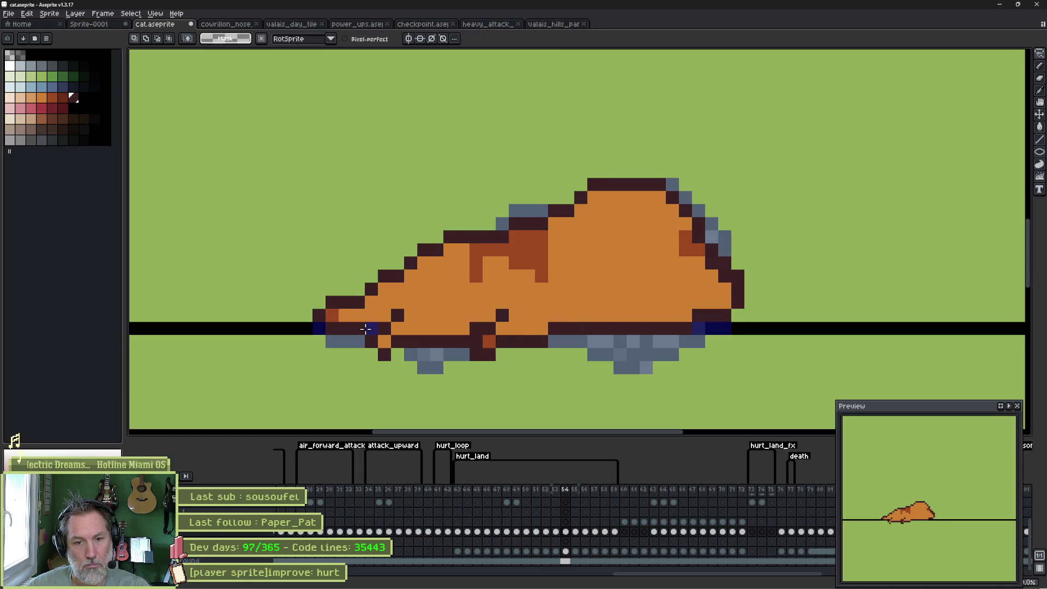
key("Left")
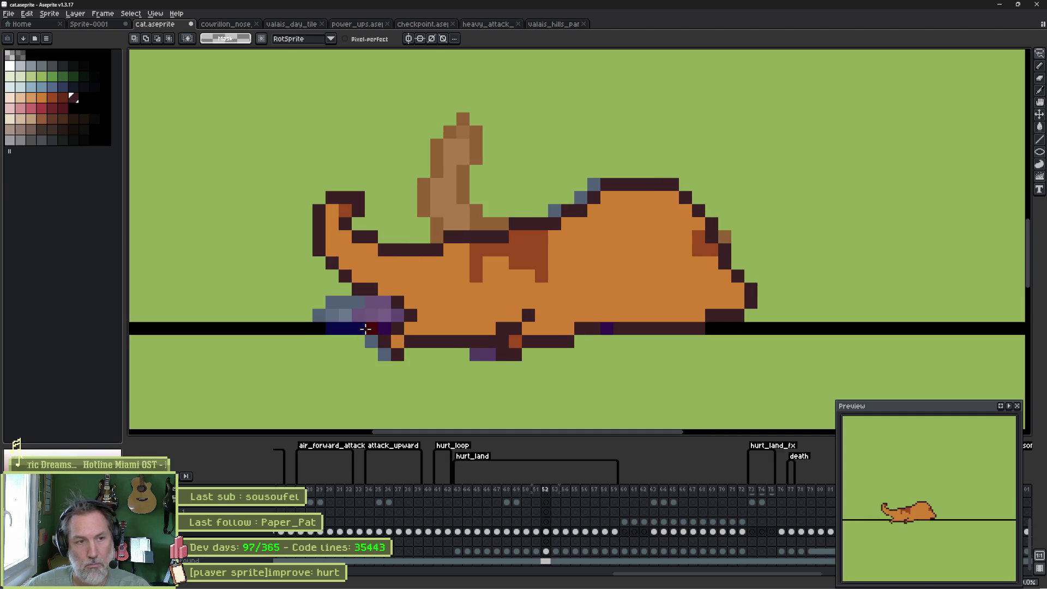
Nudge the back and belly patch one pixel right, add a dark outline pixel and fill the purple strip orange.
mouse_move(538, 217)
left_mouse_down()
mouse_move(551, 215)
mouse_move(496, 293)
mouse_move(457, 223)
mouse_move(491, 224)
left_mouse_up()
key("ctrl+d")
key("b")
left_click(450, 249)
left_click(466, 265, "alt")
left_click_drag(450, 263, 471, 298)
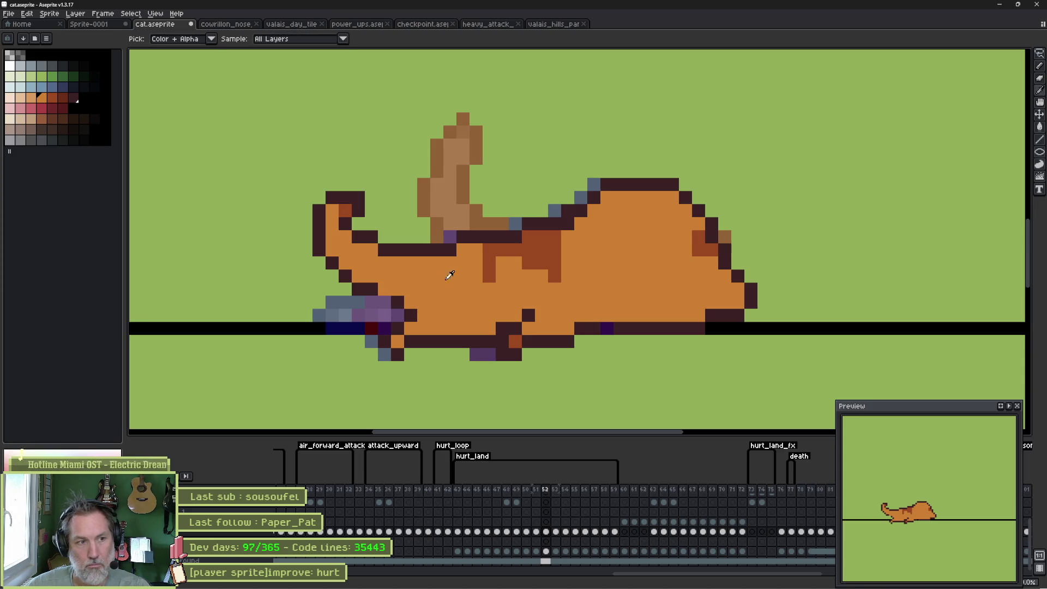
left_click(362, 287, "alt")
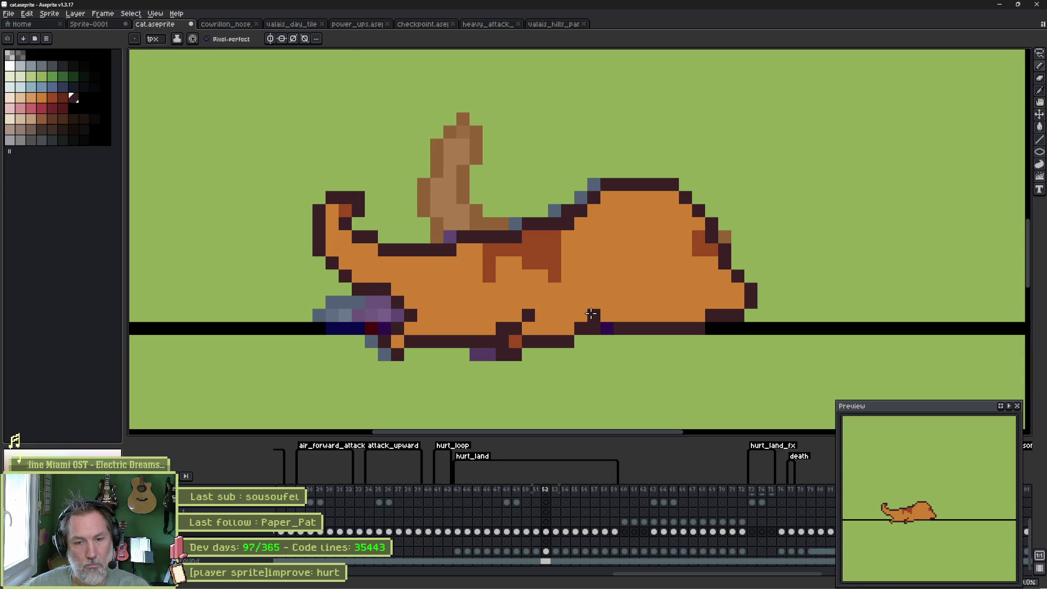
Play the hurt_land animation, then compare frames 53 and 52.
key("Return")
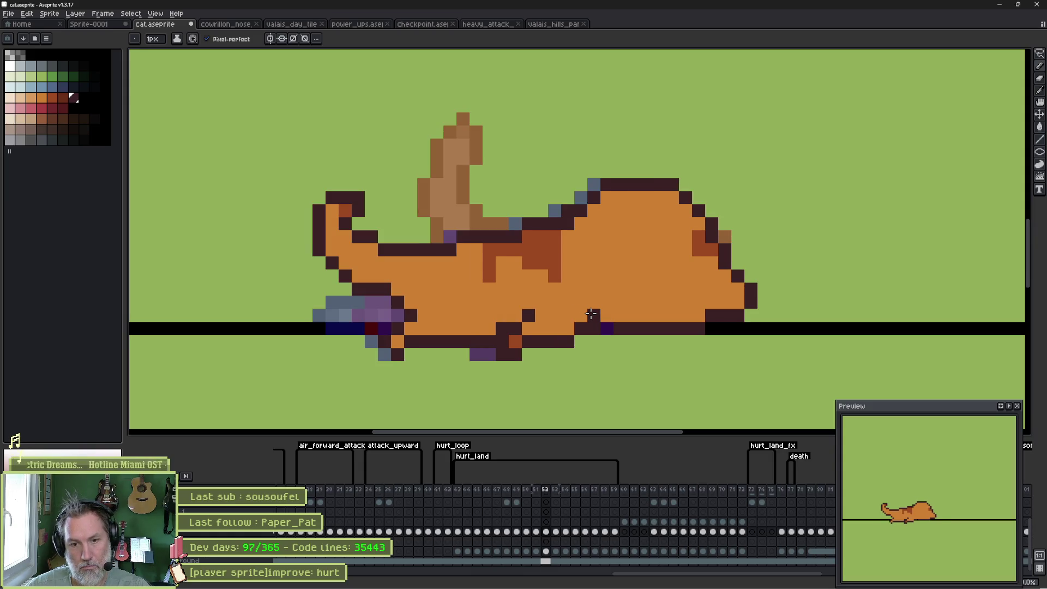
key("Right")
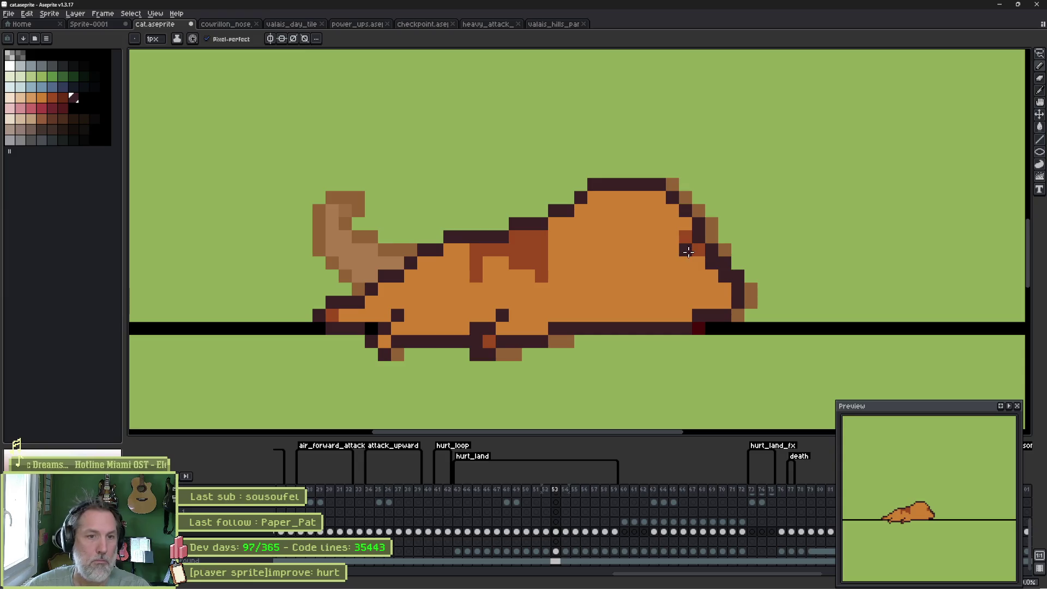
key("Left")
Box-select the right half of the cat and try a transform, then cancel it and deselect.
key("m")
mouse_move(676, 254)
left_mouse_down()
mouse_move(776, 283)
mouse_move(799, 349)
left_mouse_up()
key("Right")
left_click(756, 322)
key("ctrl+d")
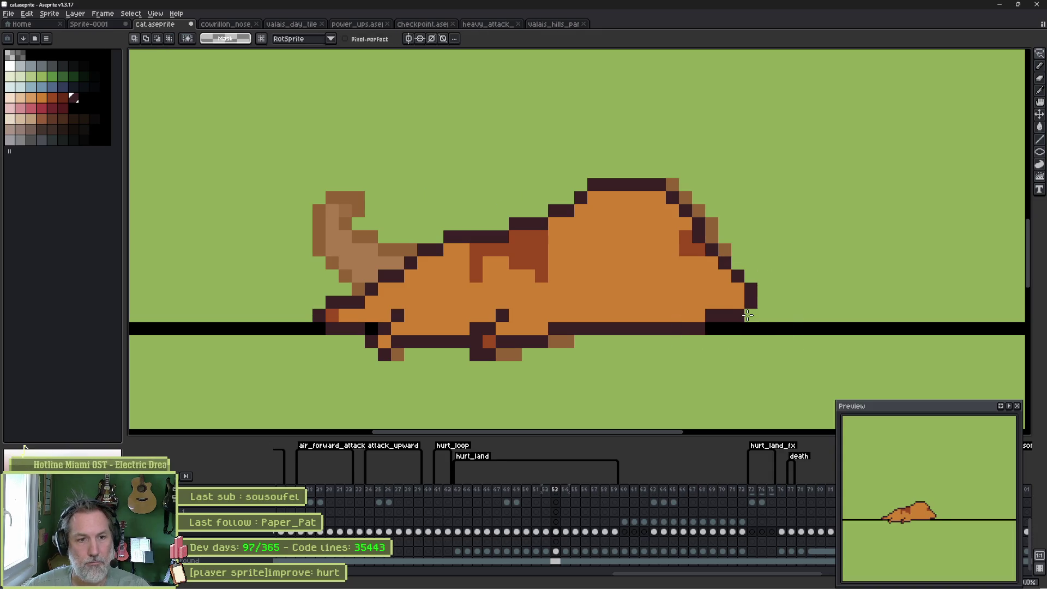
Step through the later poses and settle on the flattened cat in frame 54.
key("Right")
key("Right")
key("Right")
key("Right")
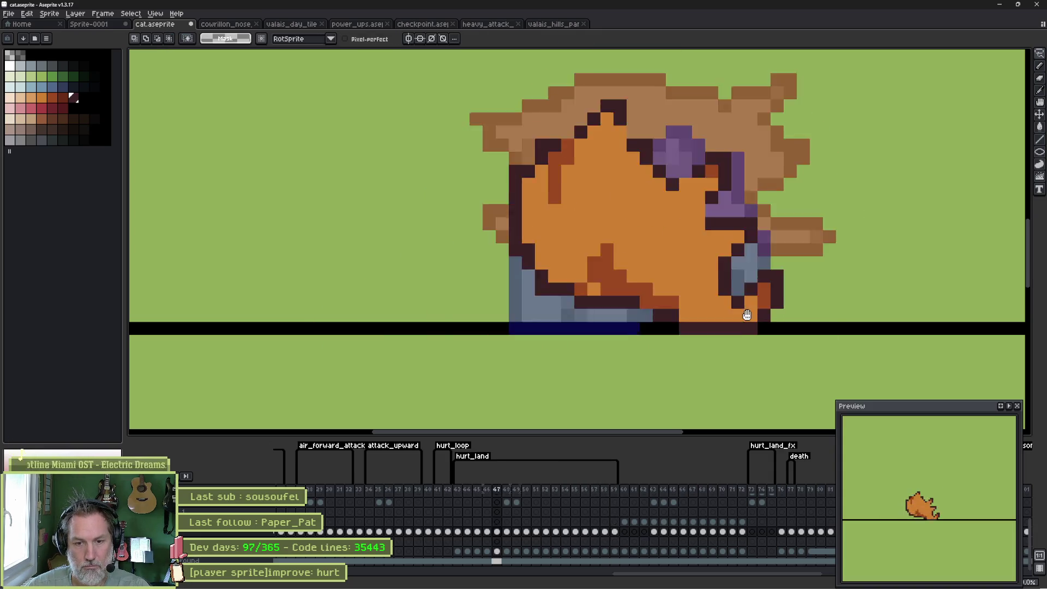
key("Left")
key("Left")
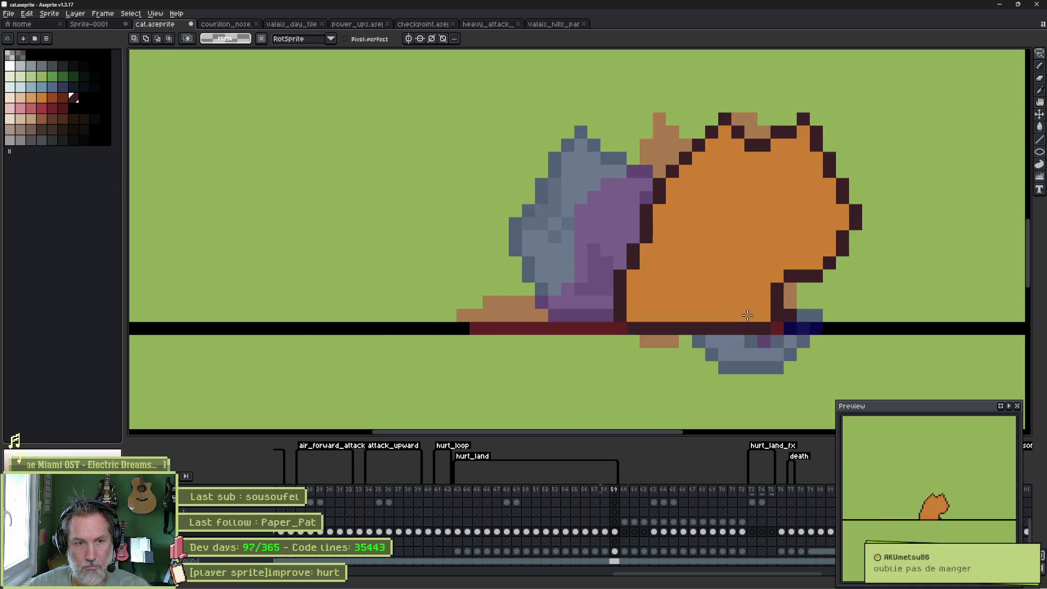
key("Right")
key("Left")
key("Left")
key("Left")
key("Right")
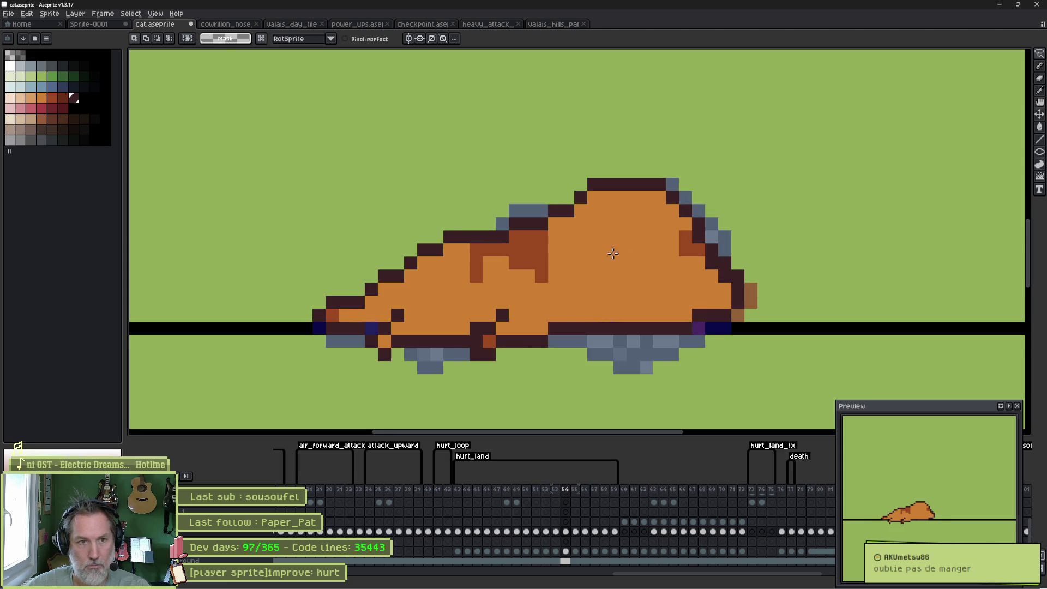
Add purple, brown and red-brown pixels at frame 54's right edge, then replay from frame 55.
key("b")
left_click(724, 263)
left_click(738, 277)
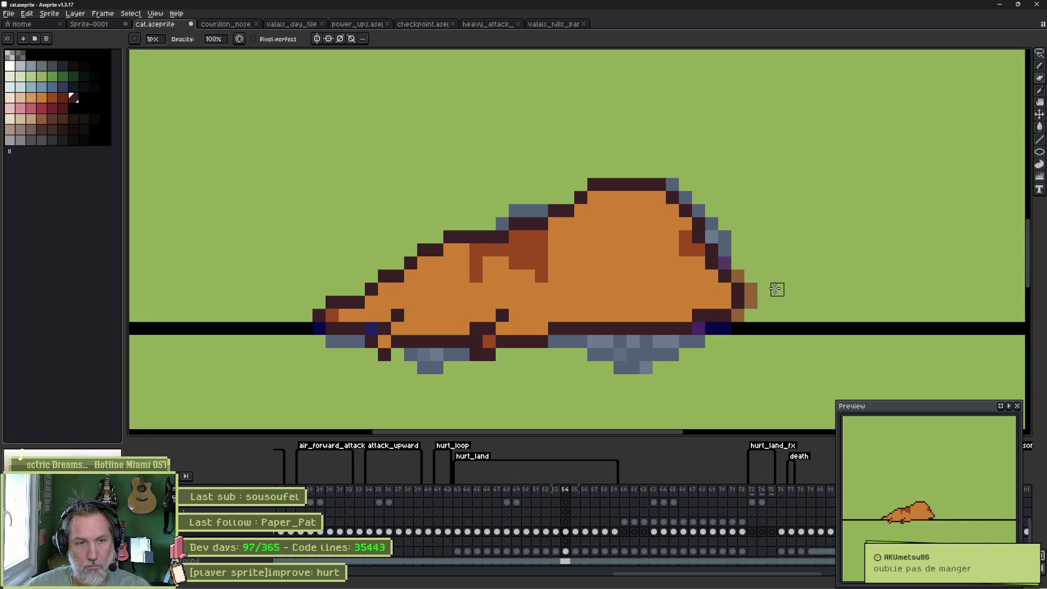
key("alt")
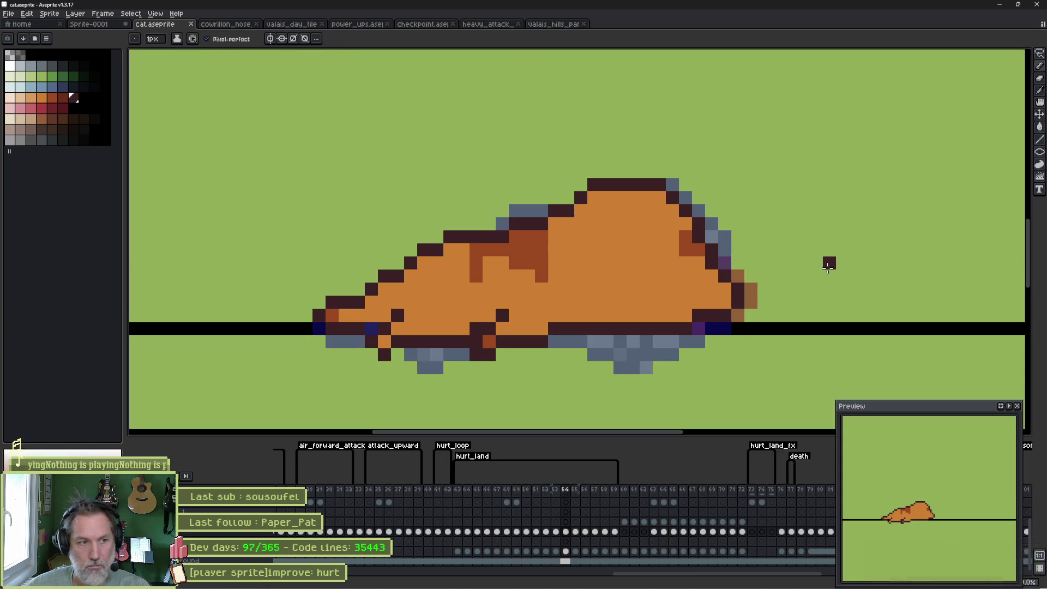
left_click(489, 340, "alt")
left_click(385, 341)
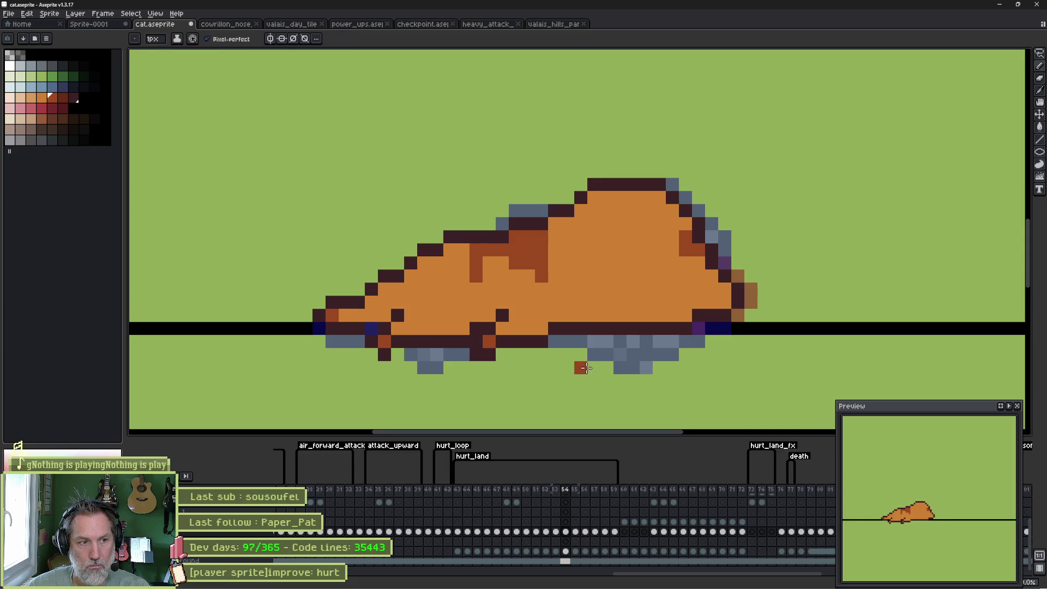
left_click(363, 326, "alt")
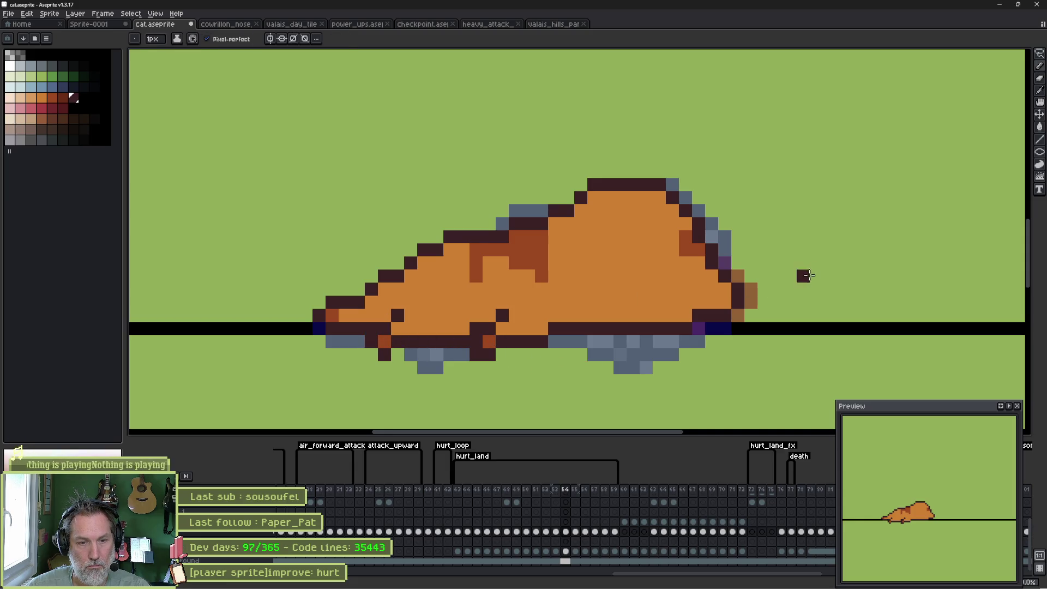
key(".")
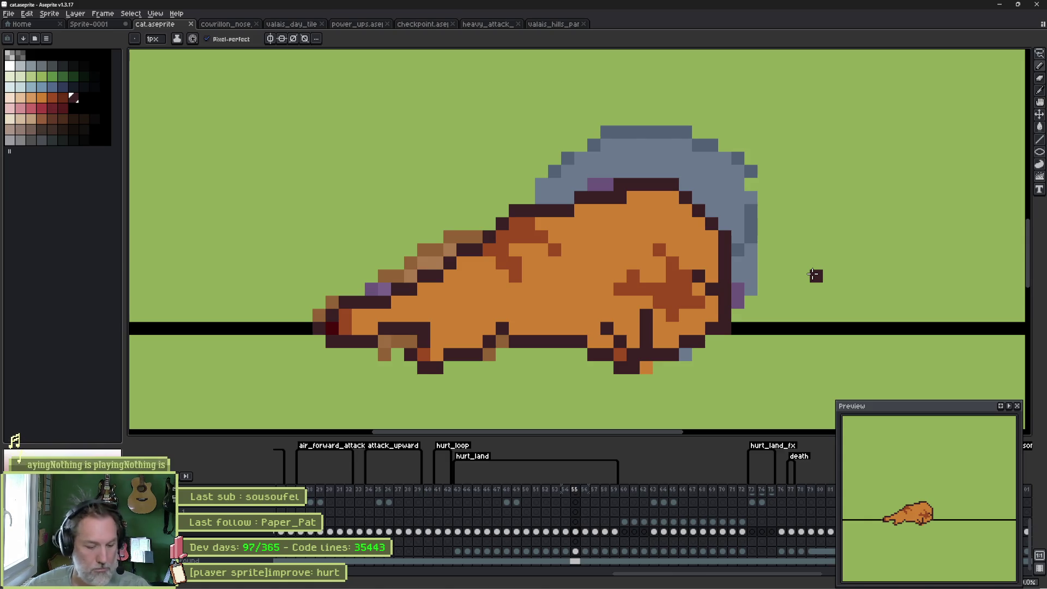
key("Return")
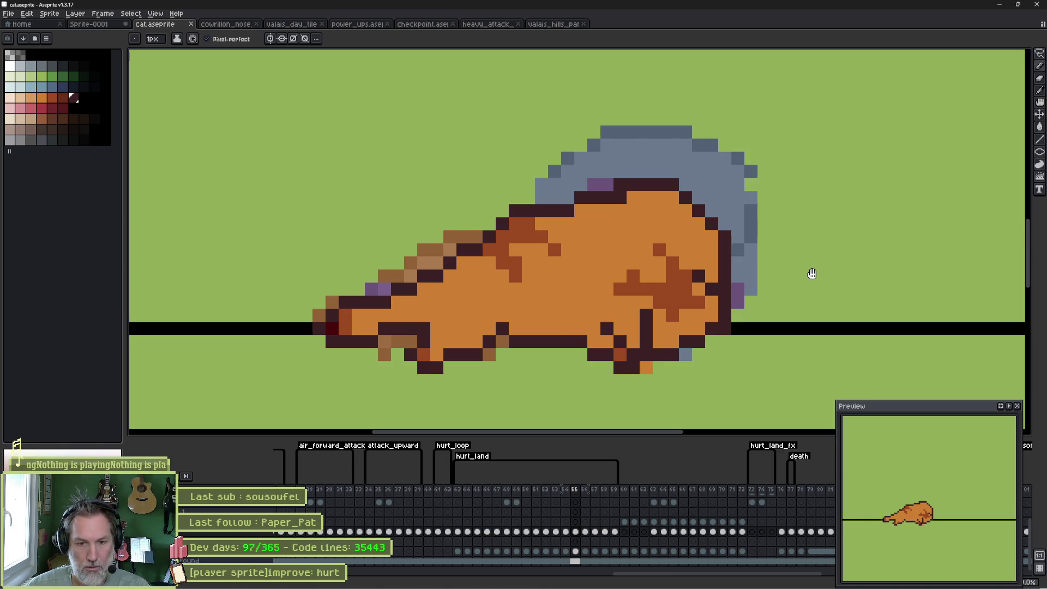
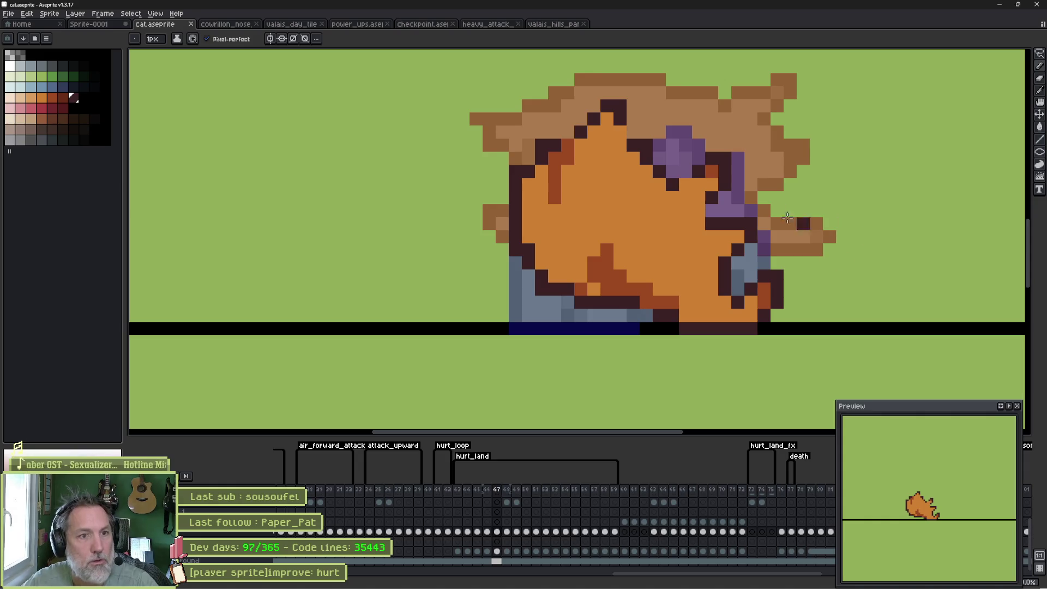
Erase the stray outline pixel on frame 47's cat head.
left_click(626, 130)
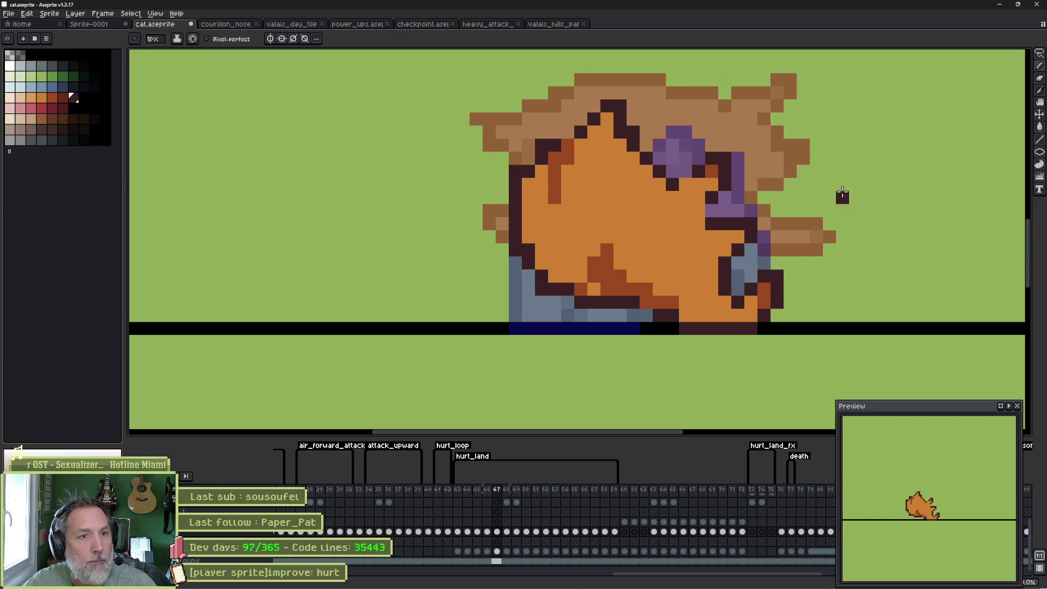
key("e")
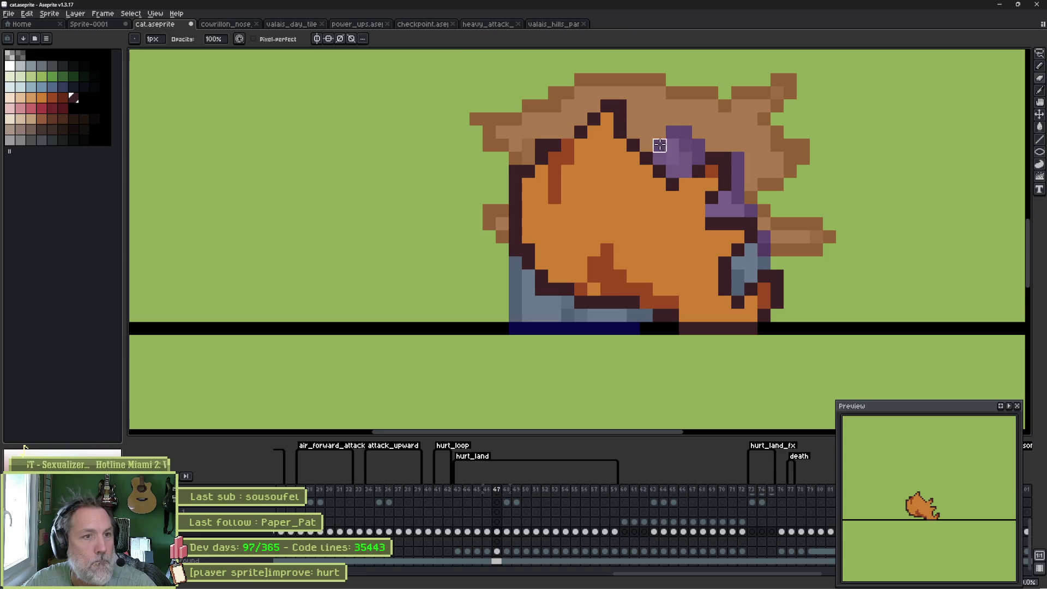
key("b")
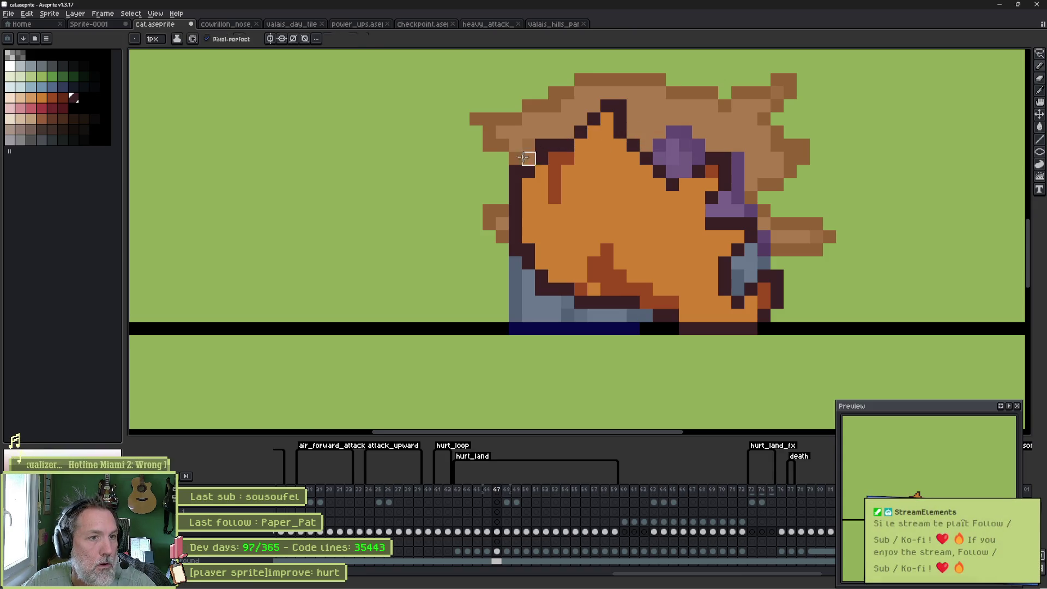
key("e")
left_click(542, 145)
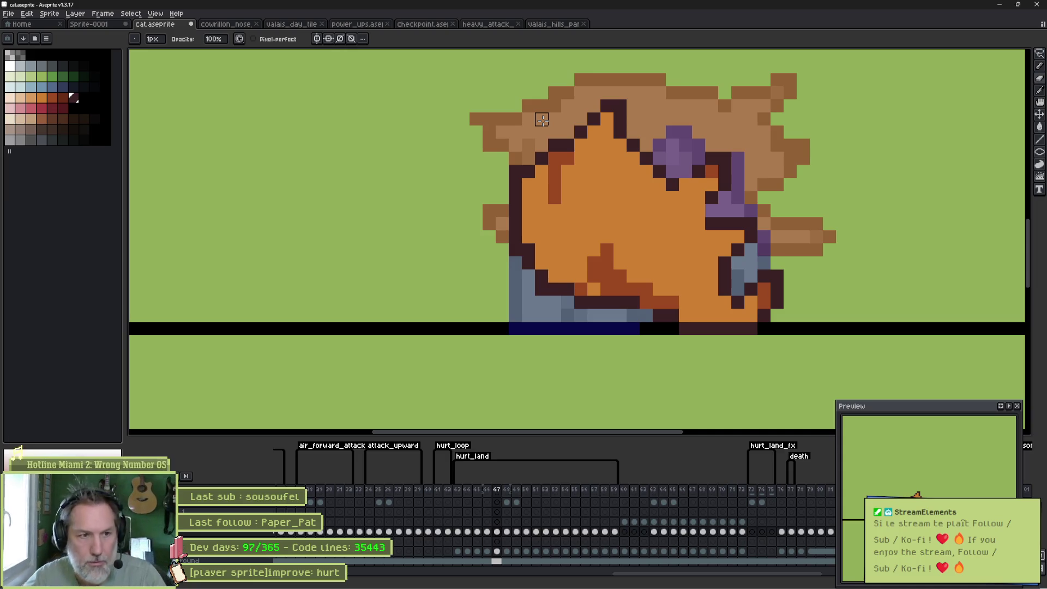
Paint frame 48's stray dark lower-body pixels with the cat's orange fur colour.
key("b")
left_click(546, 240, "alt")
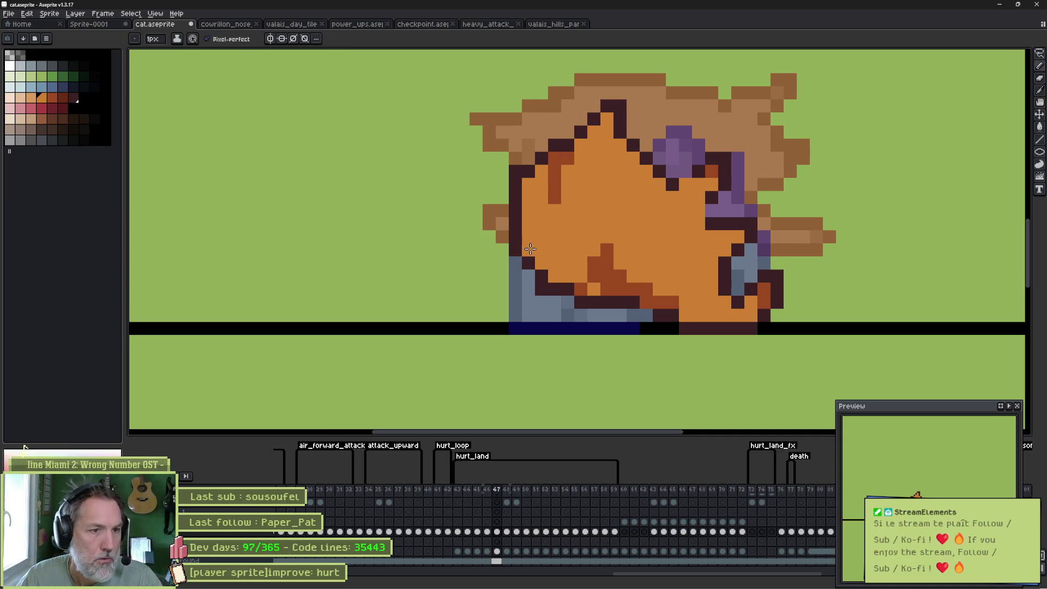
key("e")
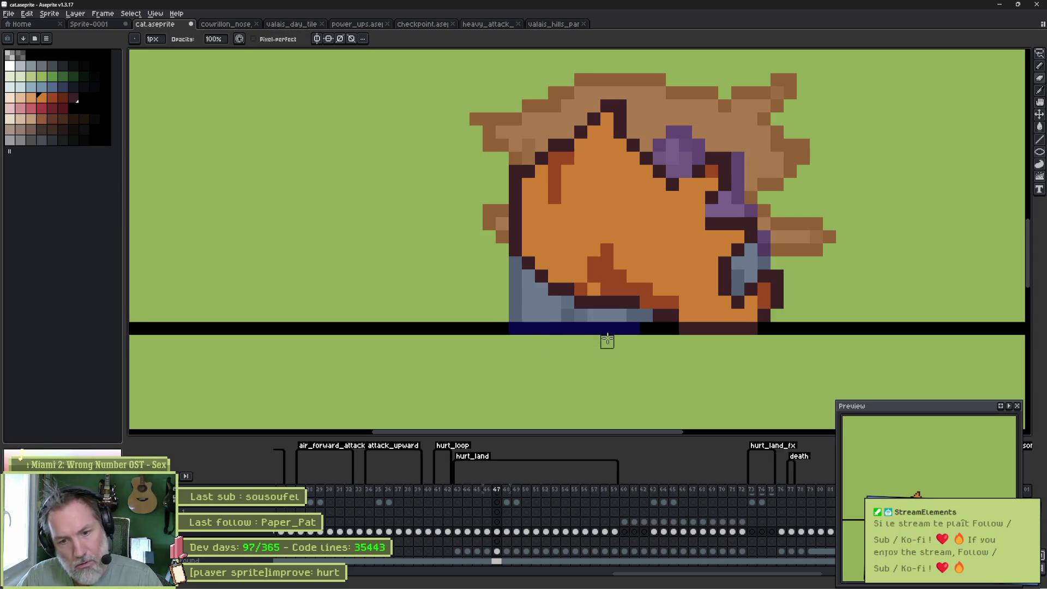
key("Right")
key("Left")
key("Right")
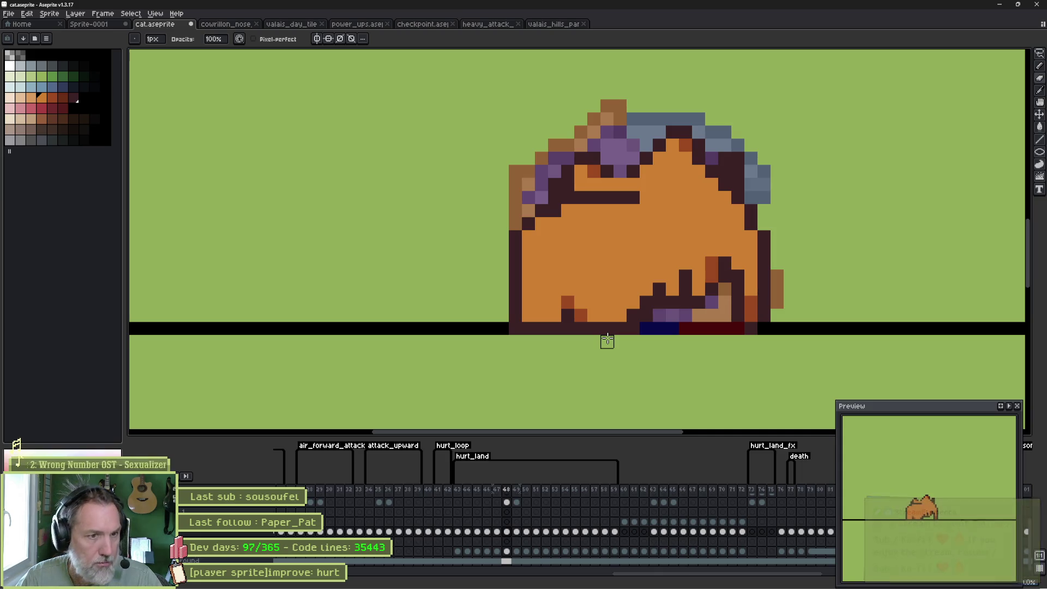
key("Left")
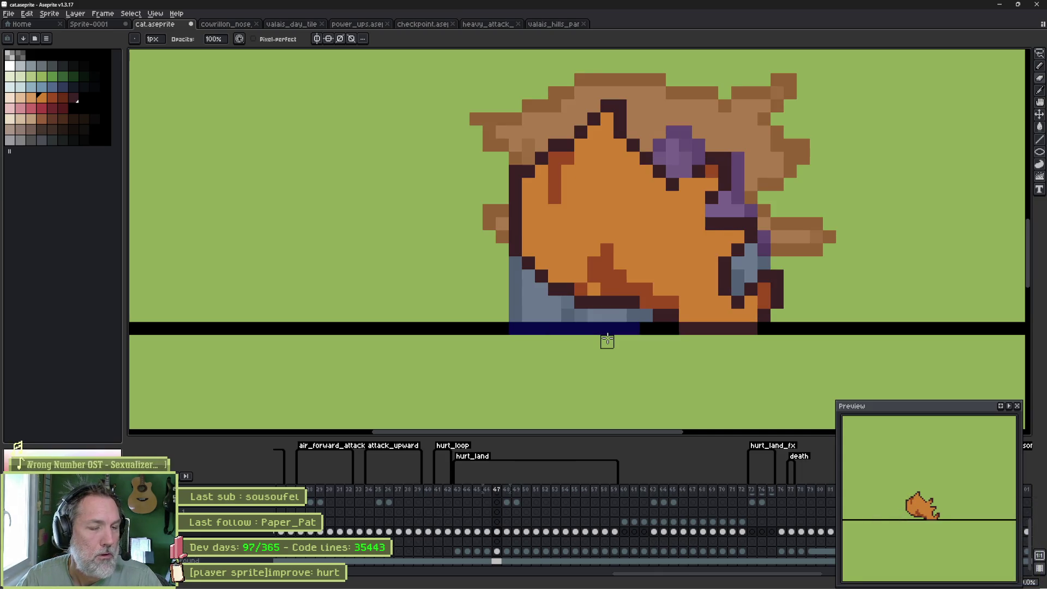
key("Right")
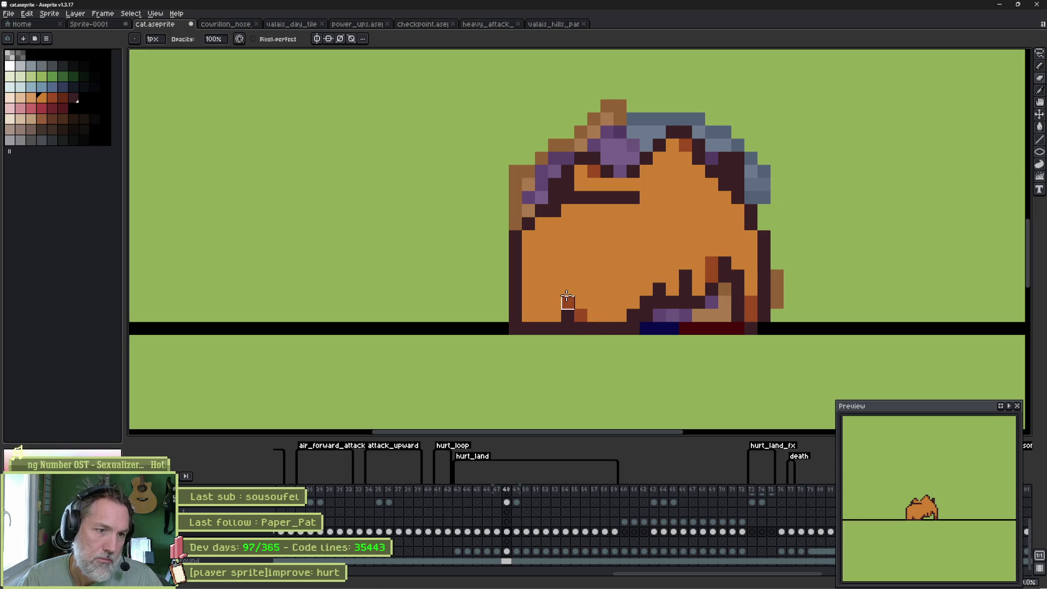
key("b")
left_click_drag(581, 315, 567, 316)
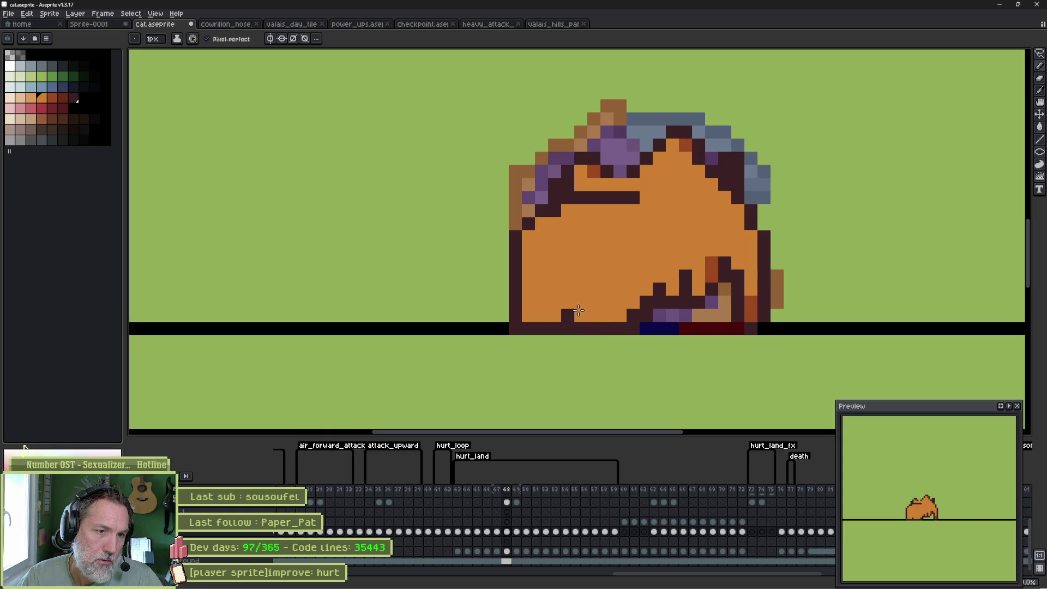
Compare frames 47 and 48, then pick the red-orange shading colour from the sprite.
key("Left")
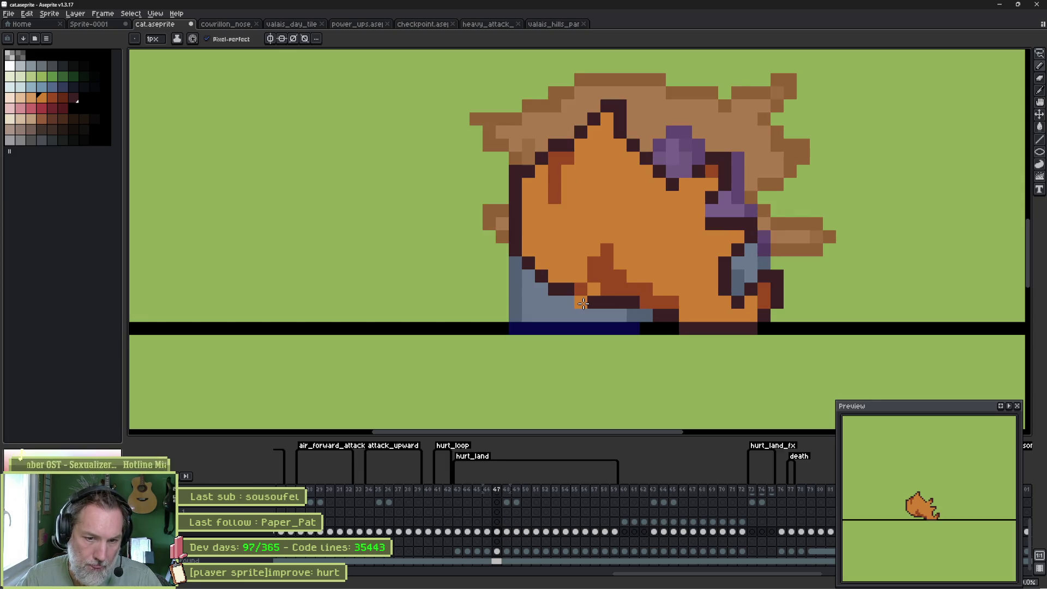
key("Right")
key("Left")
key("Right")
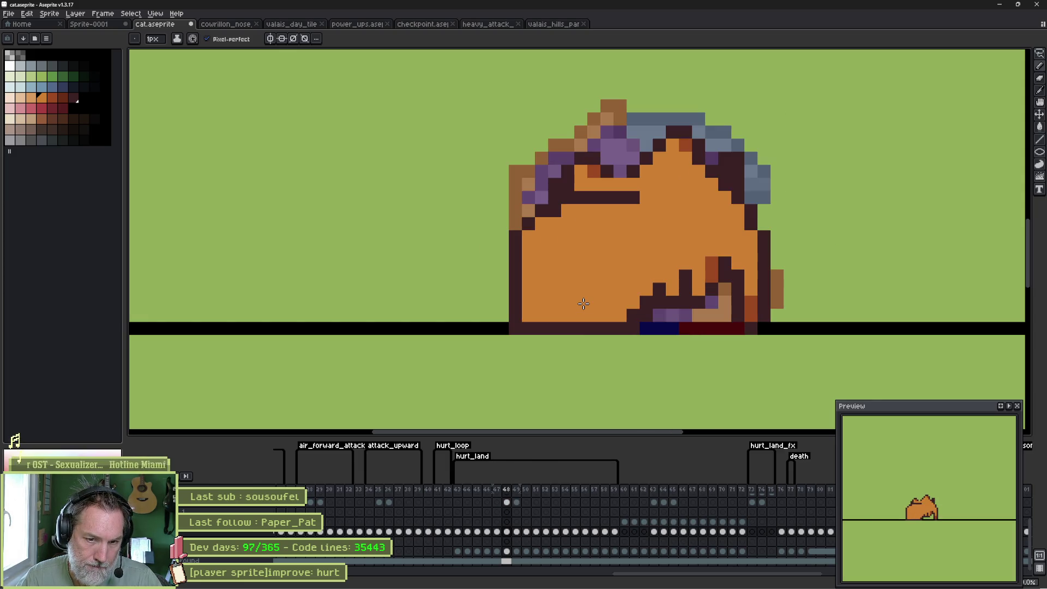
left_click(594, 171, "alt")
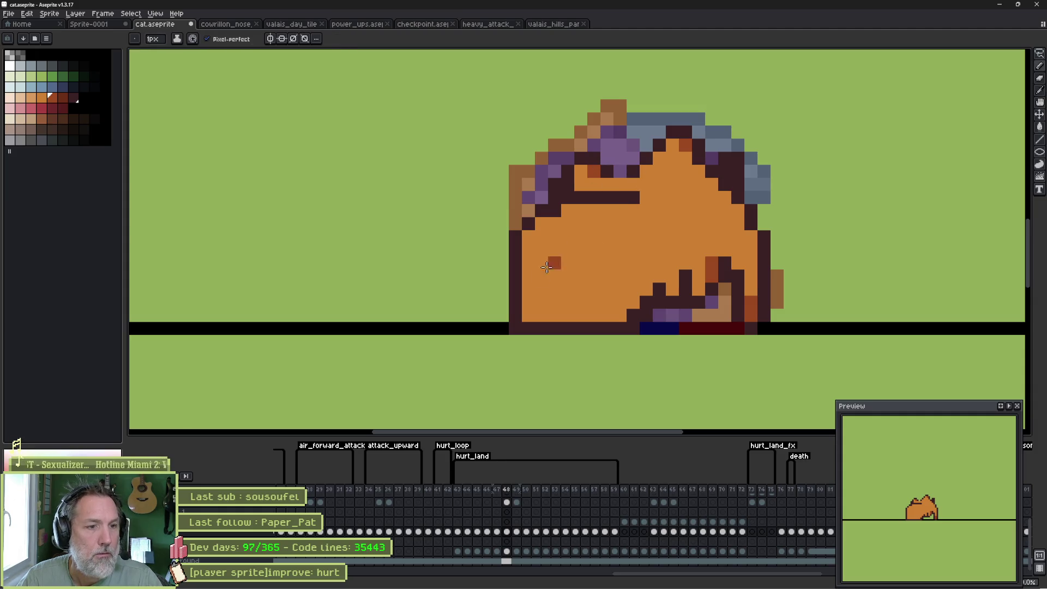
key("e")
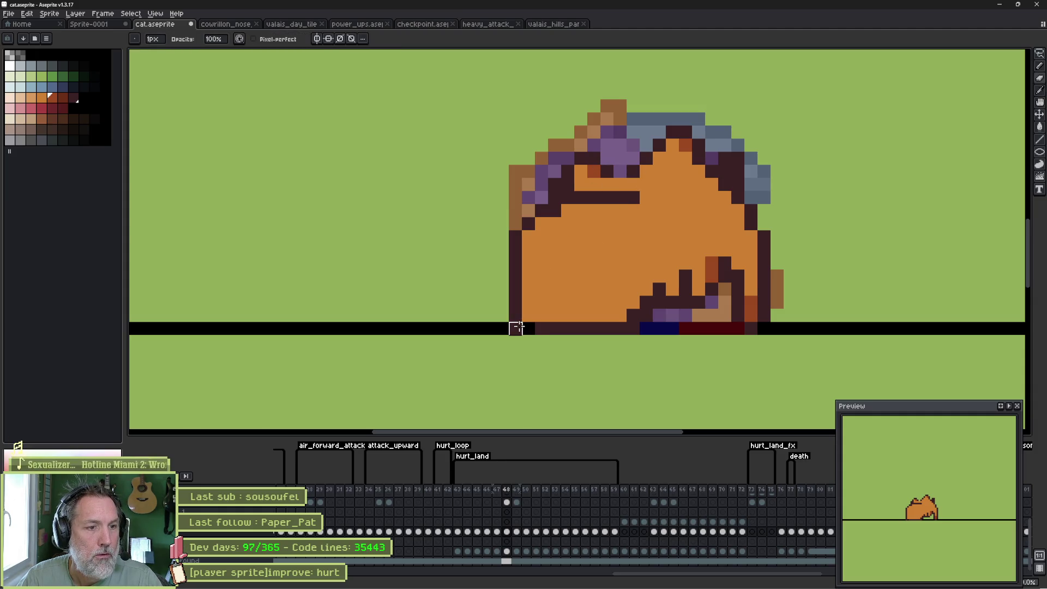
key("b")
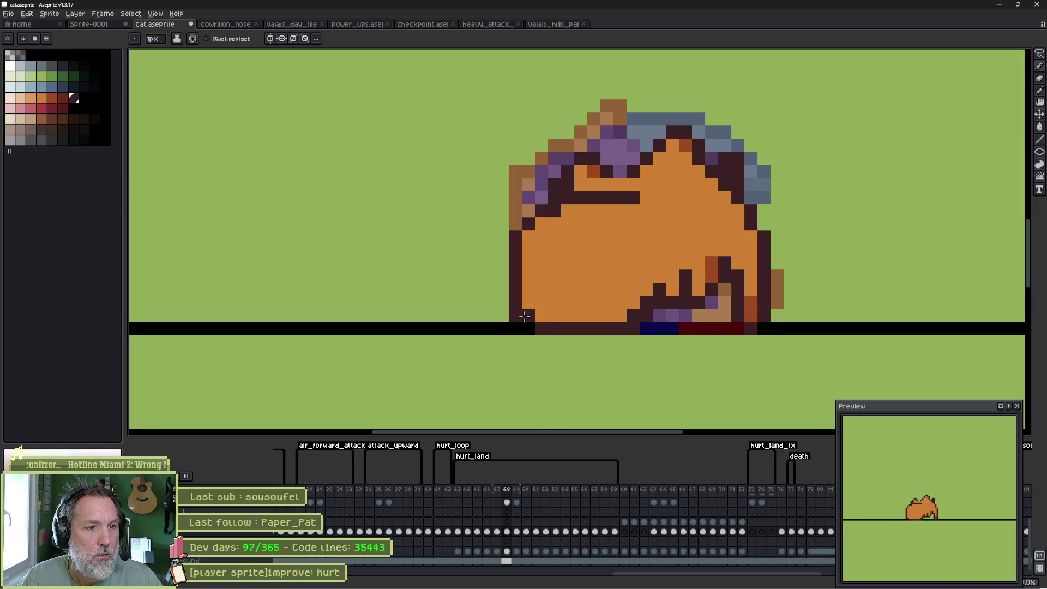
left_click(593, 170, "alt")
Shade frame 48's bottom-left edge red-orange and darken the lying cat's right side on frame 51.
left_click_drag(547, 311, 568, 303)
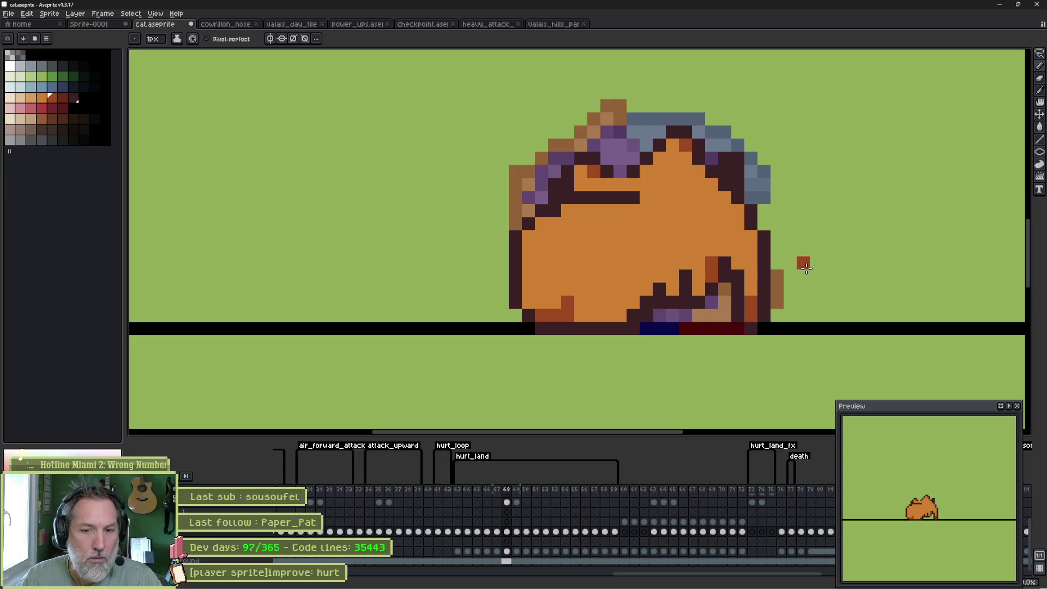
key("period")
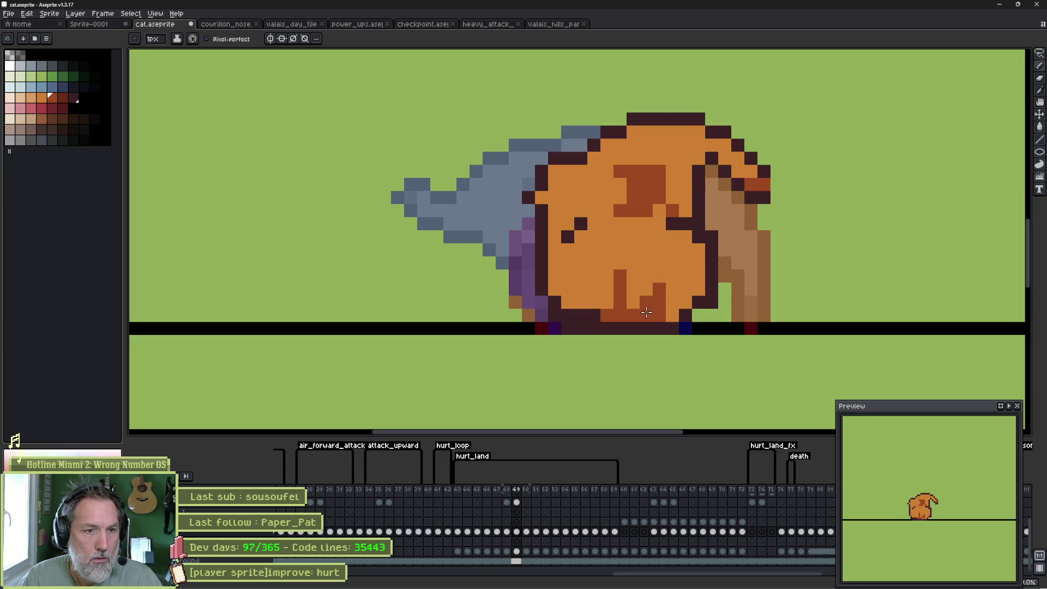
key("period")
key("period")
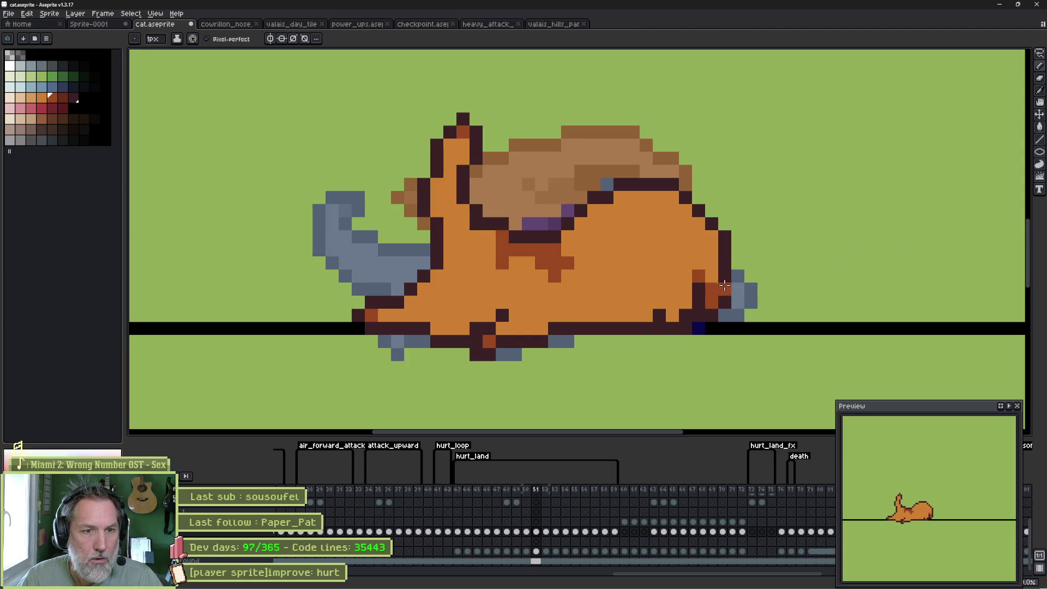
mouse_move(711, 273)
left_mouse_down()
mouse_move(701, 261)
mouse_move(711, 249)
mouse_move(683, 252)
left_mouse_up()
left_click(713, 300, "alt")
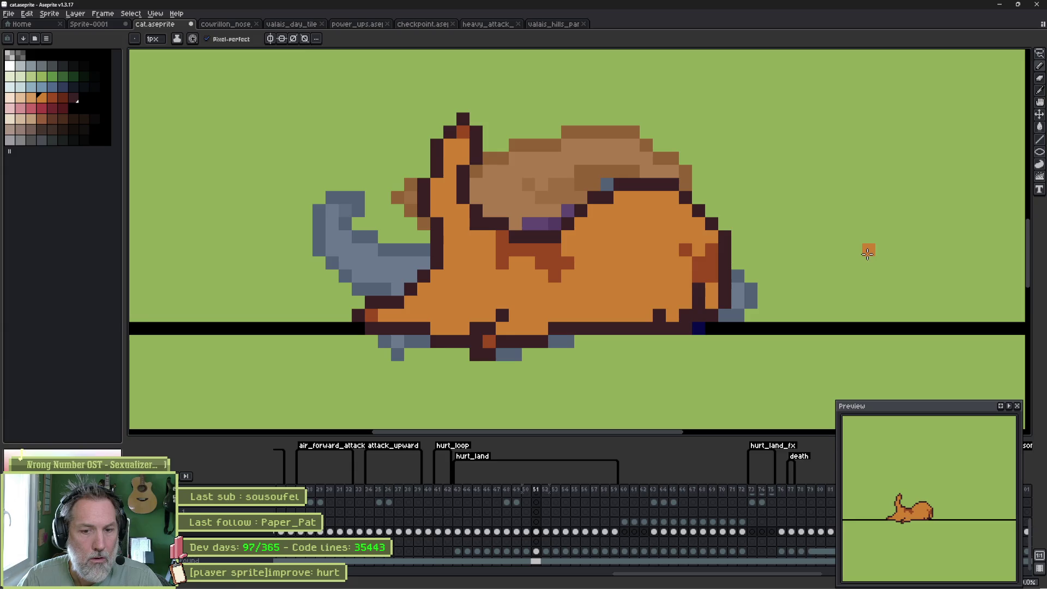
Play through the hurt poses to review them, stopping at frame 55.
key("Right")
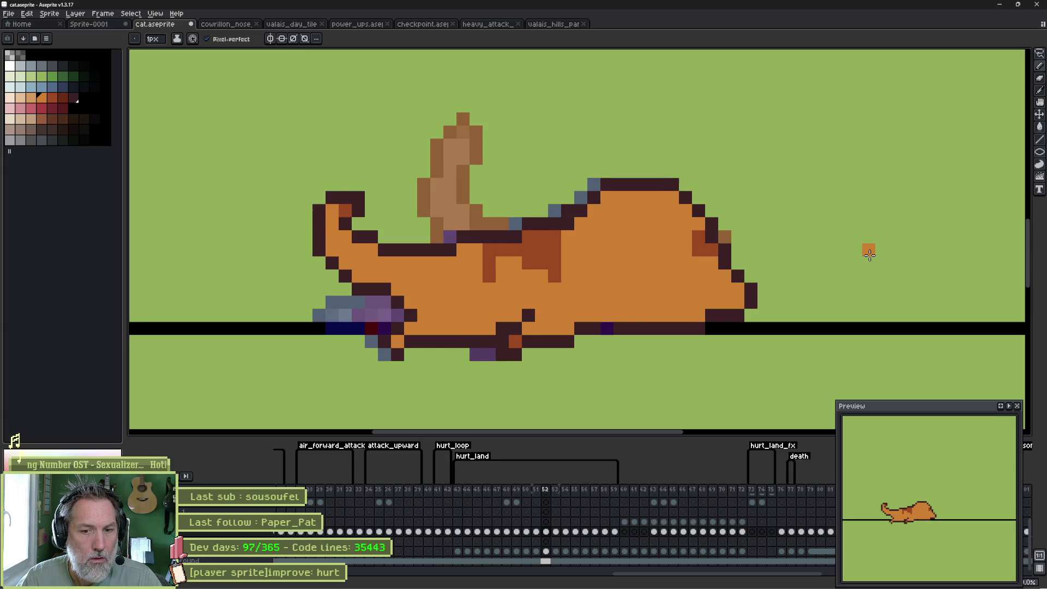
key("Left")
key("Left")
key("Left")
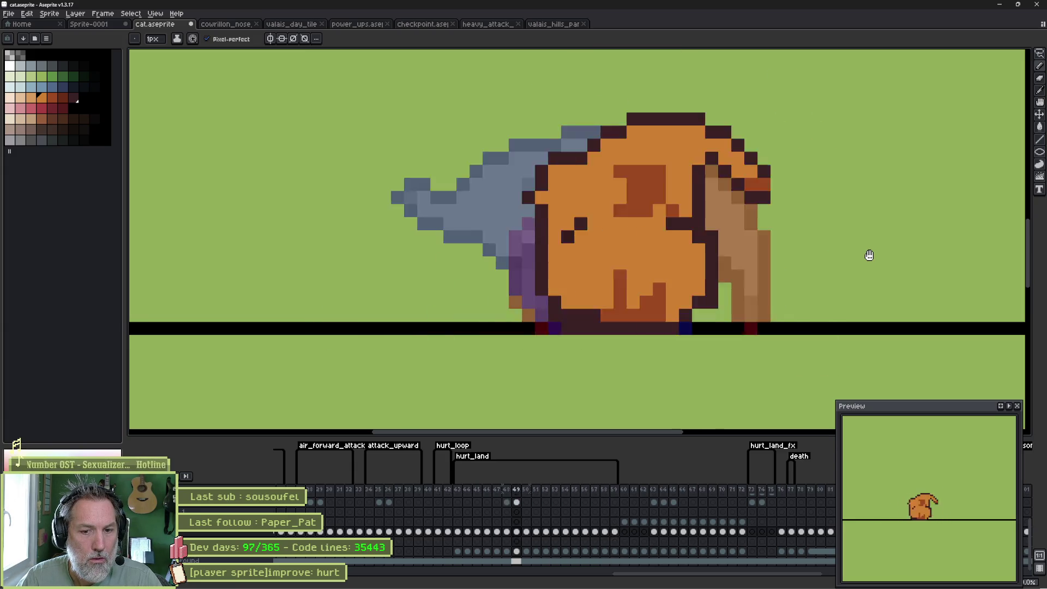
key("Return")
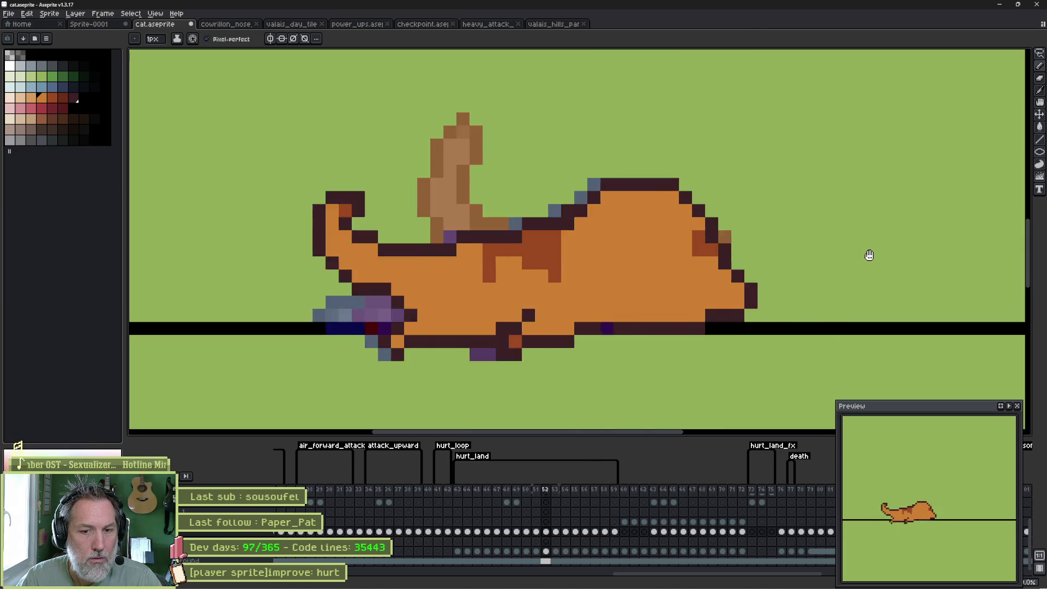
key("Return")
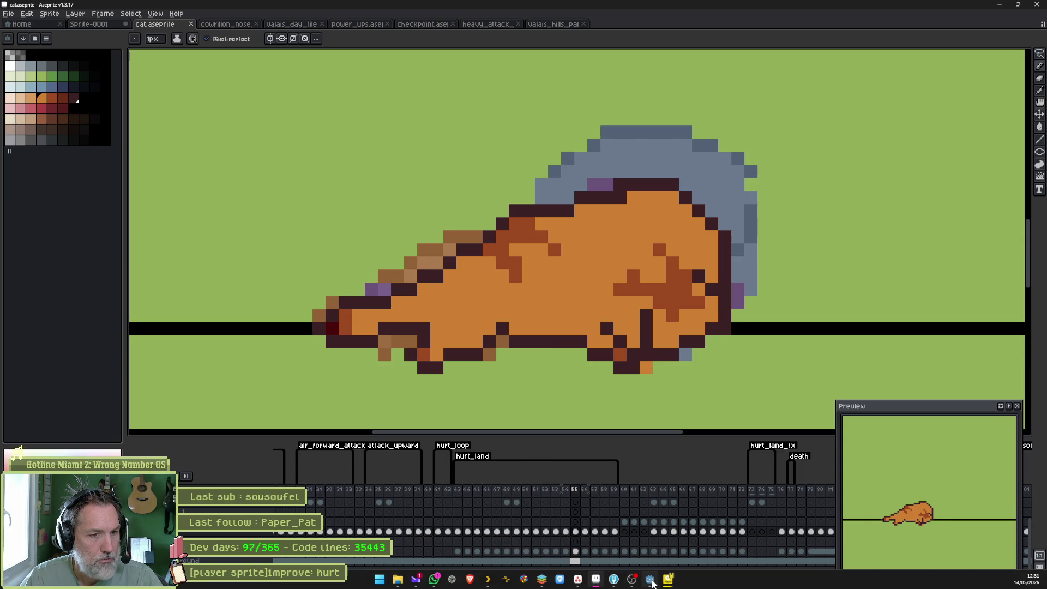
left_click(651, 580)
left_click(651, 580)
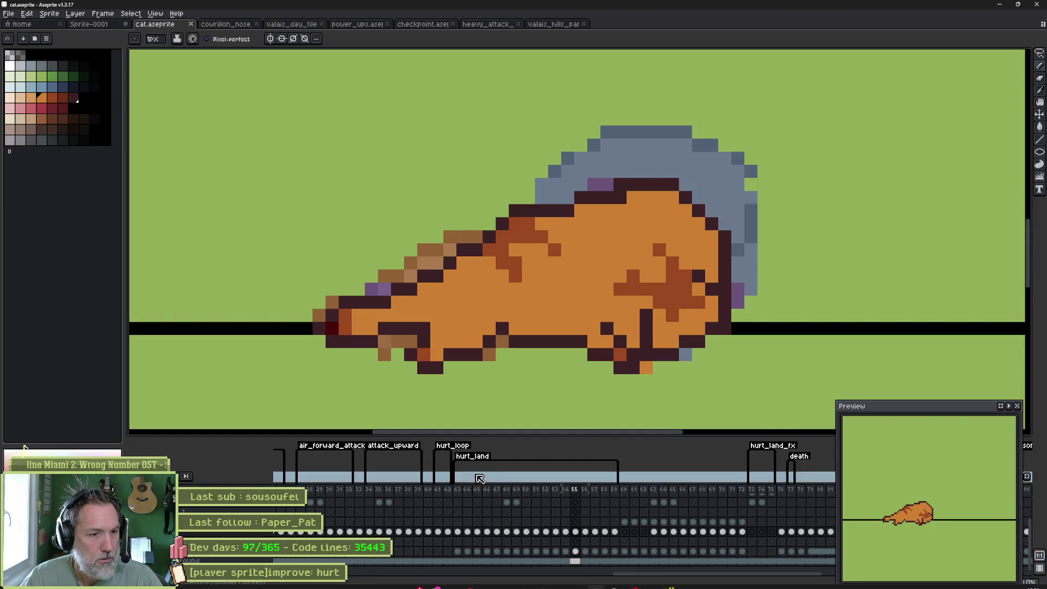
double_click(480, 478)
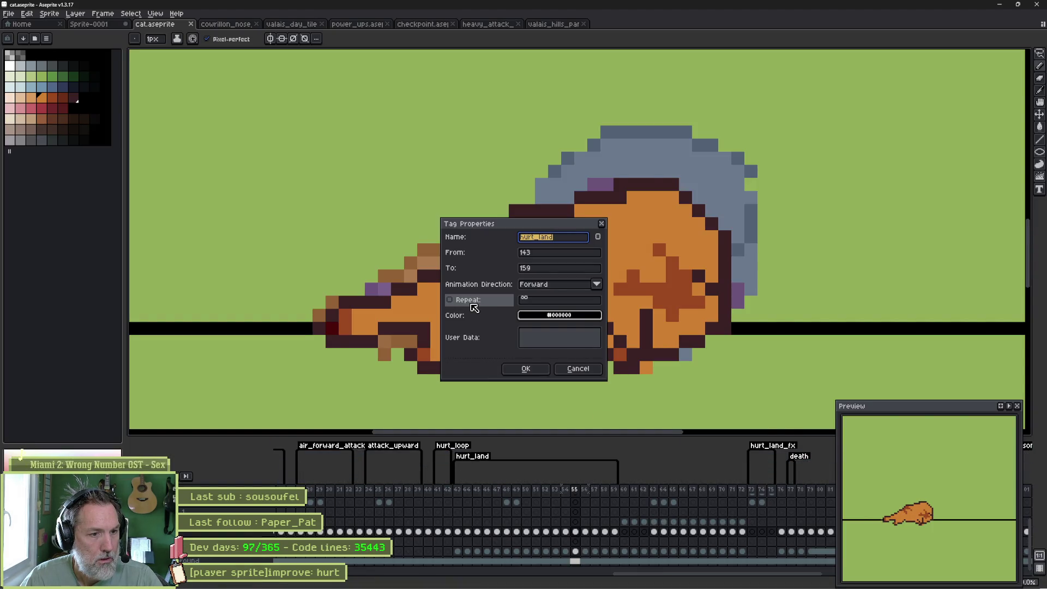
left_click(526, 369)
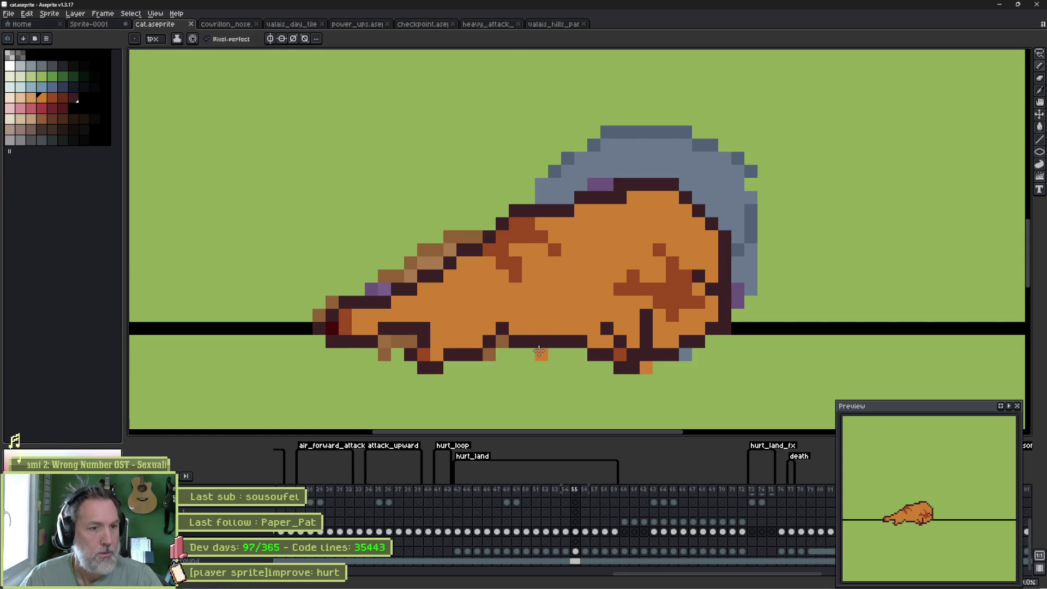
key("alt+Tab")
left_click(191, 33)
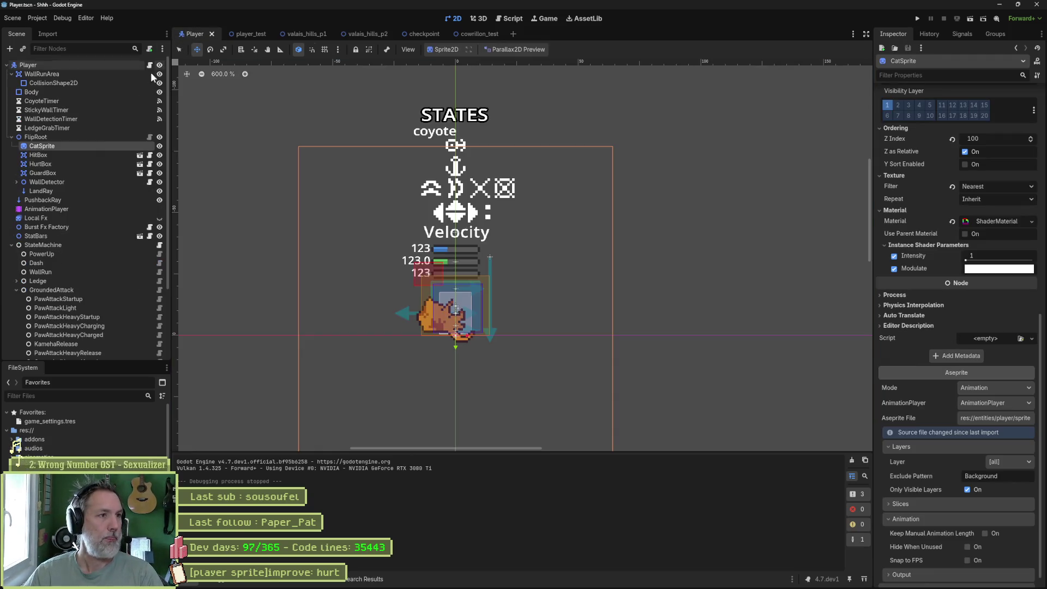
Reimport the cat sprite from its Aseprite file, then run and stop the game.
scroll(970, 531, "down", 1)
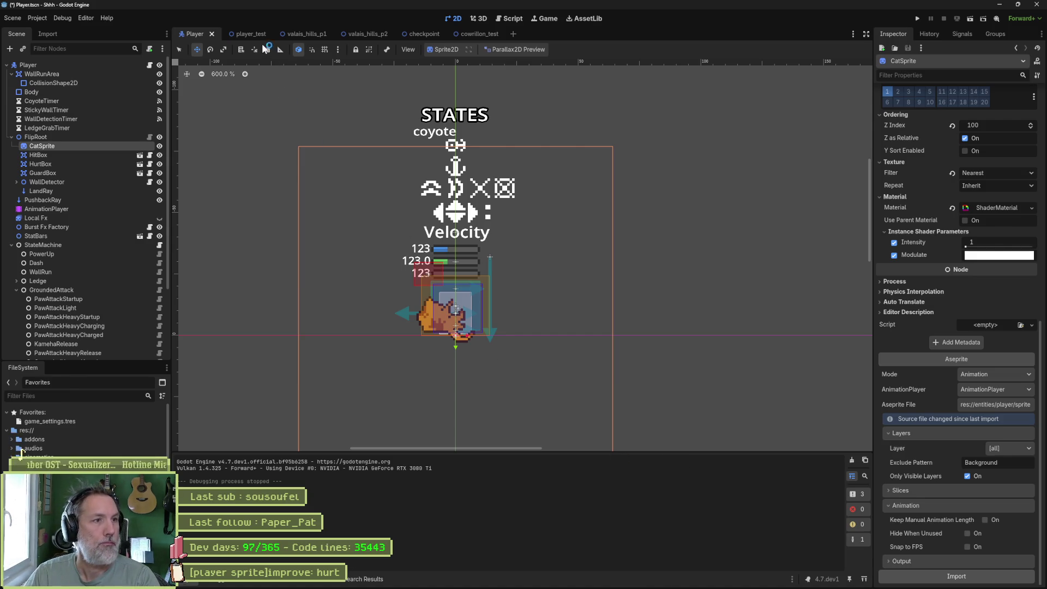
left_click(364, 34)
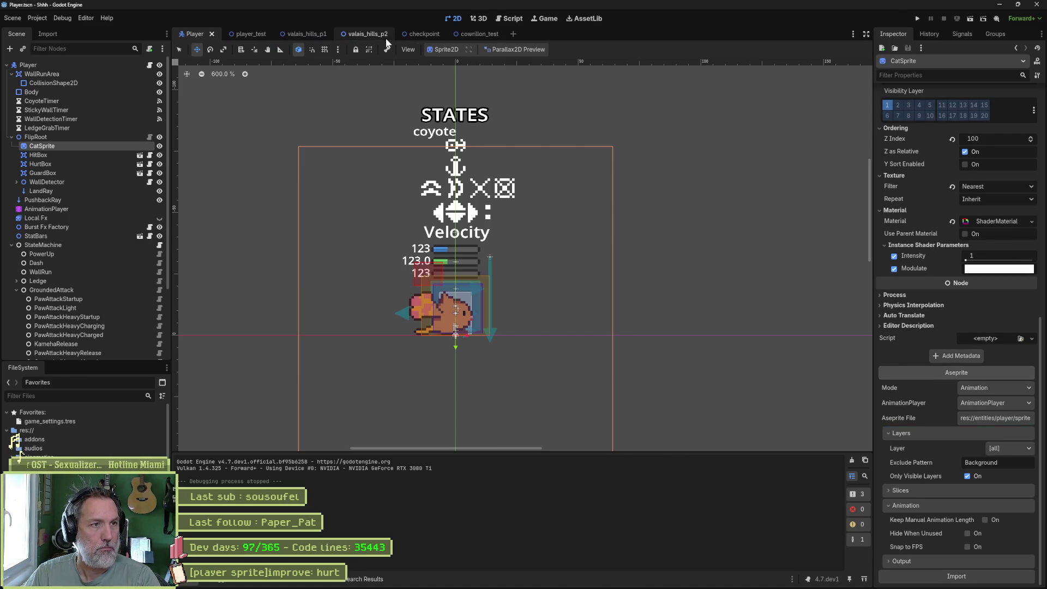
key("F6")
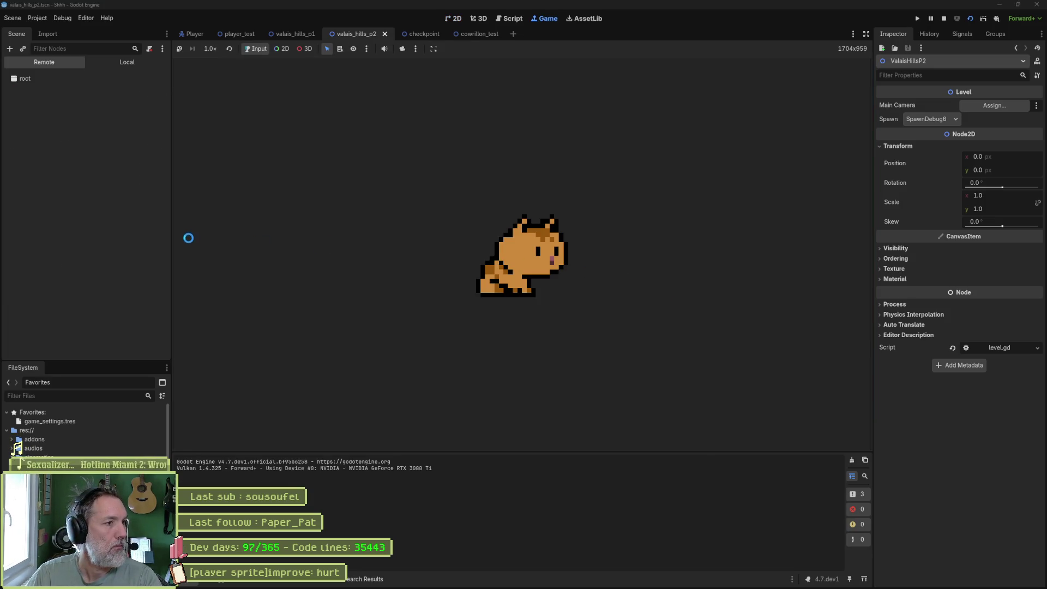
key("F8")
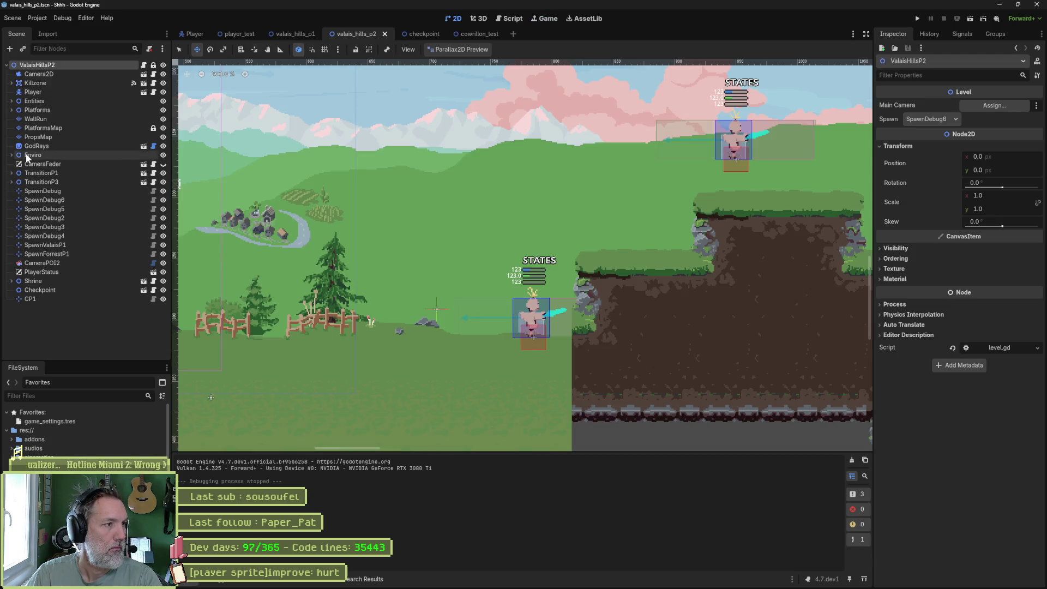
Turn off Show Debuggers on the Player node and relaunch the game.
left_click(39, 92)
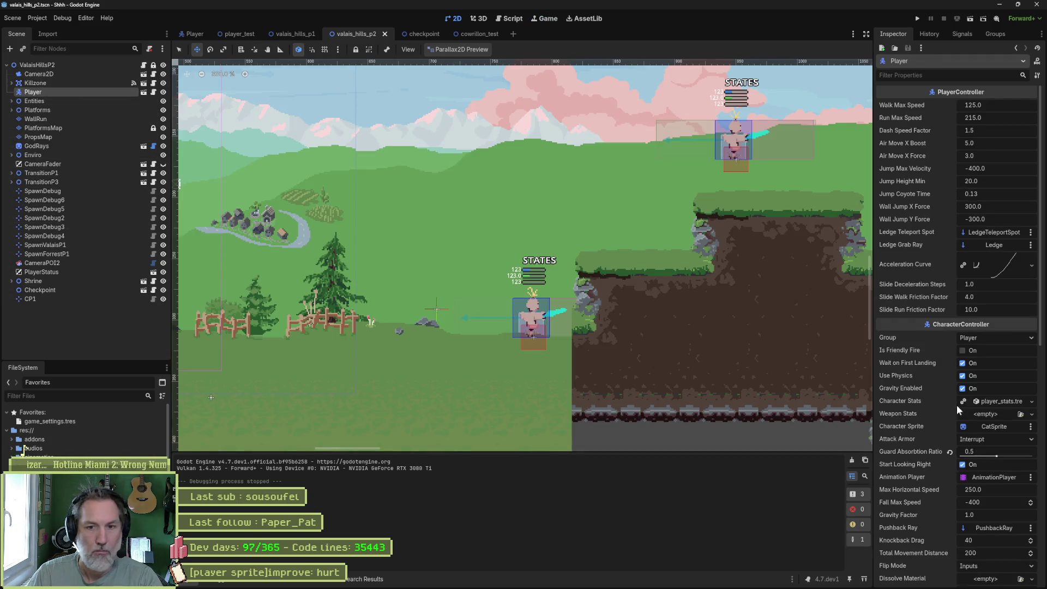
scroll(958, 410, "down", 10)
left_click(962, 186)
key("F6")
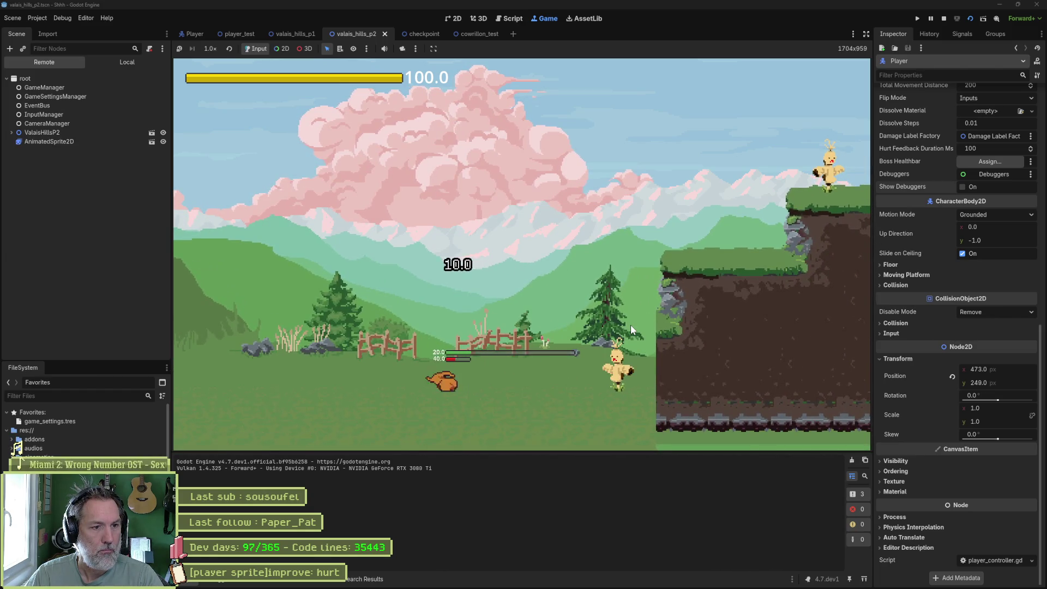
Walk the cat right into the scarecrow to trigger the hurt animation.
key("Right")
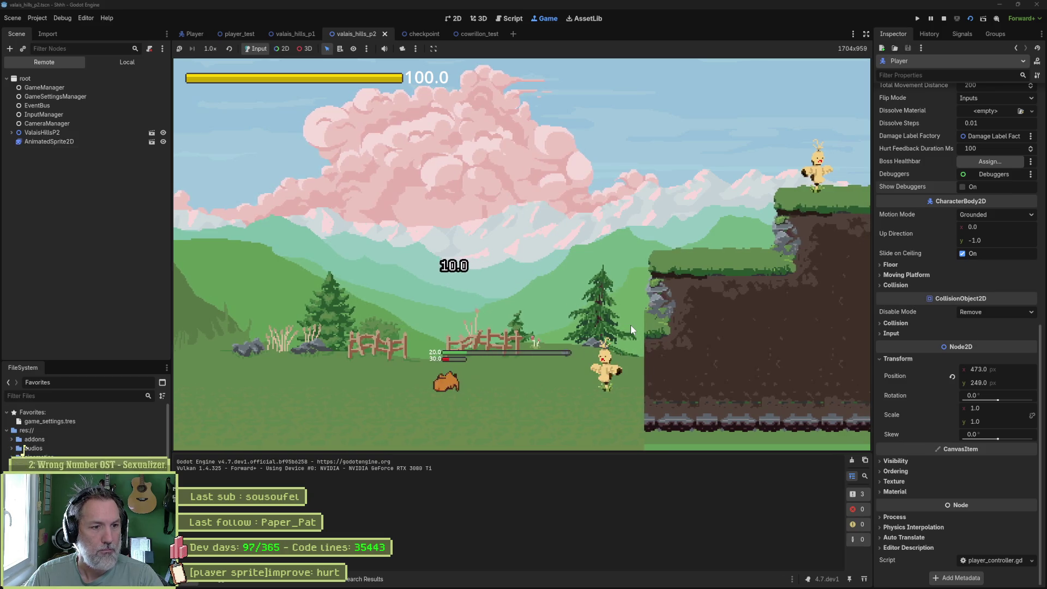
key("Right")
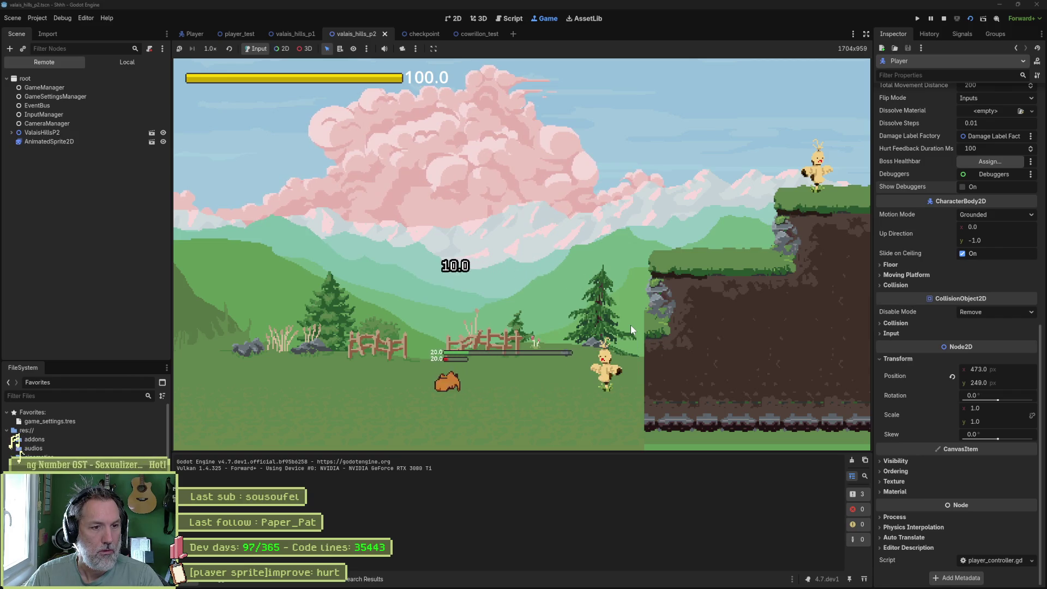
key("Right")
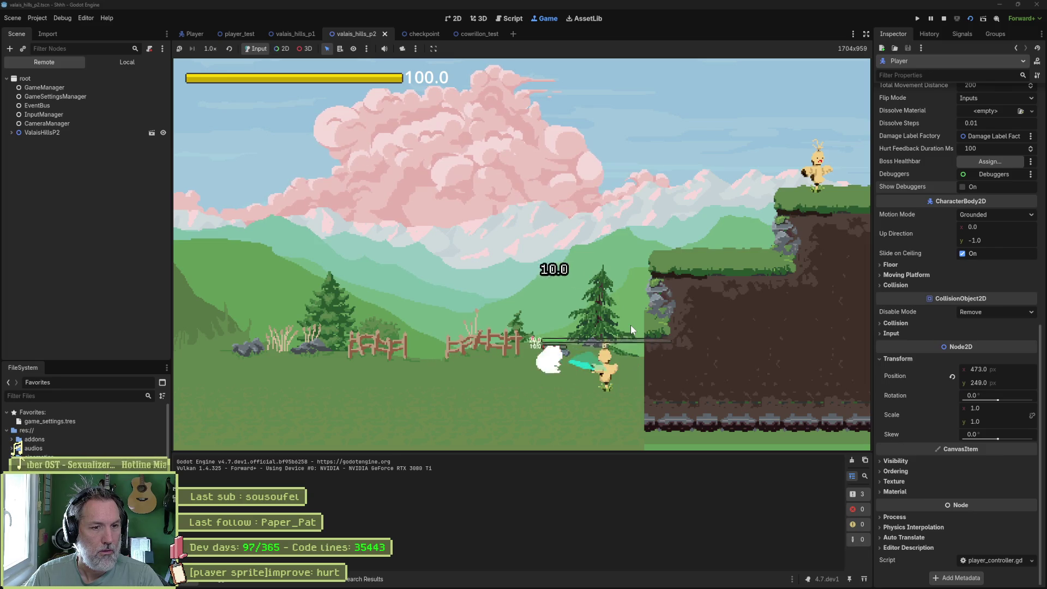
key("Right")
key("Right")
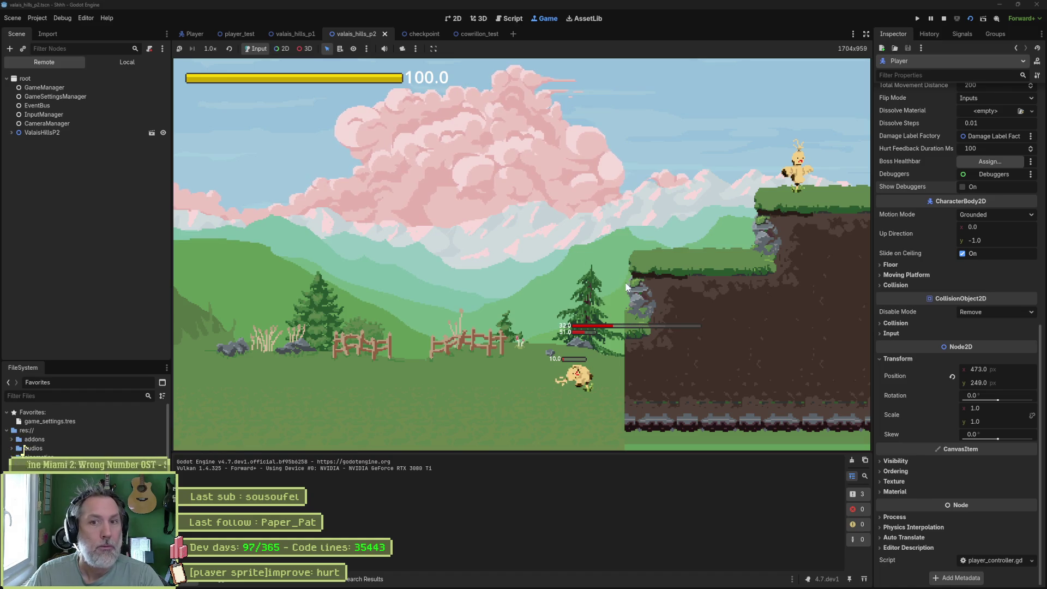
Inspect the live Killzone node, stop the game, and return to the Player scene.
left_click(12, 132)
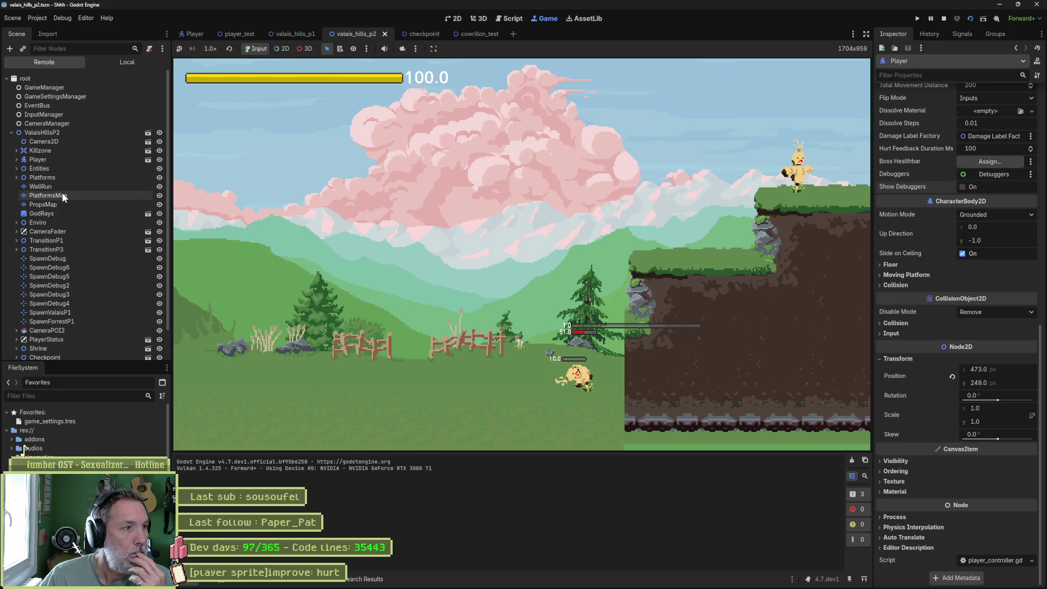
left_click(60, 150)
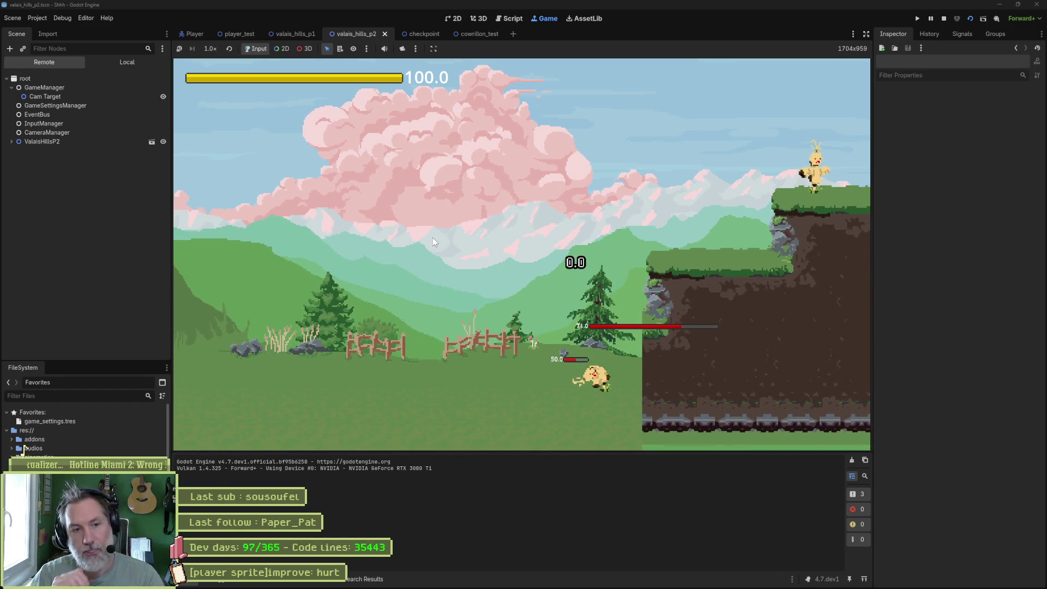
key("F8")
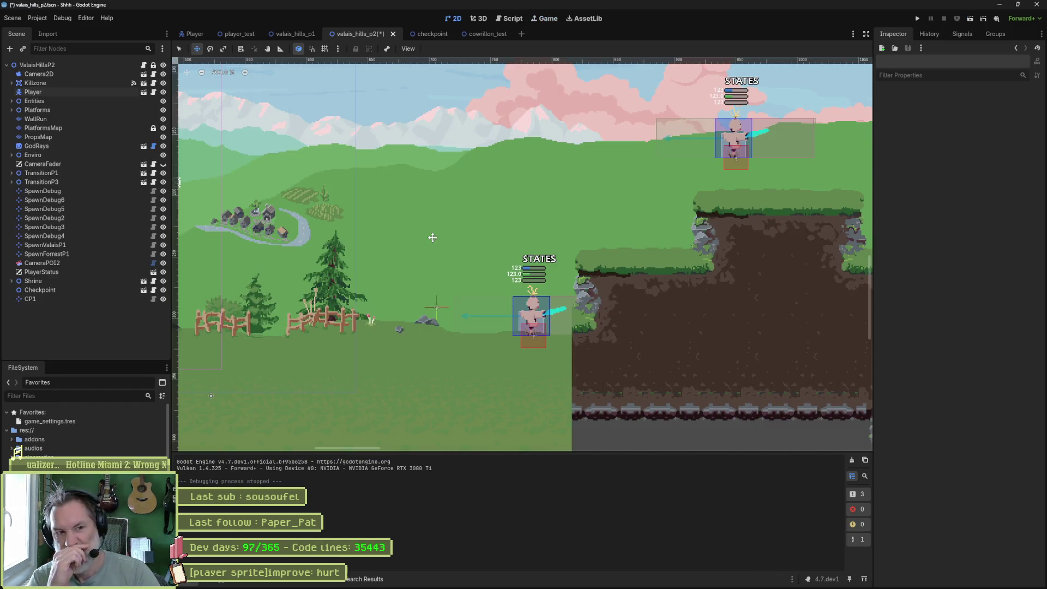
left_click(195, 34)
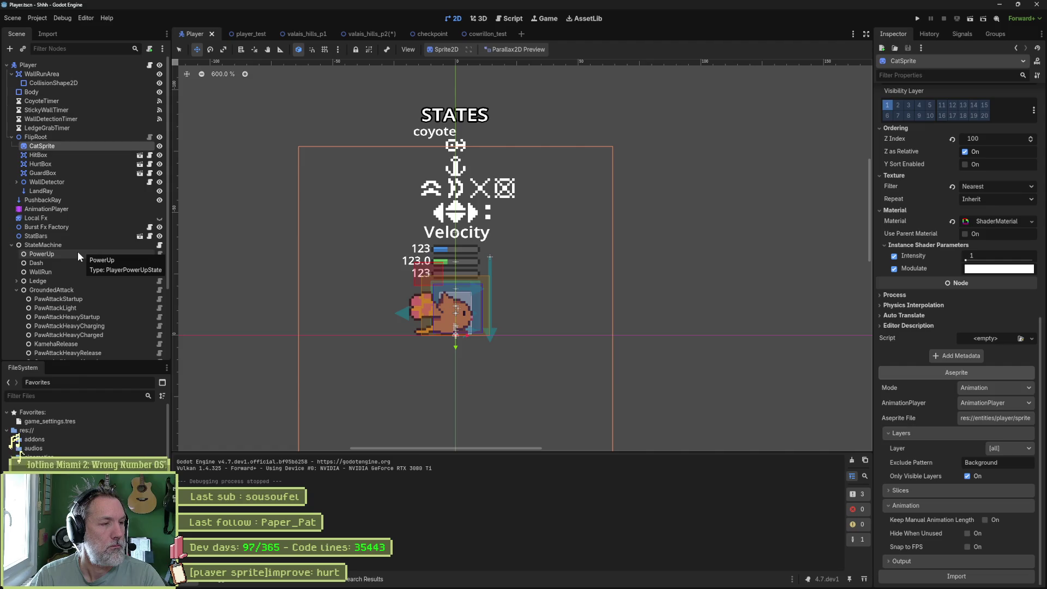
Preview the guard_knockback and guard animations on the AnimationPlayer.
left_click(46, 209)
left_click(414, 410)
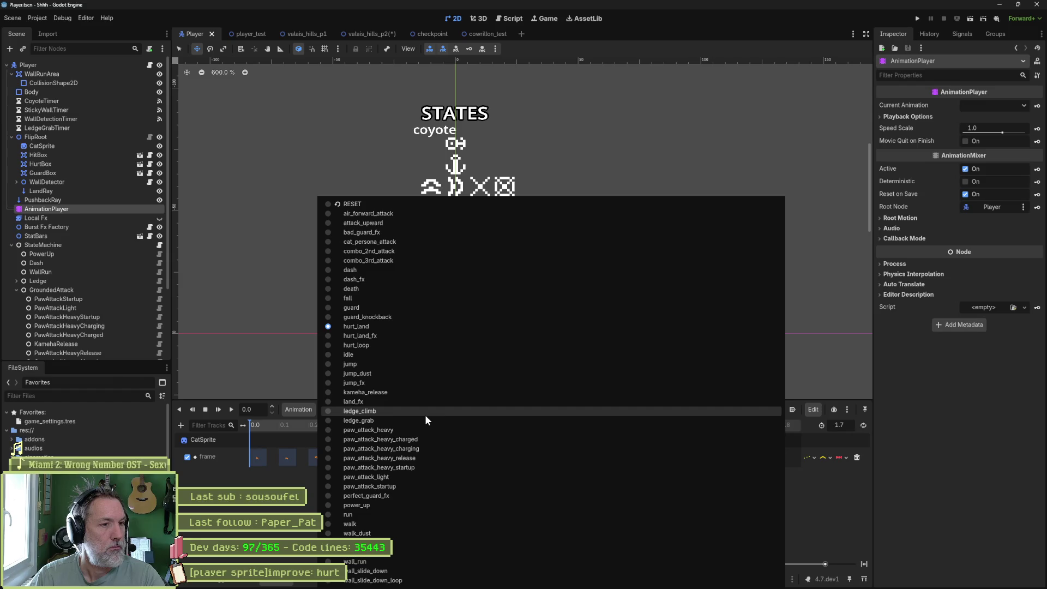
left_click(407, 317)
left_click(392, 424)
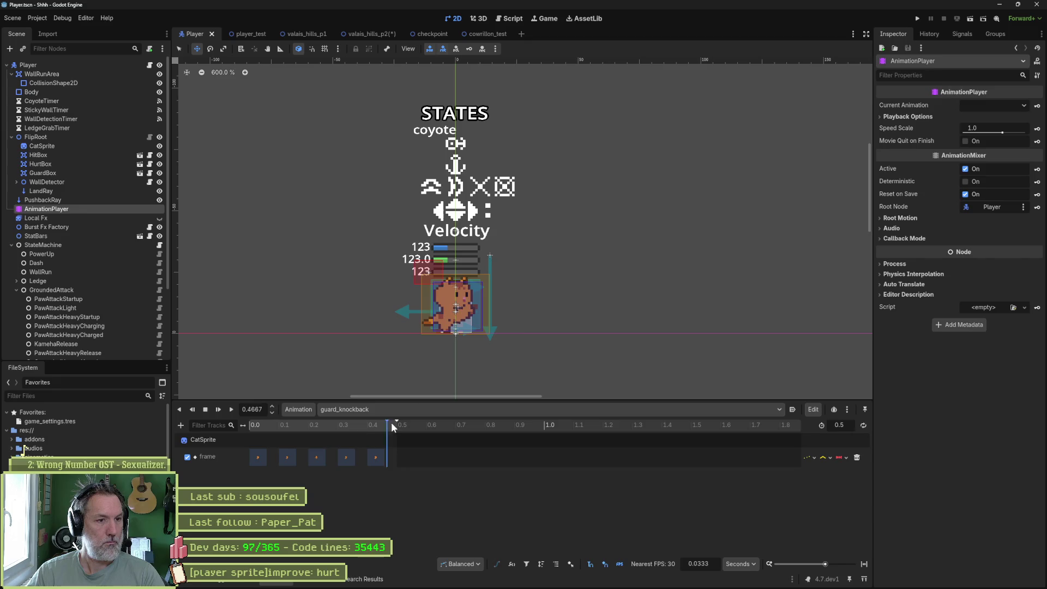
left_click(375, 409)
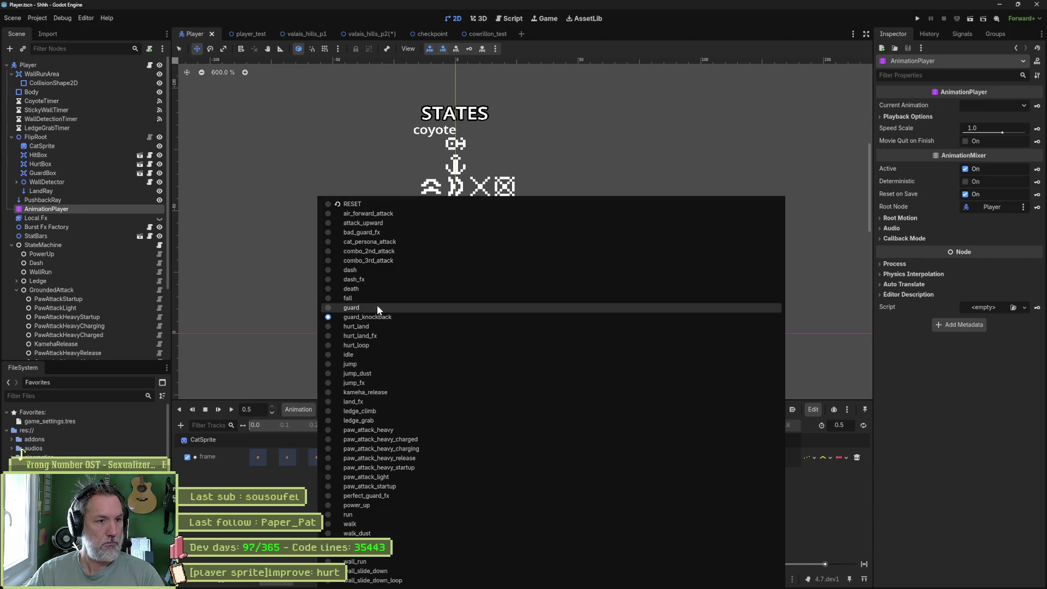
left_click(377, 307)
left_click(260, 423)
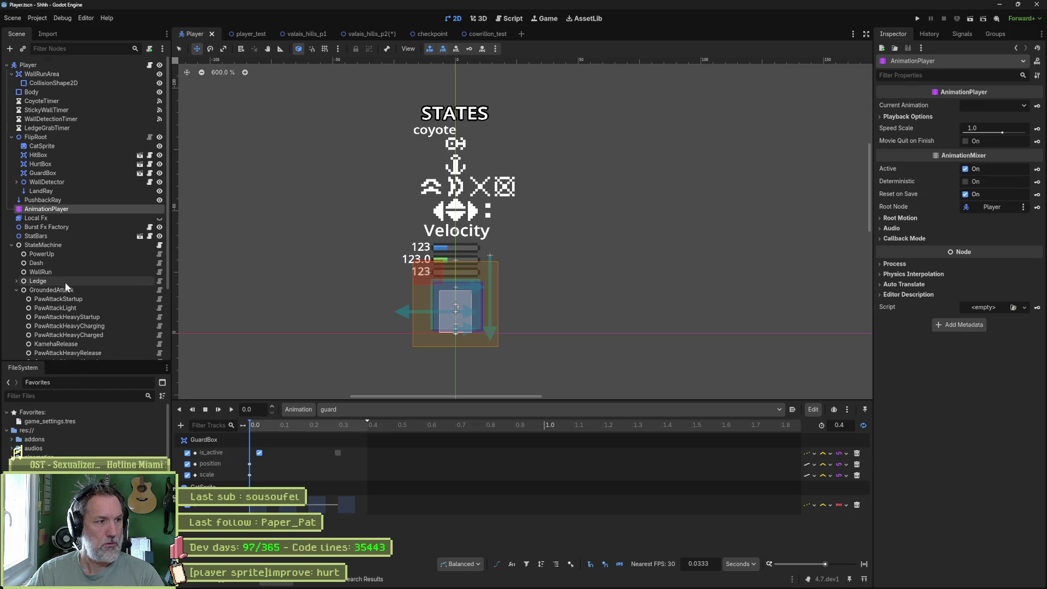
Collapse GroundedAttack, expand the Move state, and select Guard to view its settings.
scroll(64, 282, "down", 5)
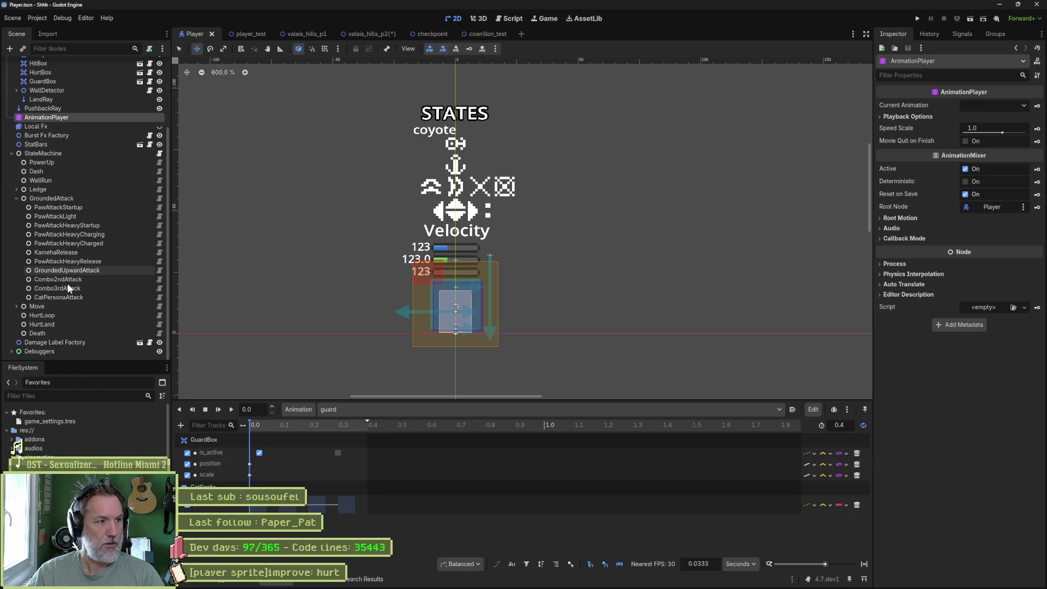
left_click(17, 199)
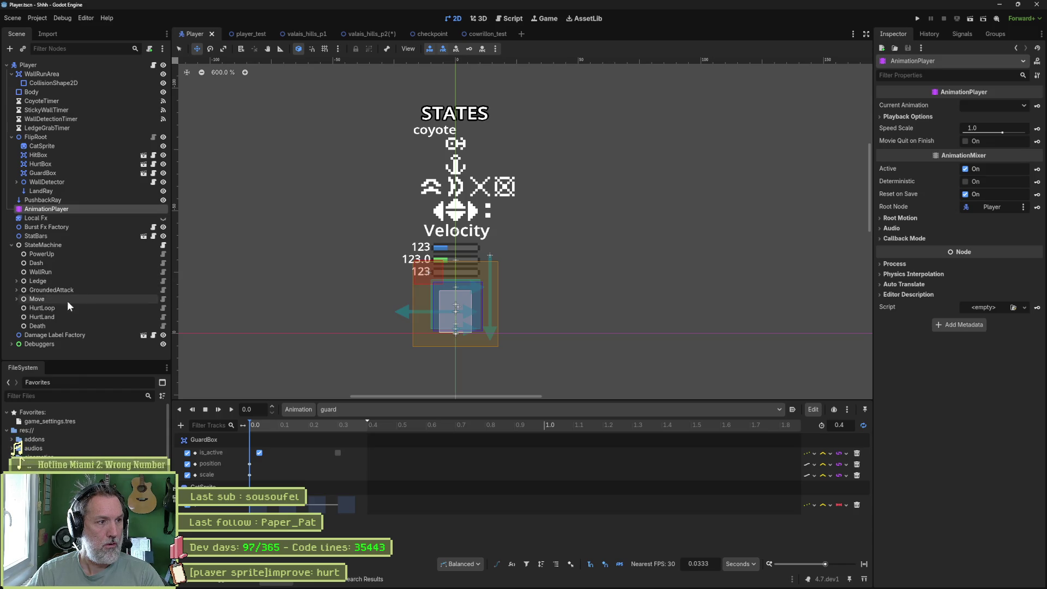
left_click(16, 298)
scroll(49, 289, "down", 2)
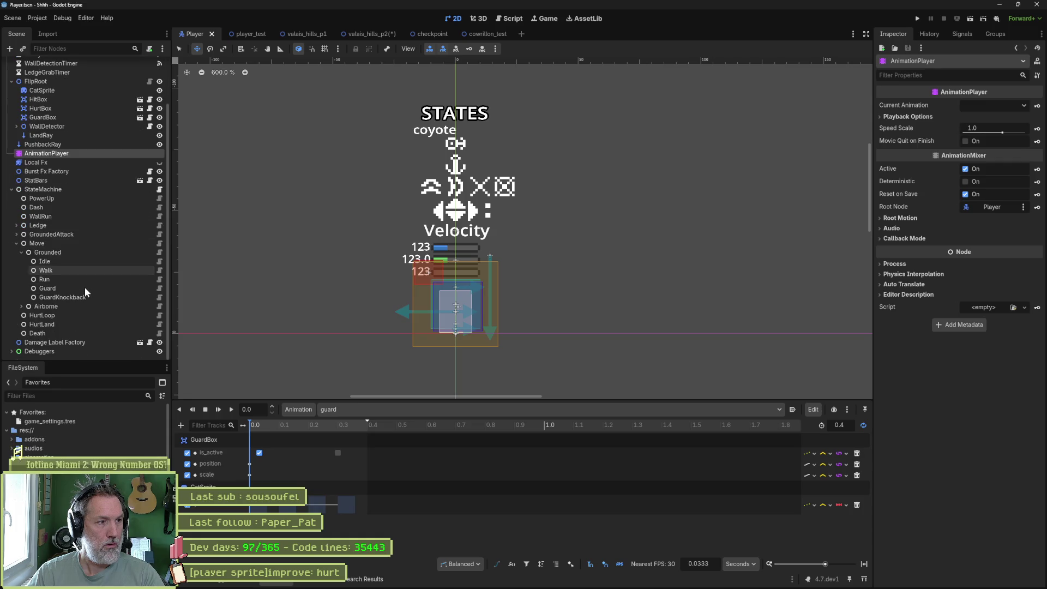
left_click(48, 288)
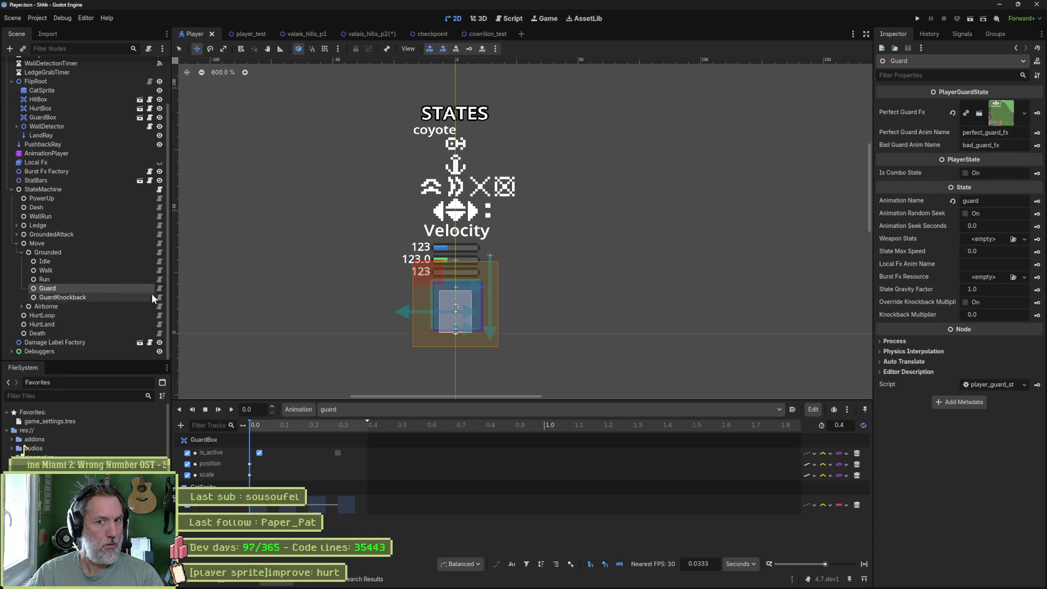
In Aseprite, select guard frames 14–16, paste the sprite frame back onto the canvas, and return to Godot.
mouse_move(673, 586)
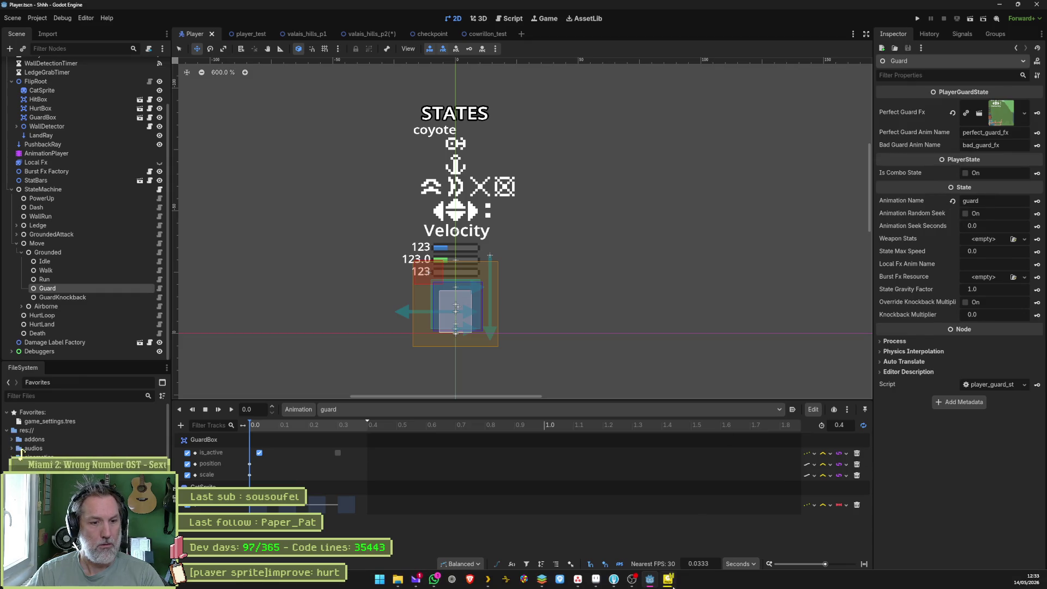
left_click(596, 580)
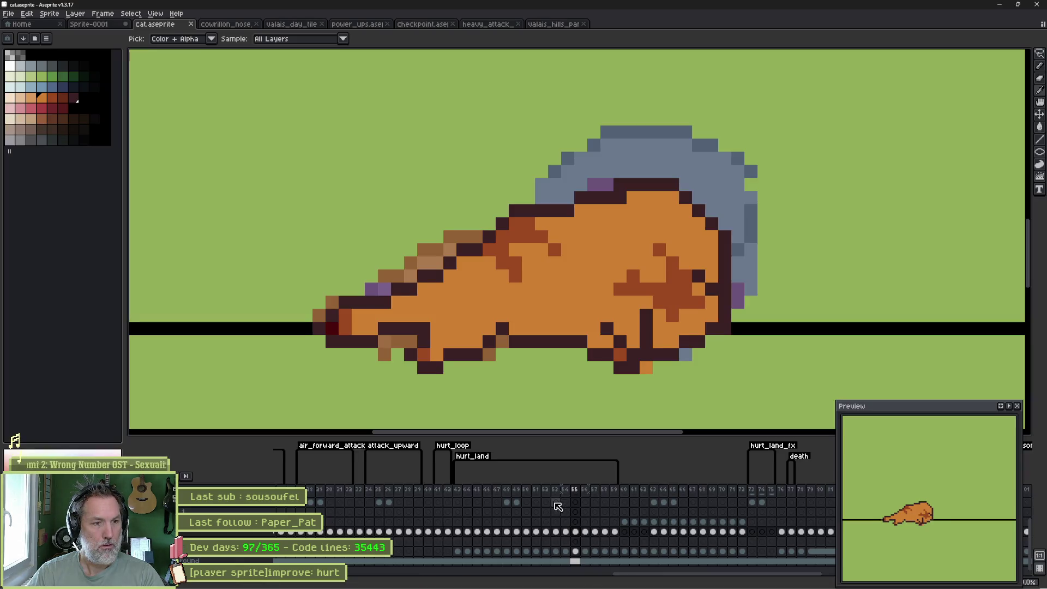
mouse_move(636, 501)
left_mouse_down()
mouse_move(718, 509)
mouse_move(386, 532)
left_mouse_up()
left_click_drag(475, 530, 427, 530)
left_click_drag(715, 519, 441, 525)
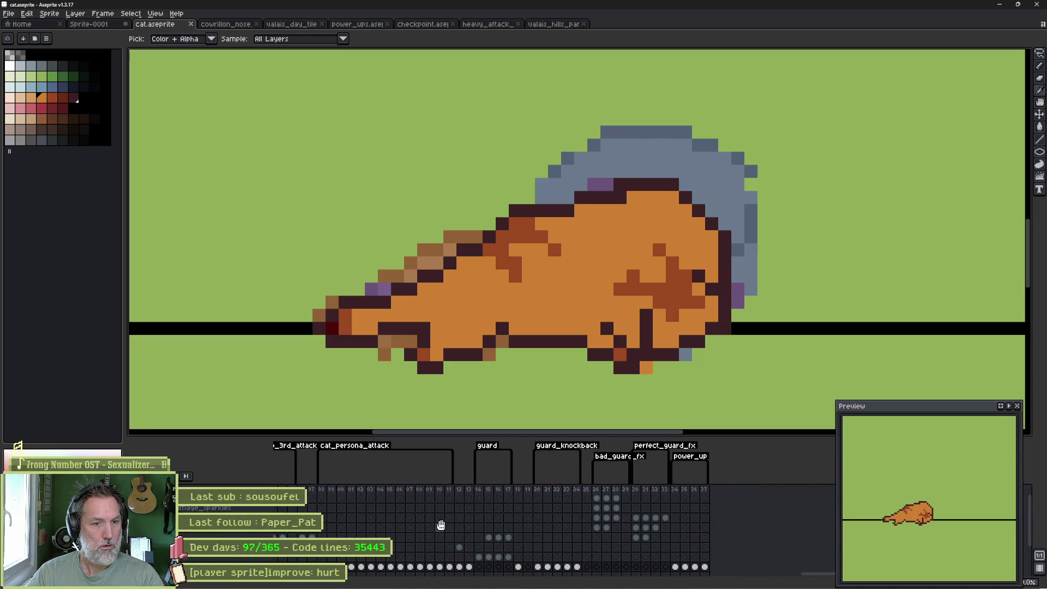
left_click(478, 489)
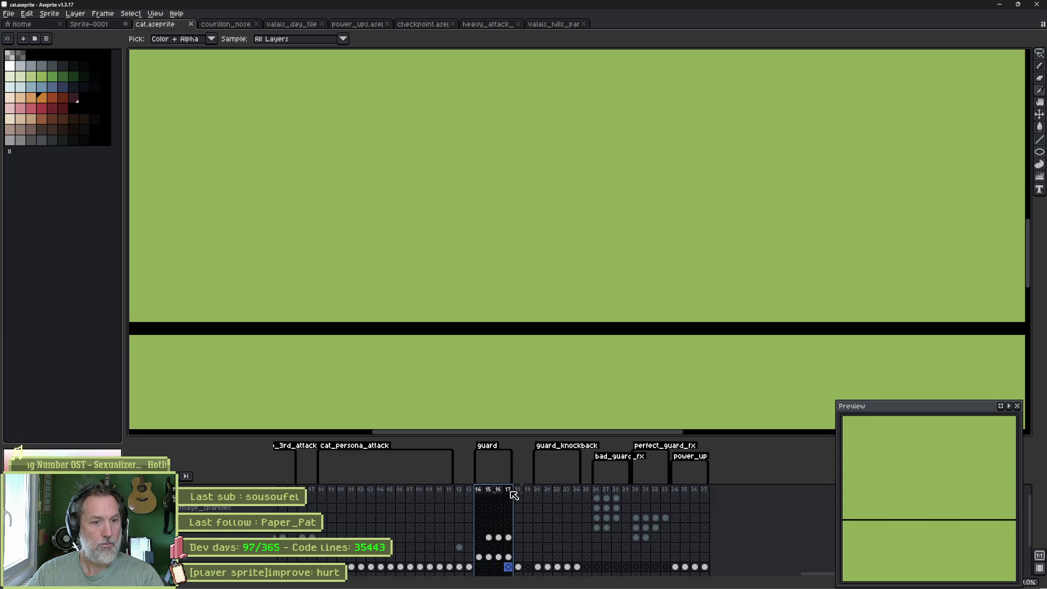
left_click_drag(490, 500, 505, 499)
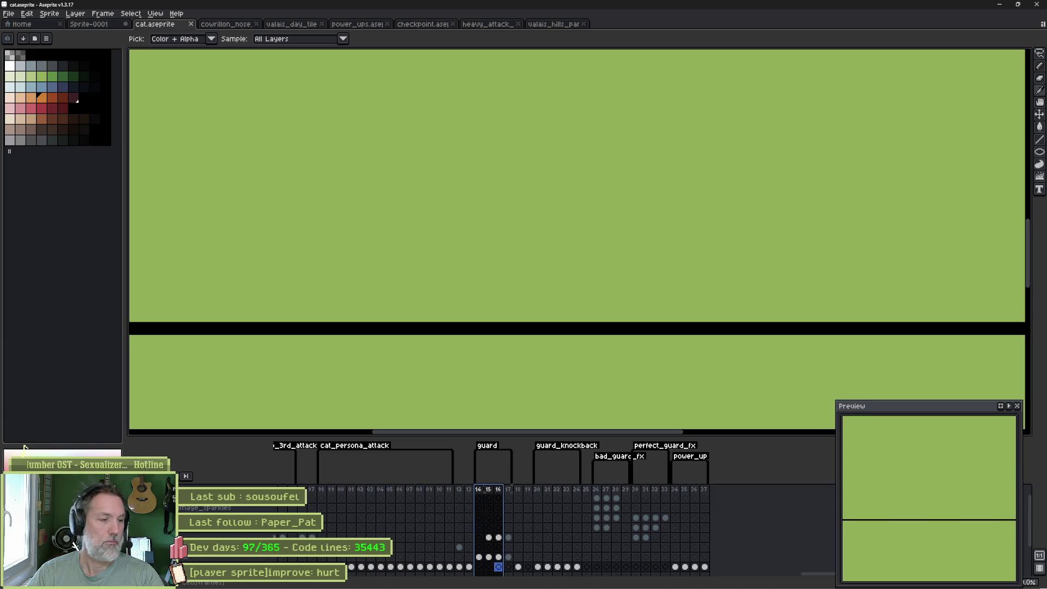
key("ctrl+v")
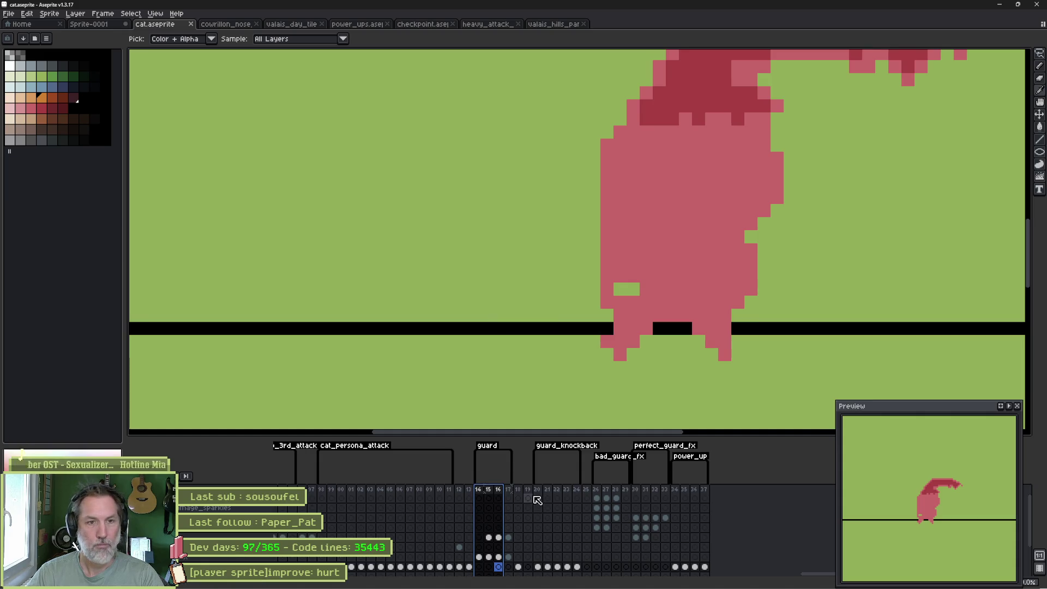
key("alt+Tab")
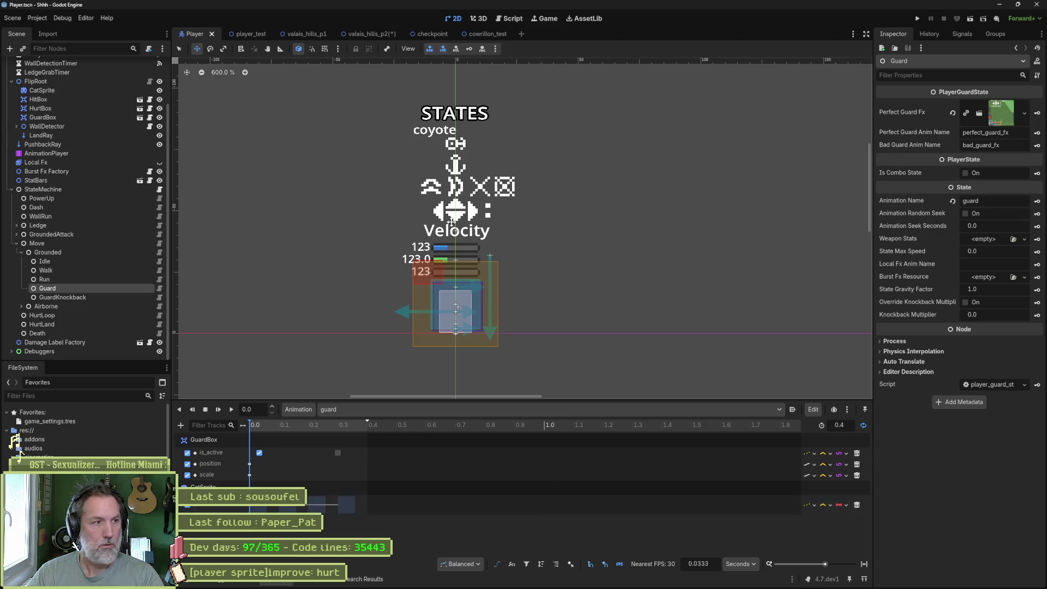
Select CatSprite, save all scenes, and stop the running game.
left_click(42, 90)
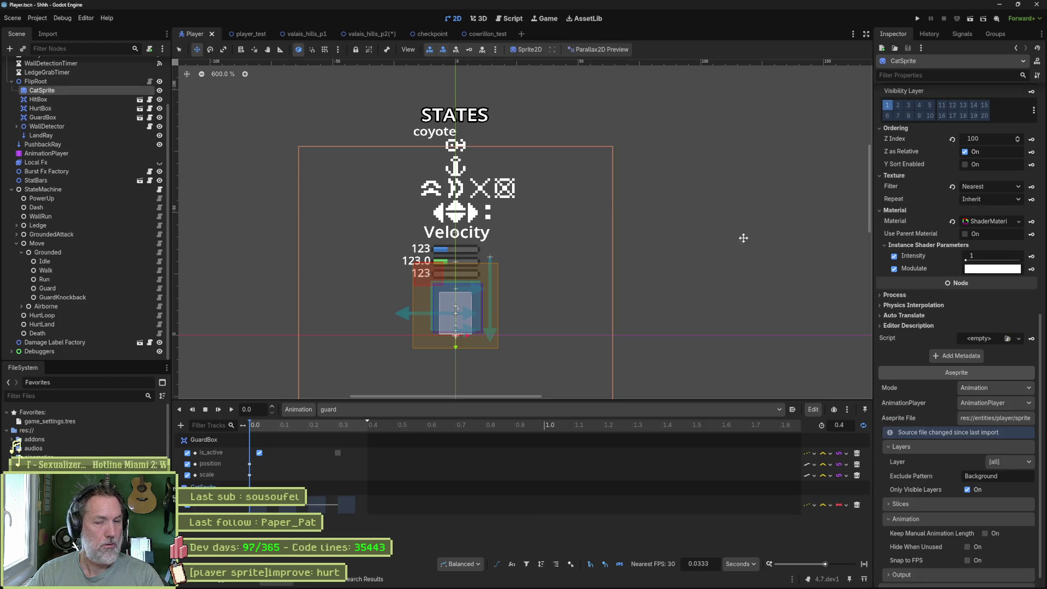
scroll(958, 466, "down", 5)
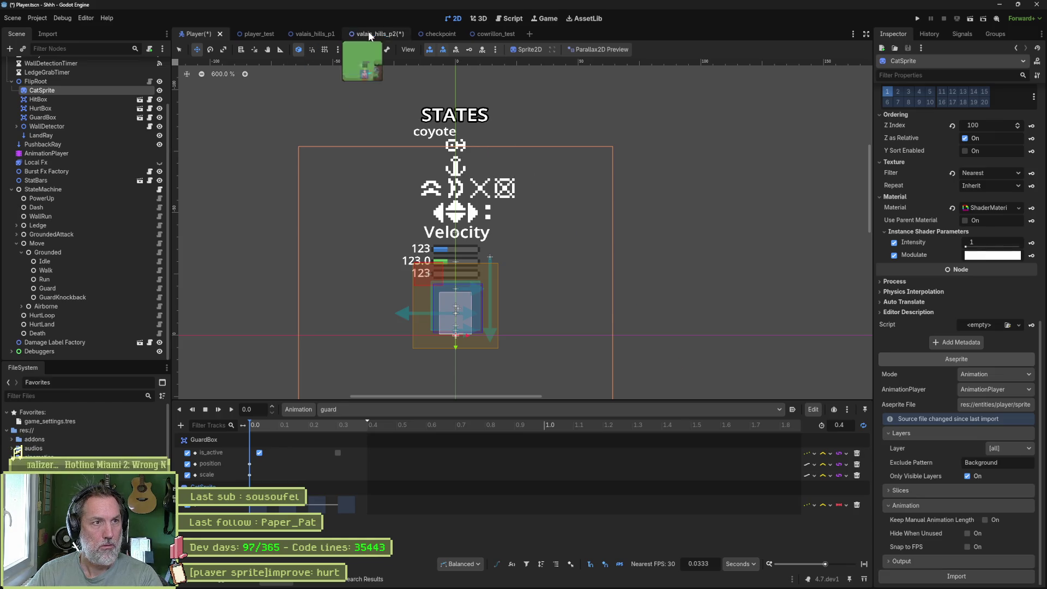
key("ctrl+shift+alt+s")
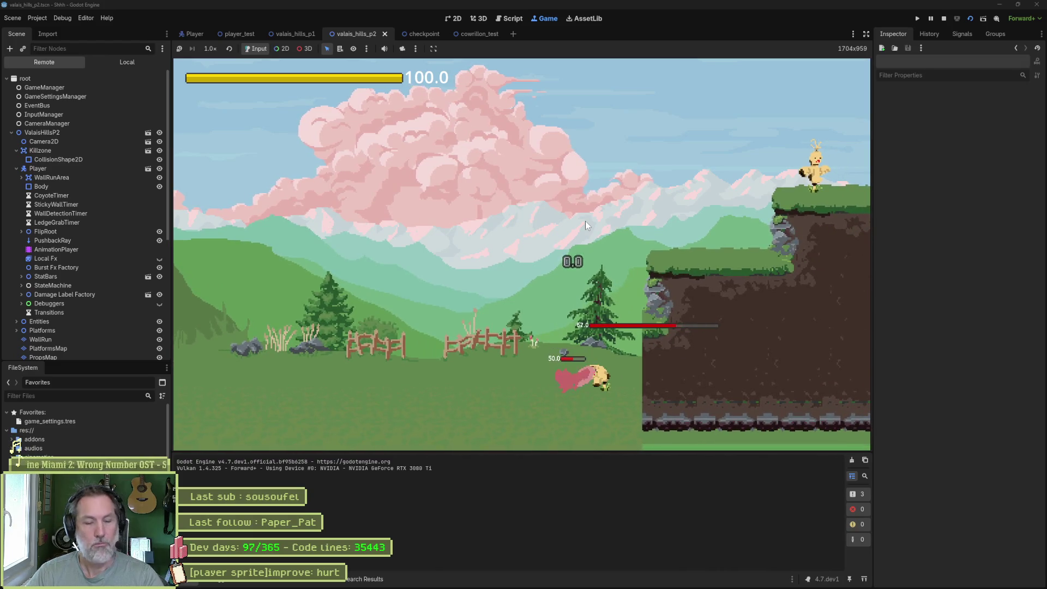
key("F8")
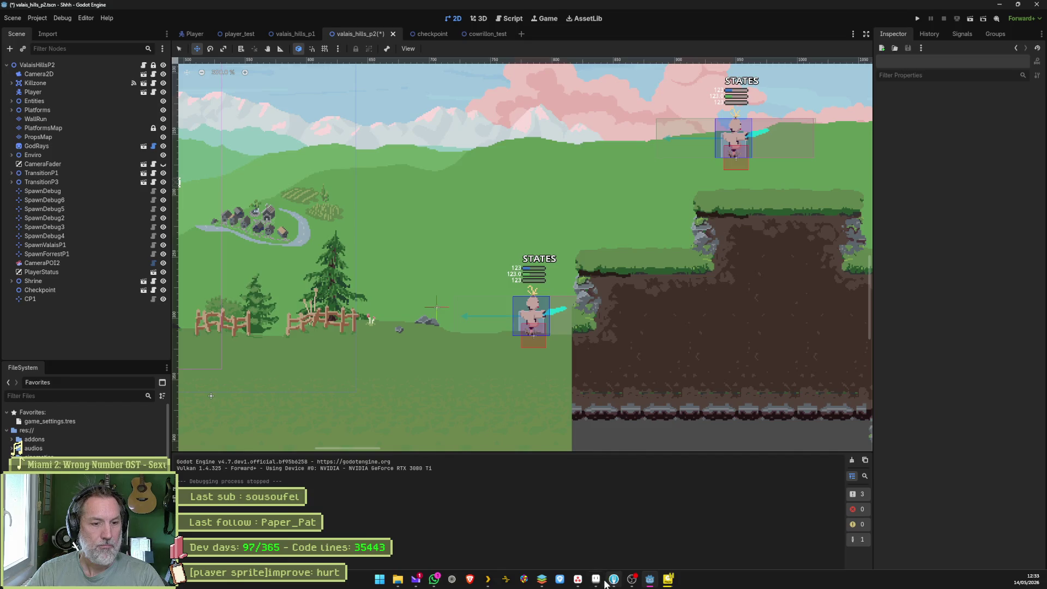
In Aseprite, set the guard tag's animation to repeat.
left_click(610, 586)
double_click(491, 451)
left_click(479, 300)
left_click(527, 370)
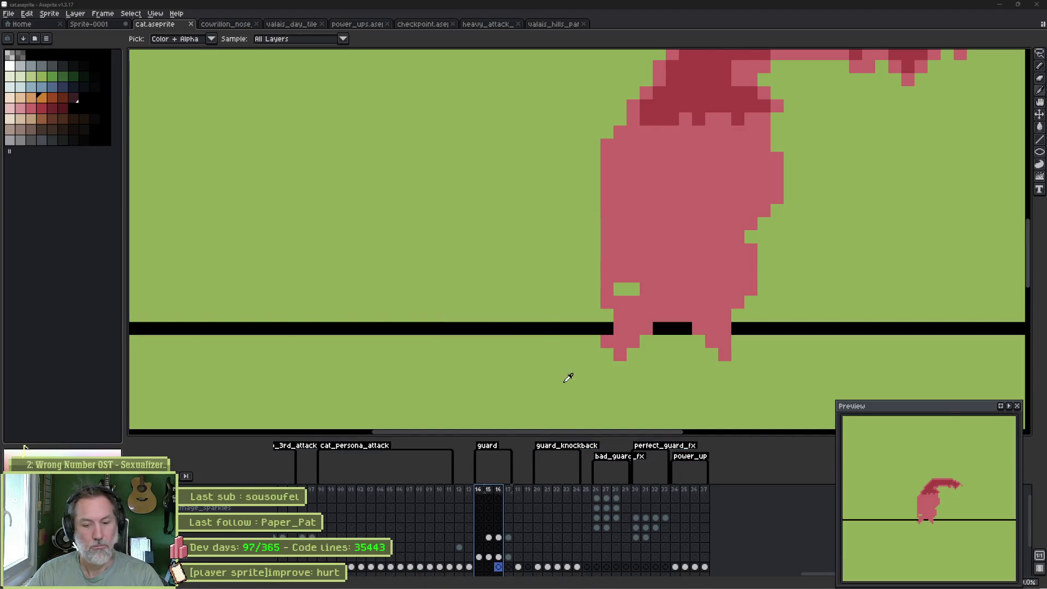
Save the Player scene to reimport the sprite, then run valais_hills_p2 with F6.
key("alt+Tab")
left_click(199, 35)
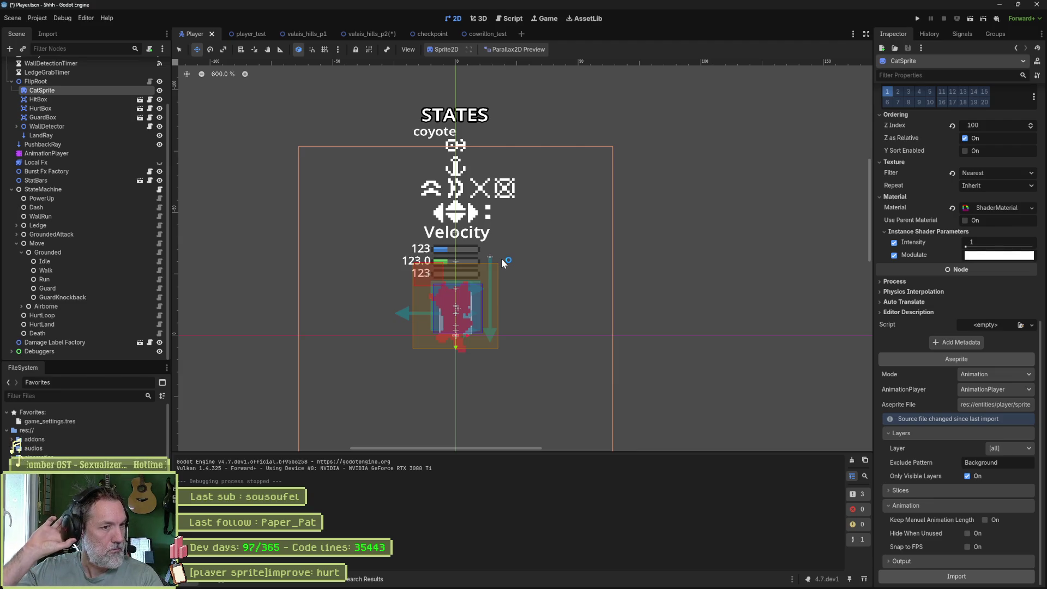
key("ctrl+s")
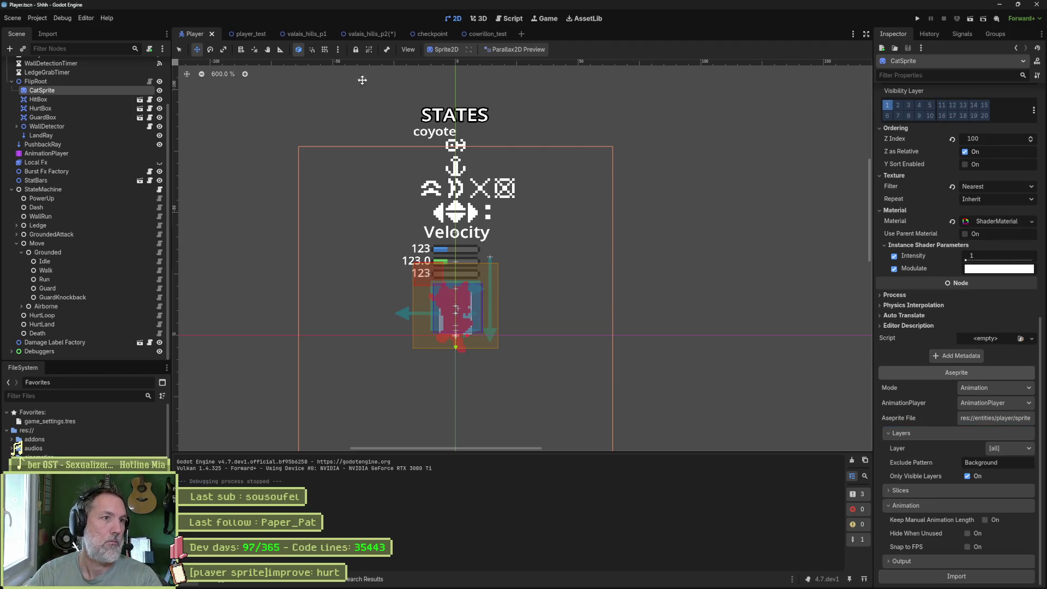
left_click(375, 34)
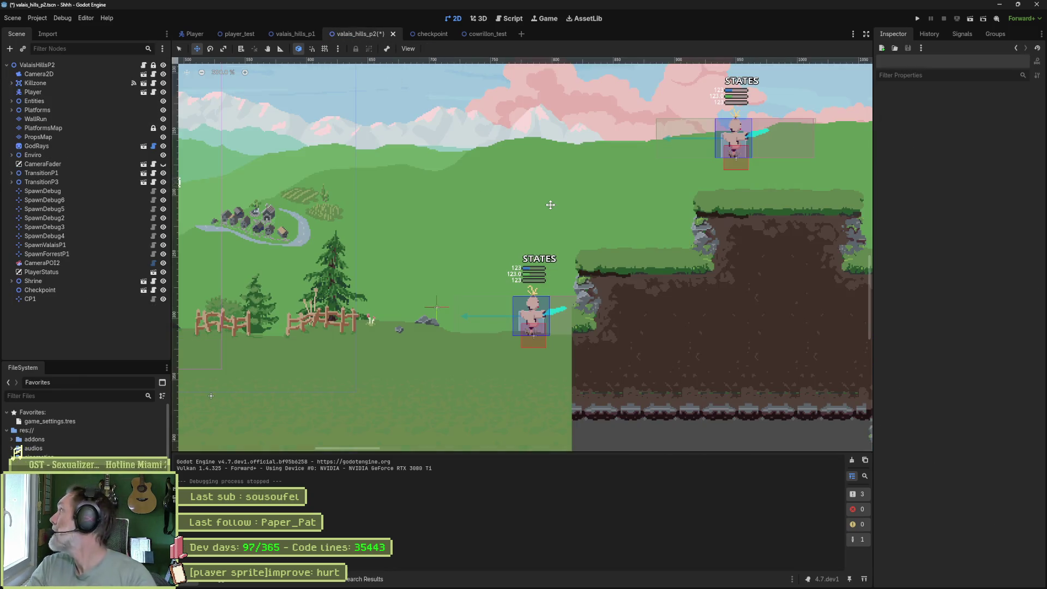
key("F6")
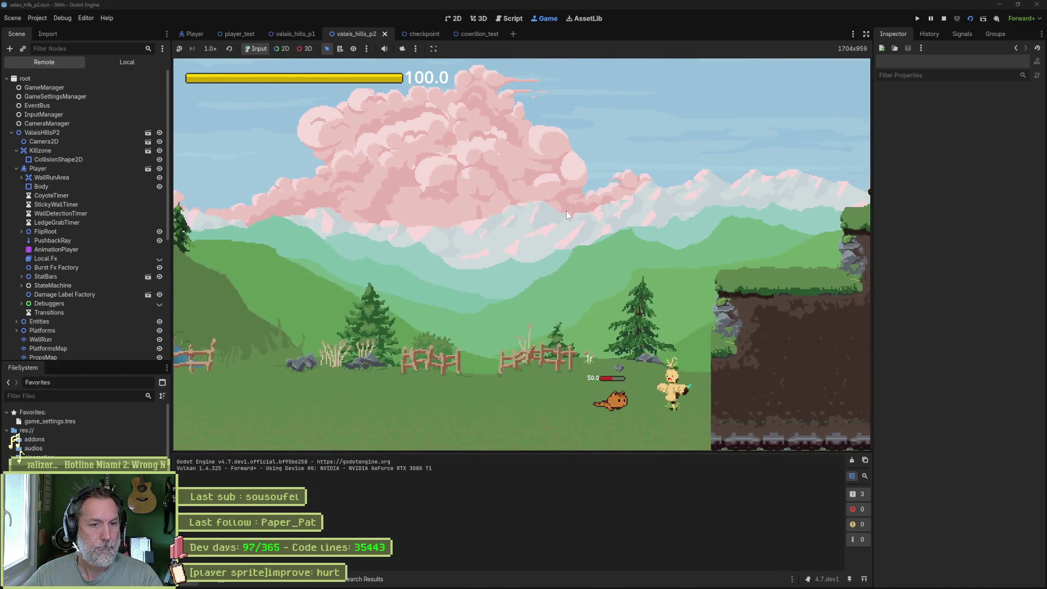
Jump toward the grassy ledge and slash the enemy repeatedly.
key("space")
key("x")
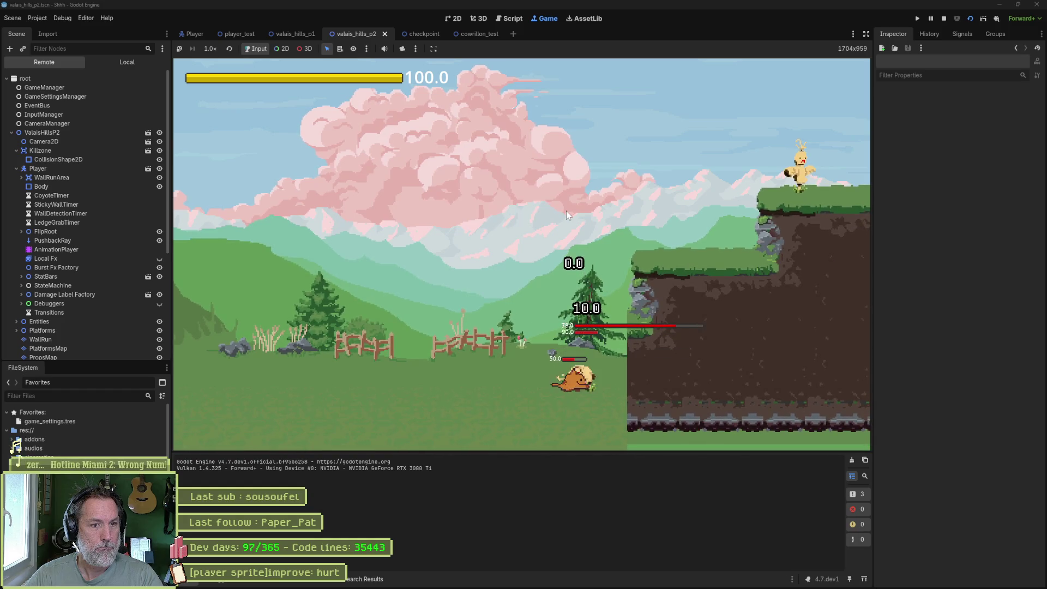
key("x")
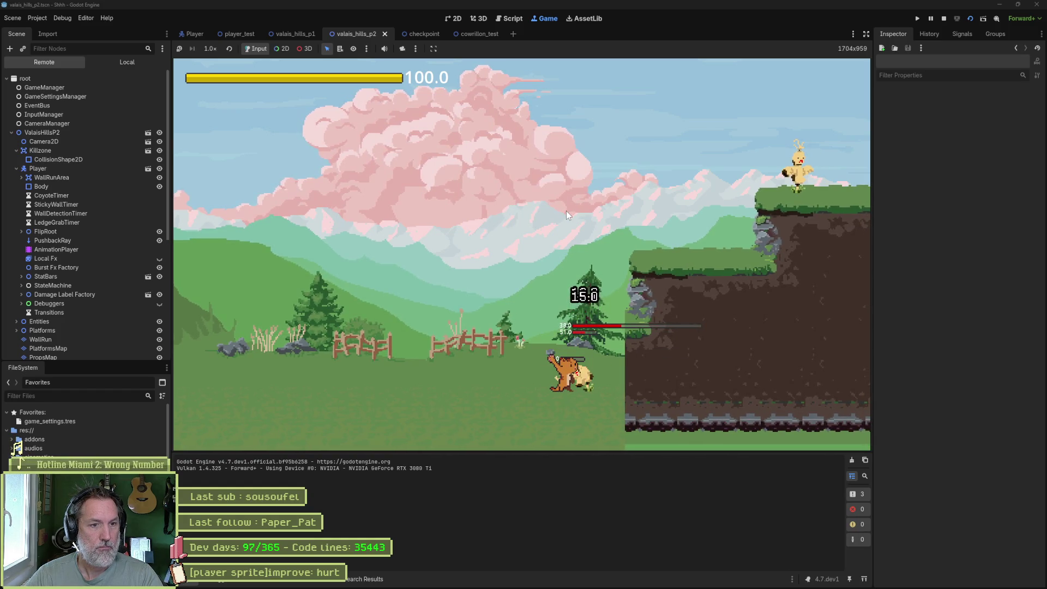
key("x")
key("x")
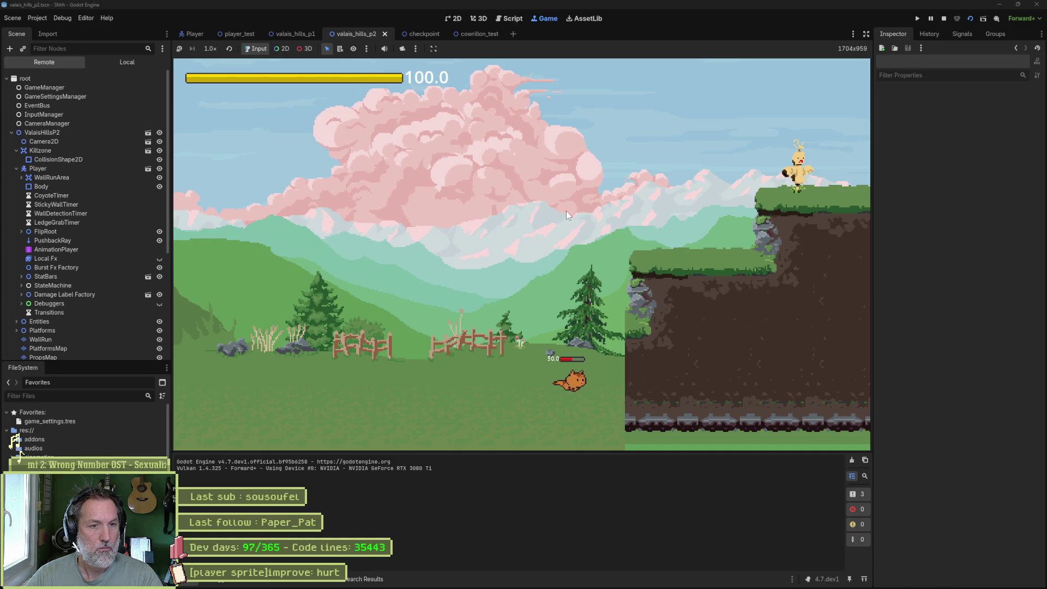
key("space")
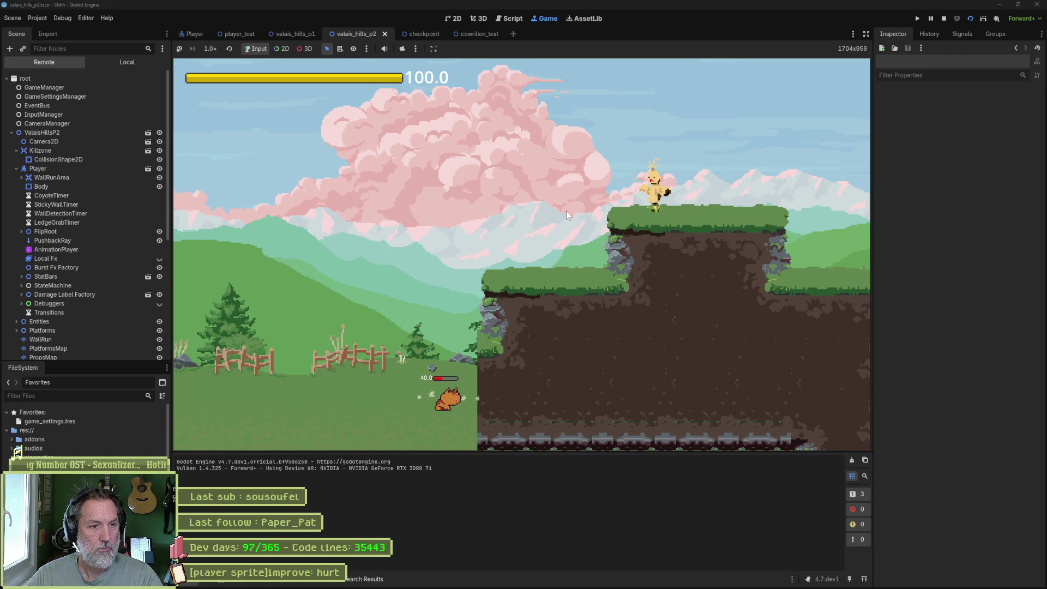
key("space")
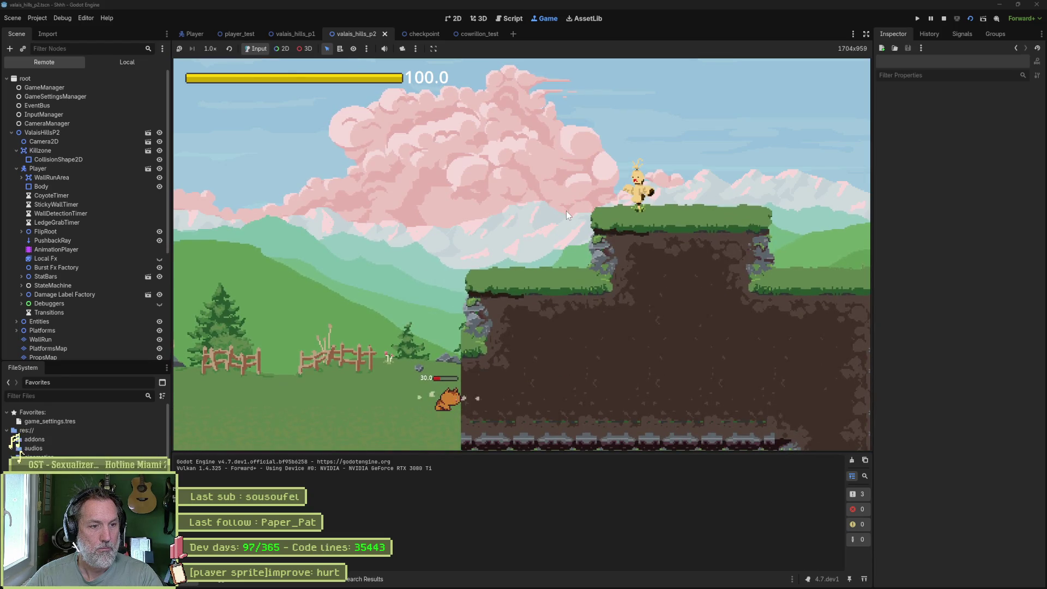
key("space")
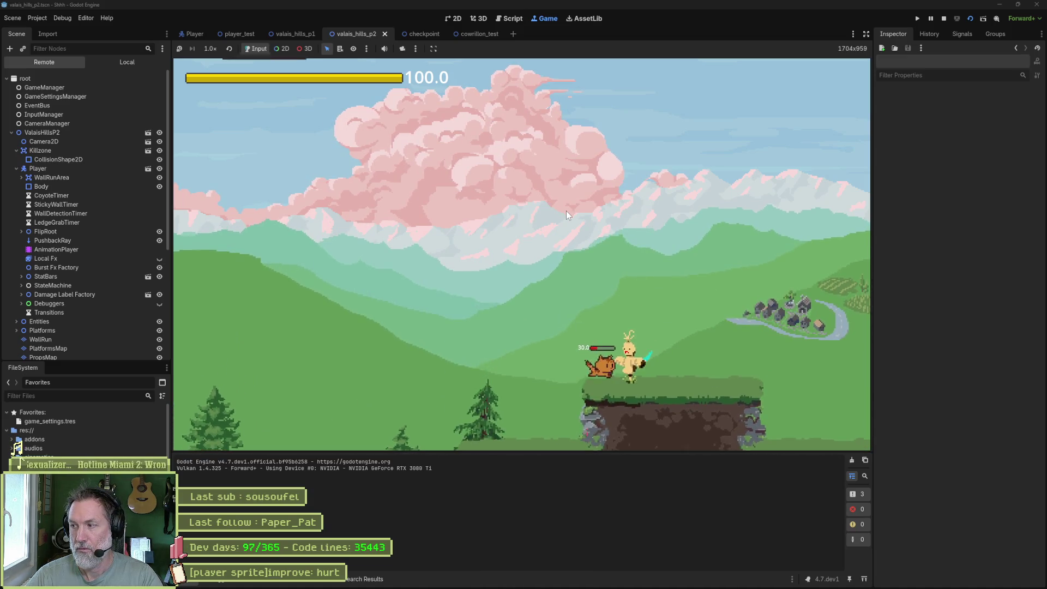
key("x")
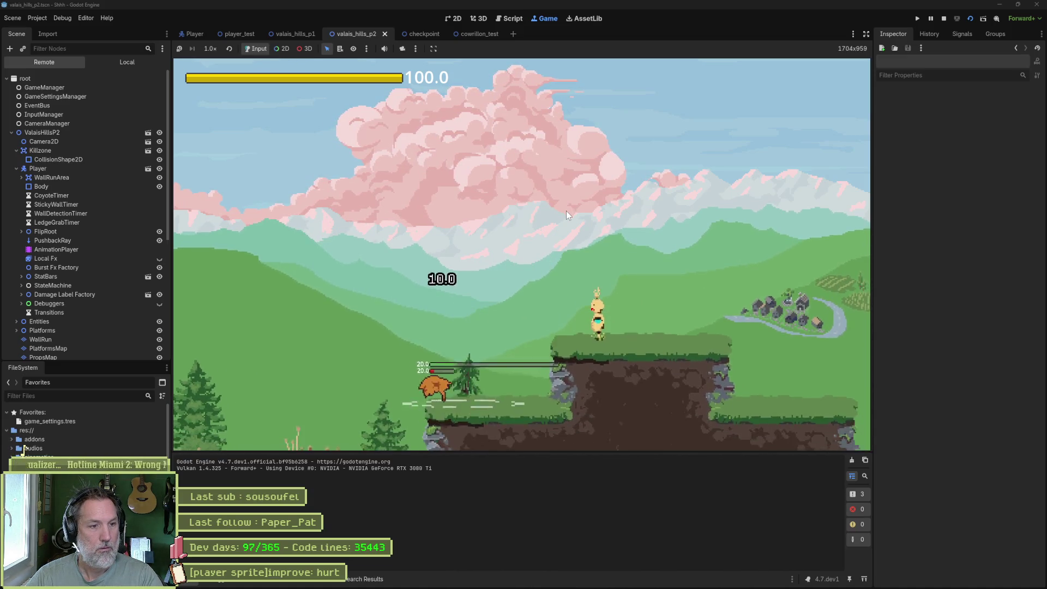
Jump onto the higher platform, slash left at the enemy, then stop the game and save.
key("Right")
key("space")
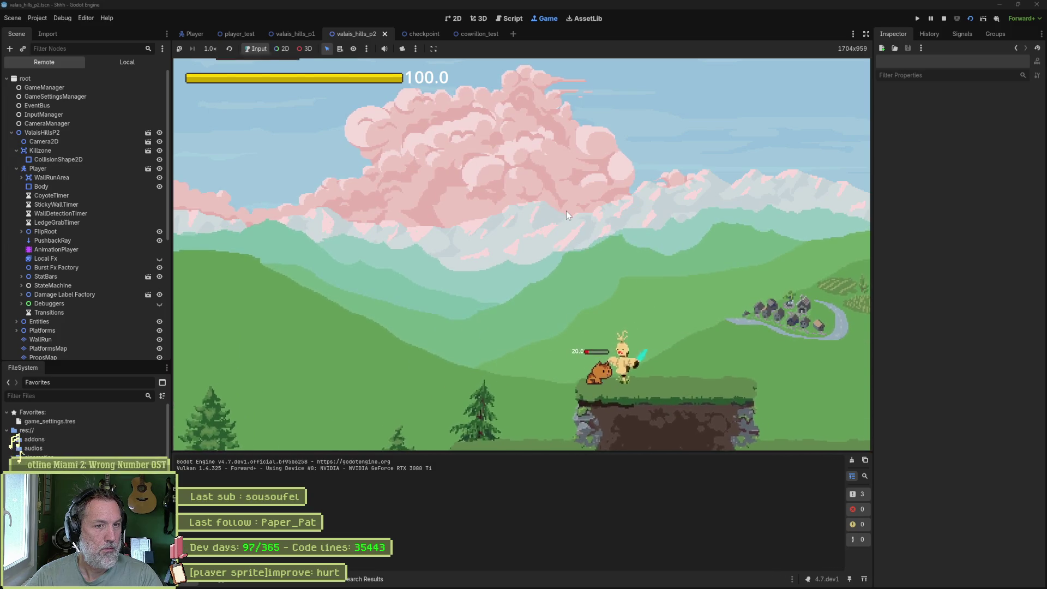
key("x")
key("space")
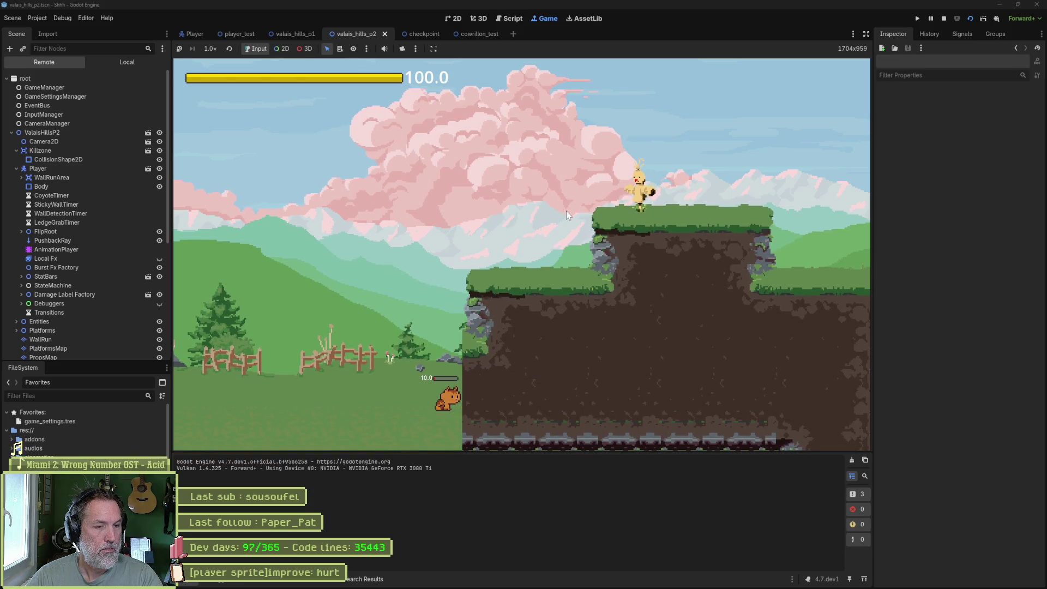
key("F8")
key("ctrl+s")
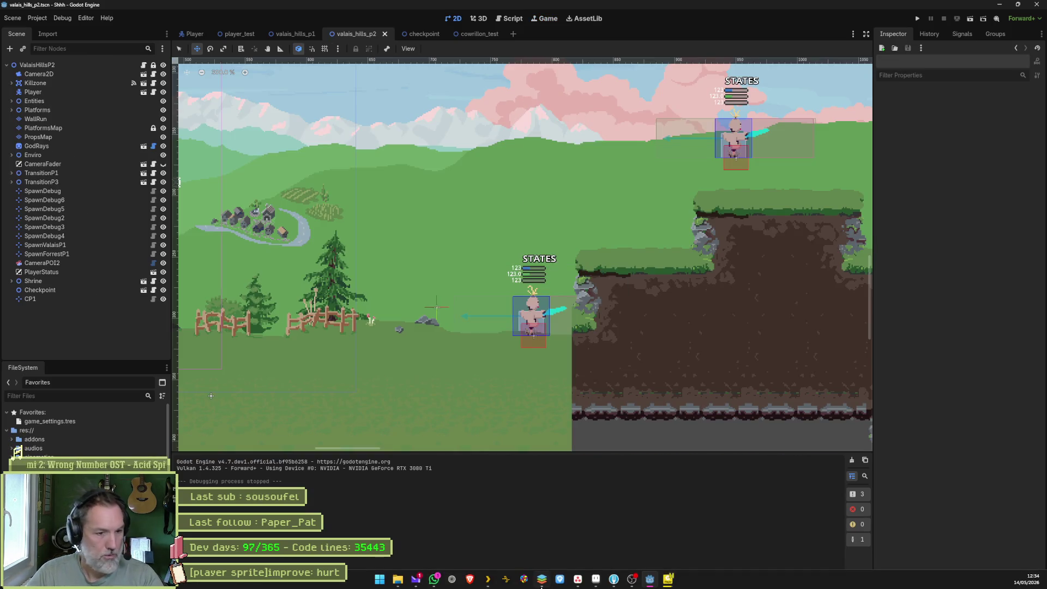
In Aseprite, preview the hurt_loop frames 41 and 42.
left_click(596, 579)
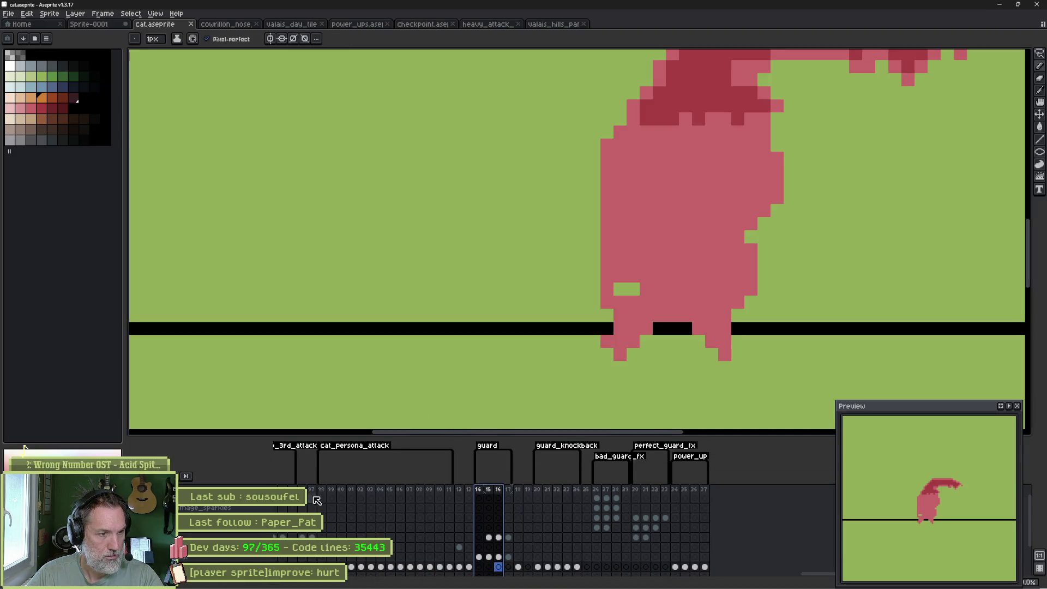
scroll(806, 498, "right", 10)
scroll(609, 502, "left", 5)
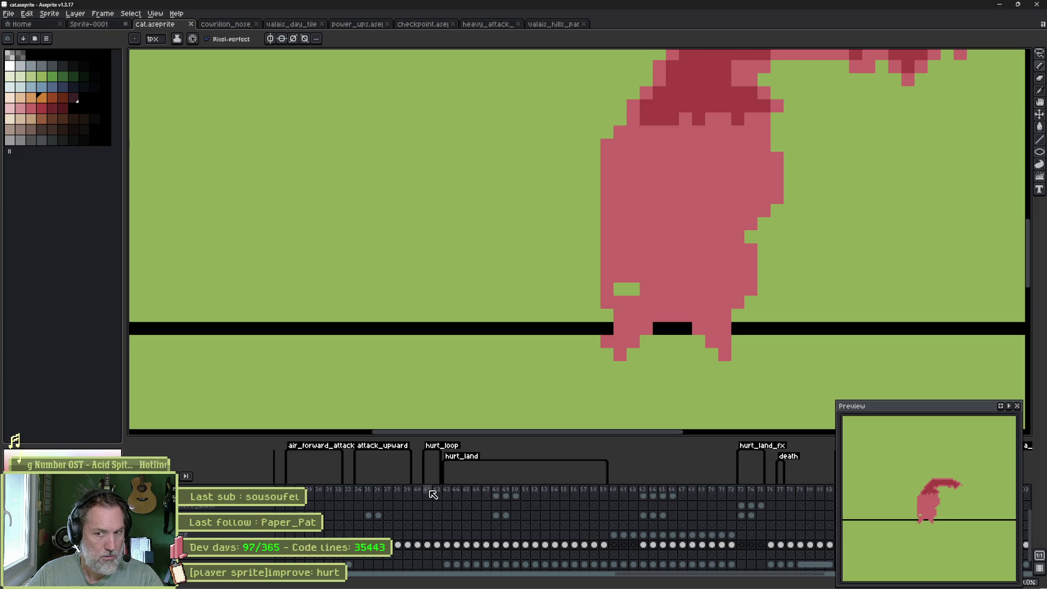
left_click(431, 491)
key("Return")
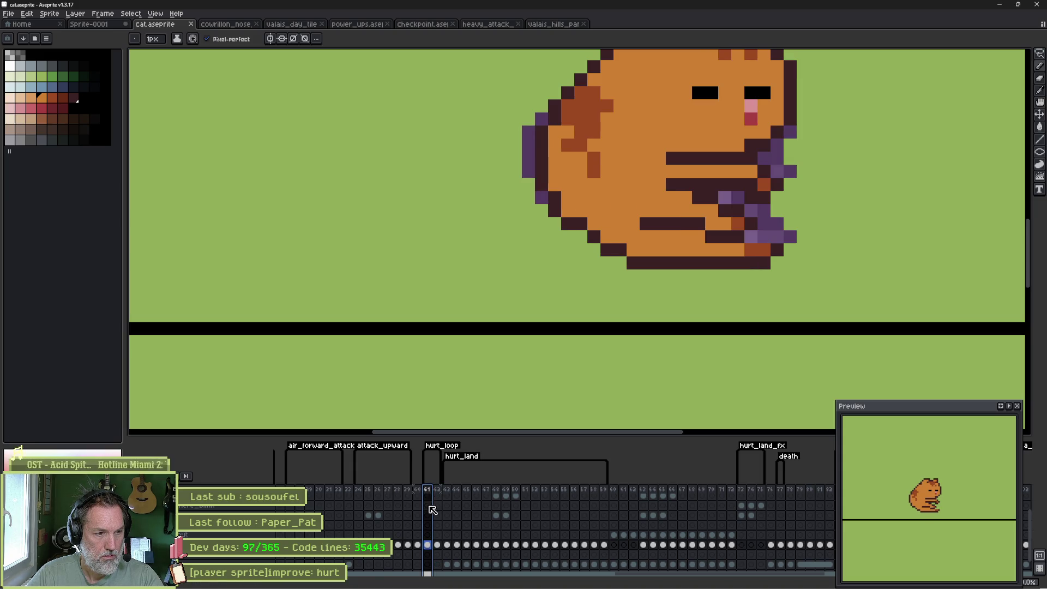
left_click(437, 545)
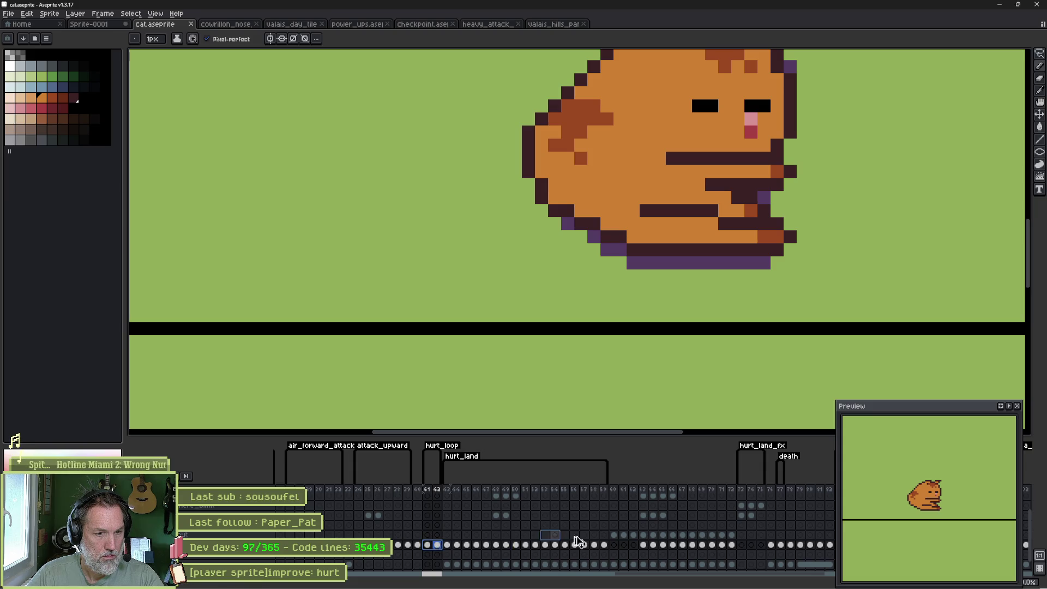
Undo the guard tag and copied frame-range changes, and move the curled-cat frames to frame 60.
key("ctrl+z")
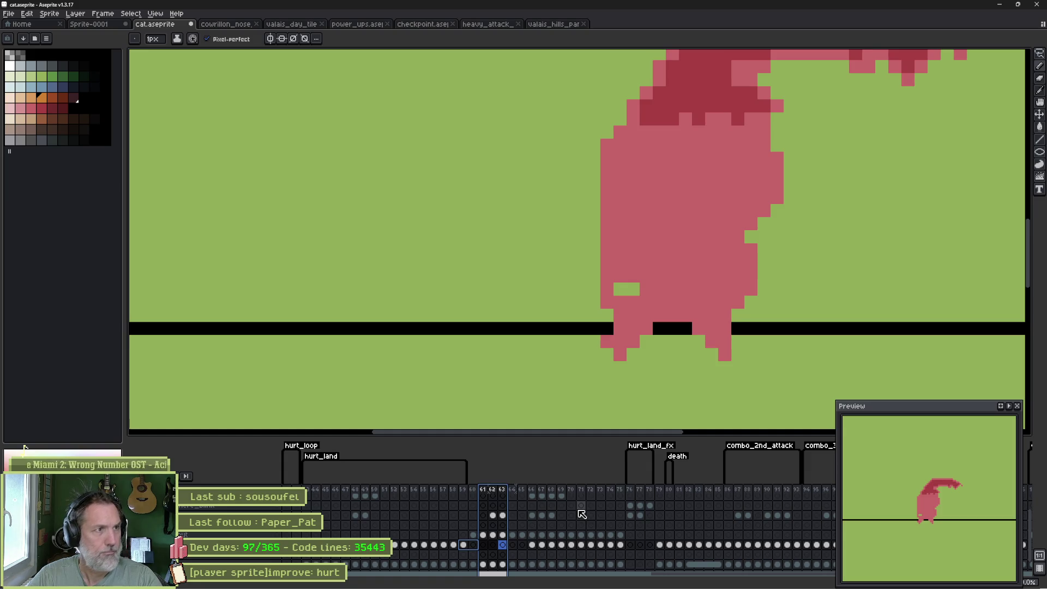
left_click(34, 18)
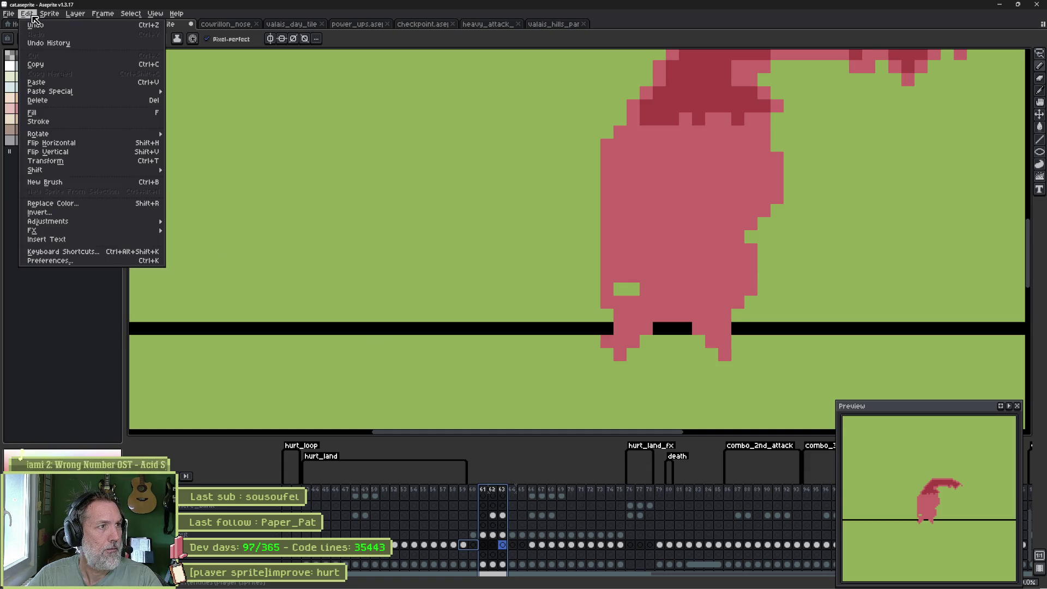
left_click(43, 27)
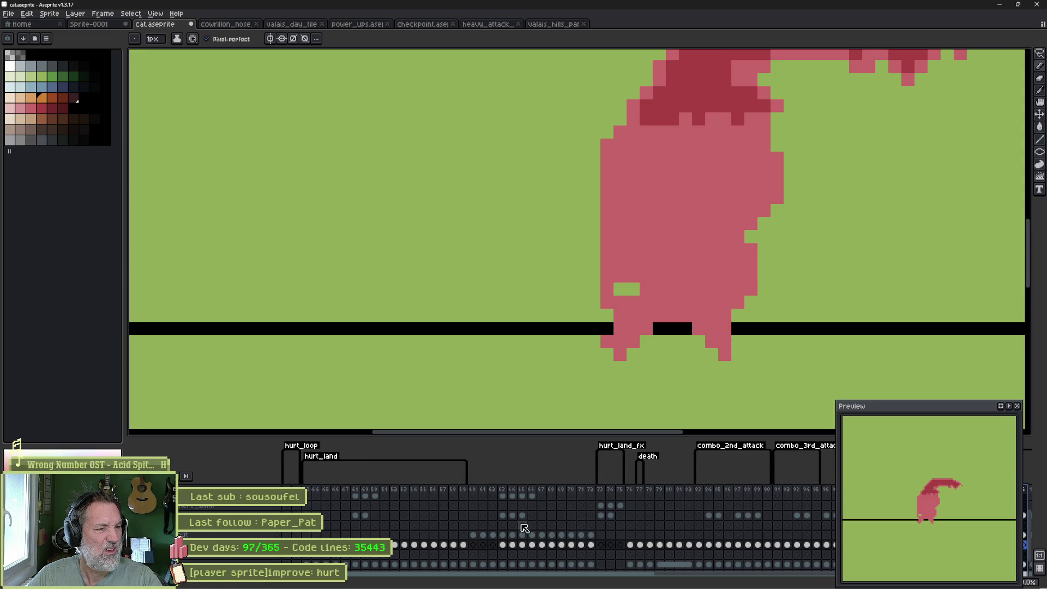
left_click(288, 486)
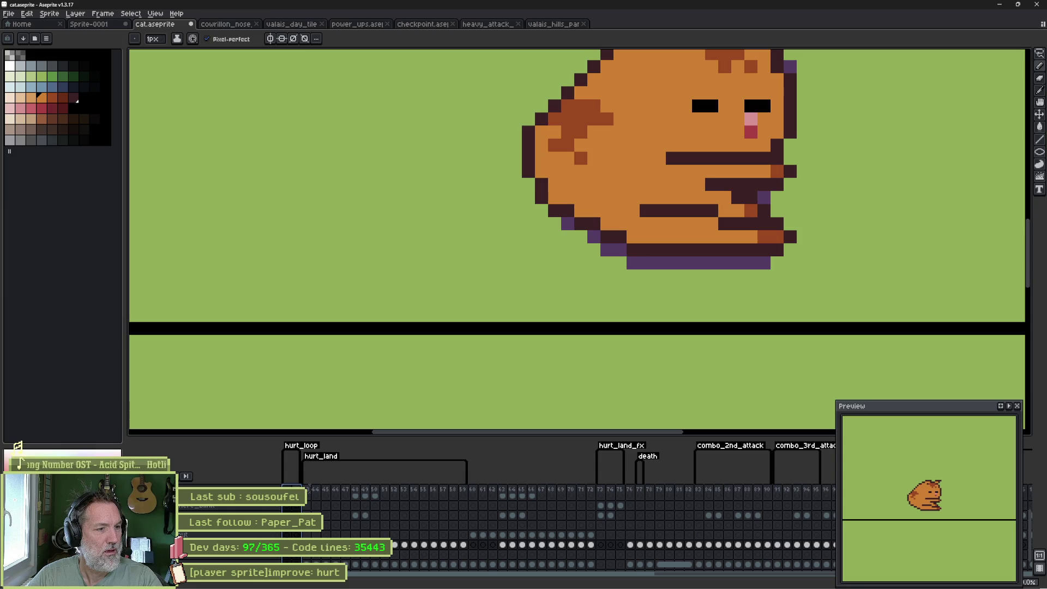
left_click_drag(289, 488, 474, 499)
Lasso-select the curled cat on frame 41 and nudge it one pixel right.
scroll(475, 499, "left", 5)
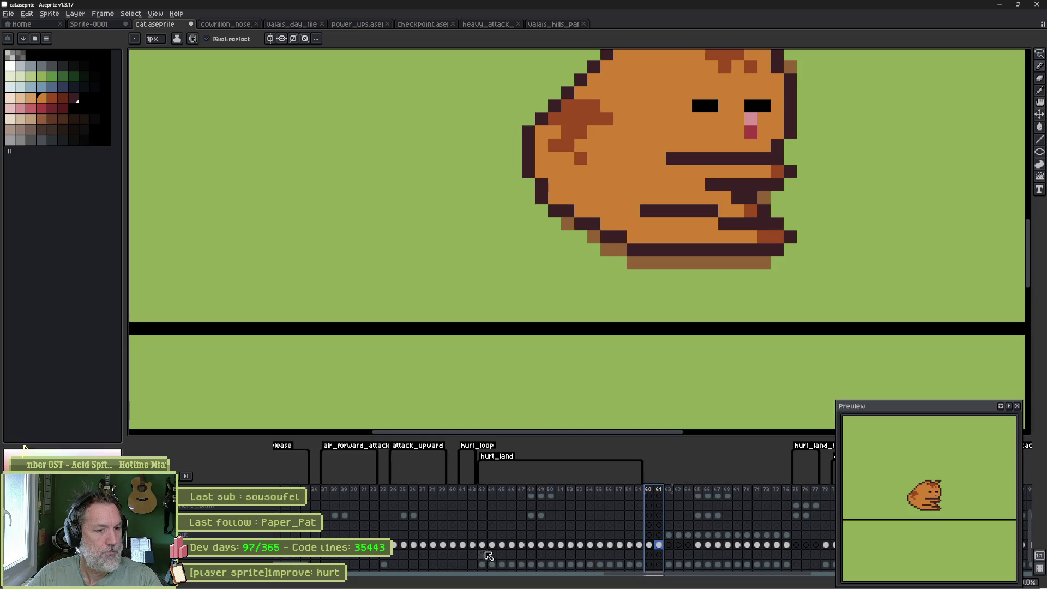
left_click(462, 545)
left_click_drag(618, 234, 592, 326)
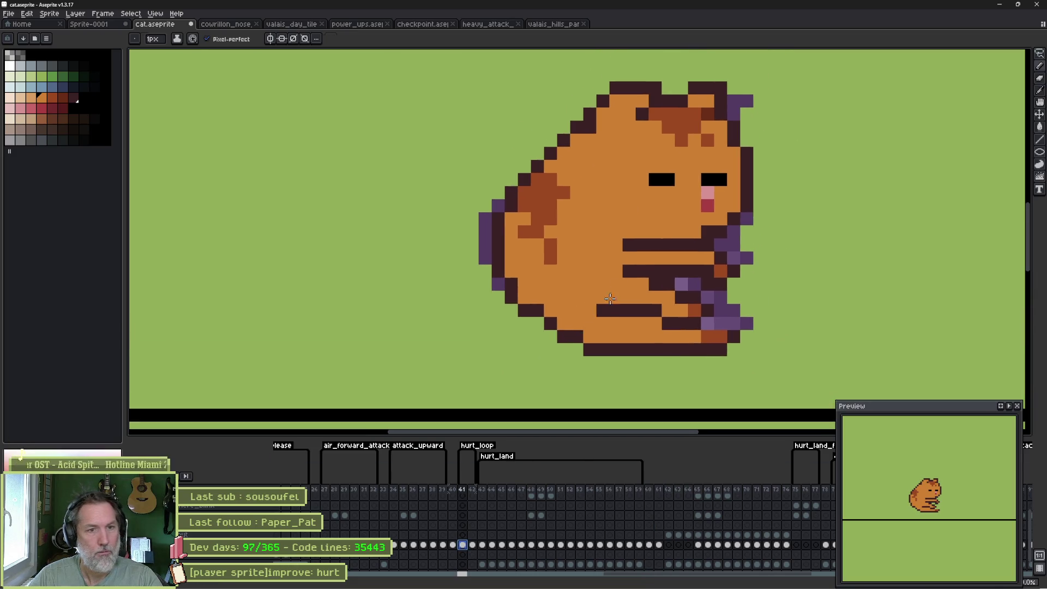
key("q")
mouse_move(615, 257)
left_mouse_down()
mouse_move(657, 272)
mouse_move(639, 395)
mouse_move(444, 234)
mouse_move(507, 164)
left_mouse_up()
key("ctrl+v")
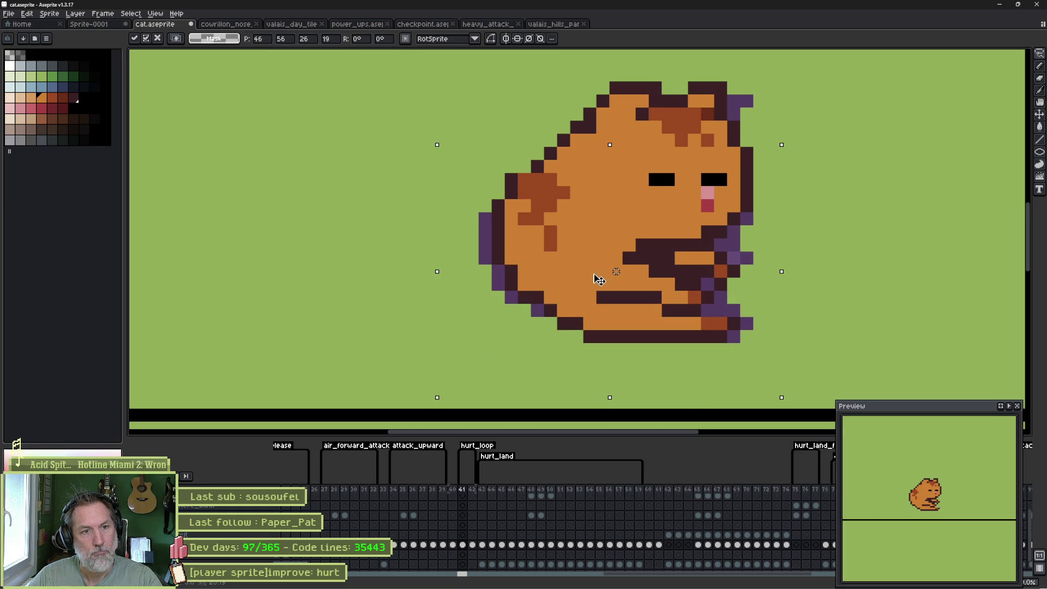
key("Right")
key("Return")
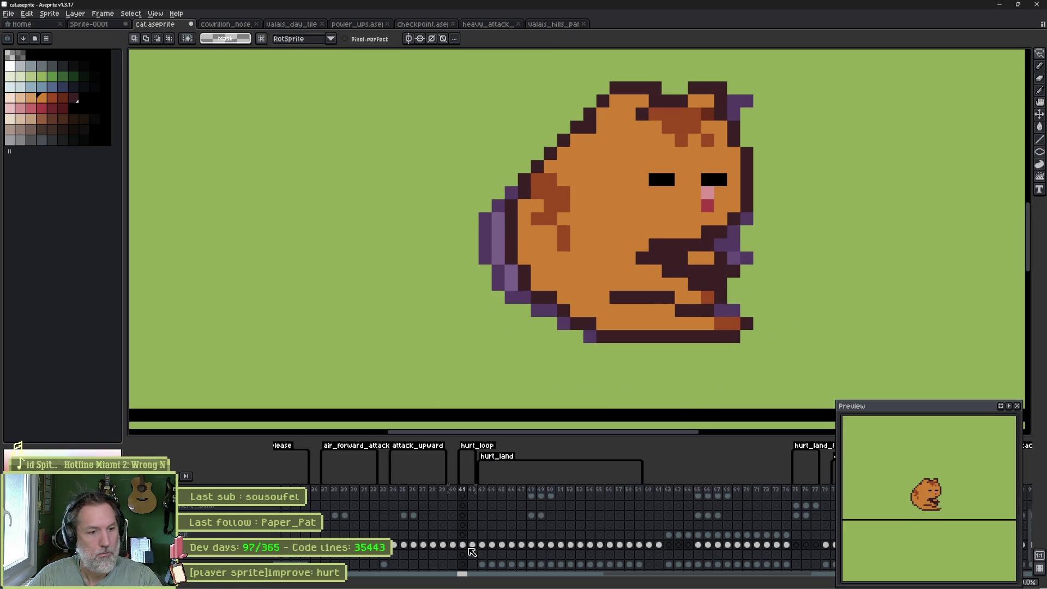
On frame 42, lasso the cat's lower body and move it up one pixel.
left_click(473, 545)
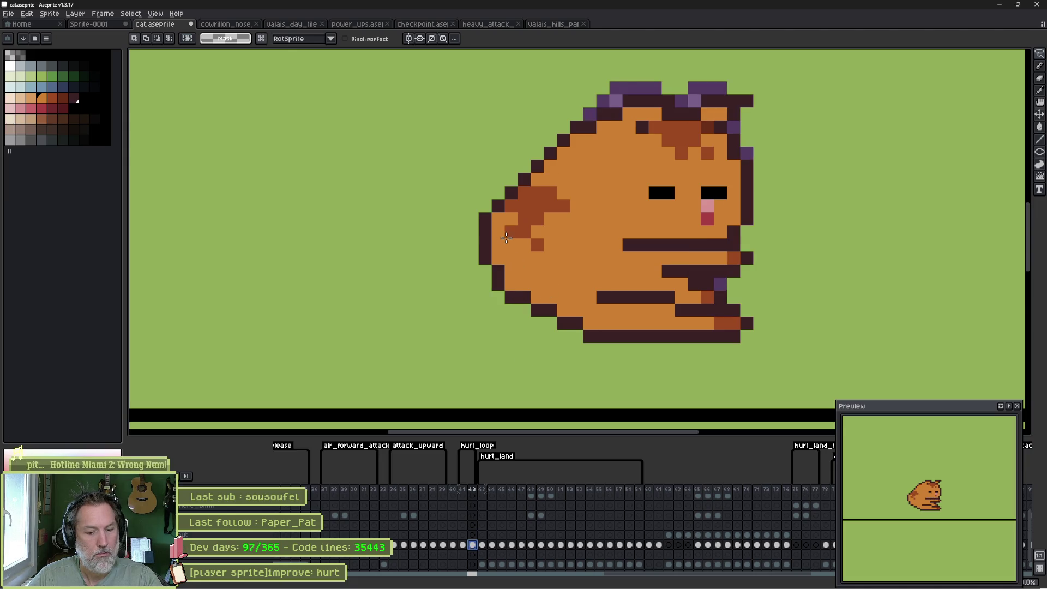
mouse_move(452, 238)
left_mouse_down()
mouse_move(703, 270)
mouse_move(578, 370)
mouse_move(451, 315)
left_mouse_up()
left_click_drag(609, 309, 608, 294)
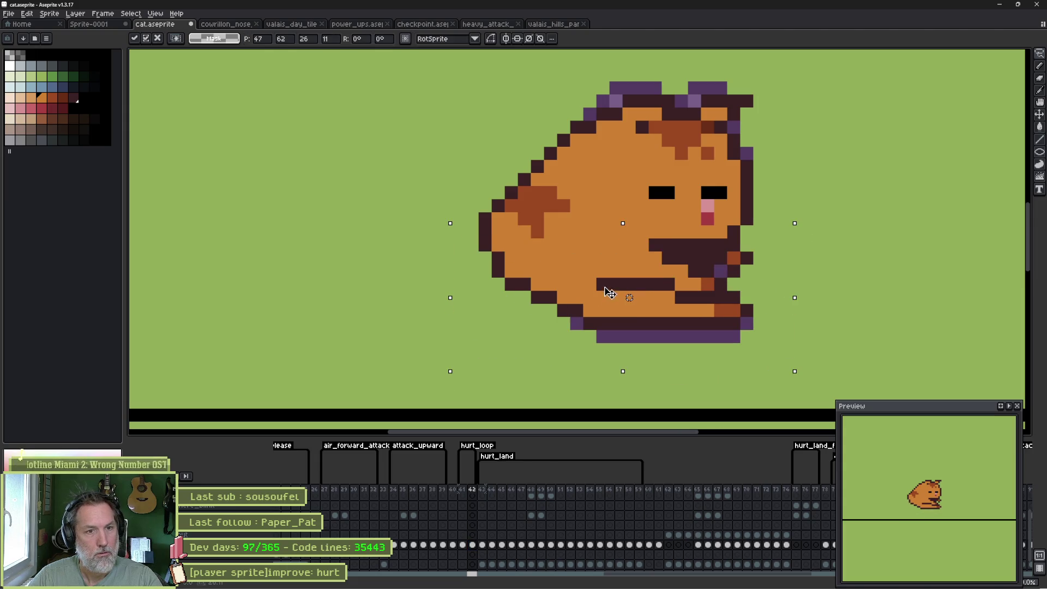
key("Return")
key("ctrl+d")
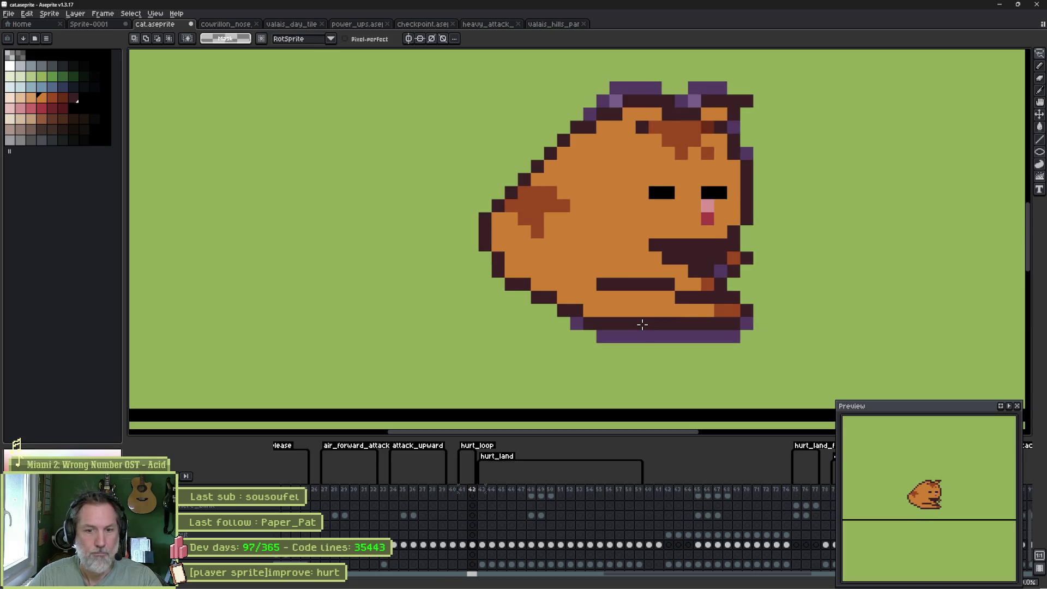
Redraw frame 42's left outline bump one pixel inward, compare with frame 41, and return to Godot.
key("b")
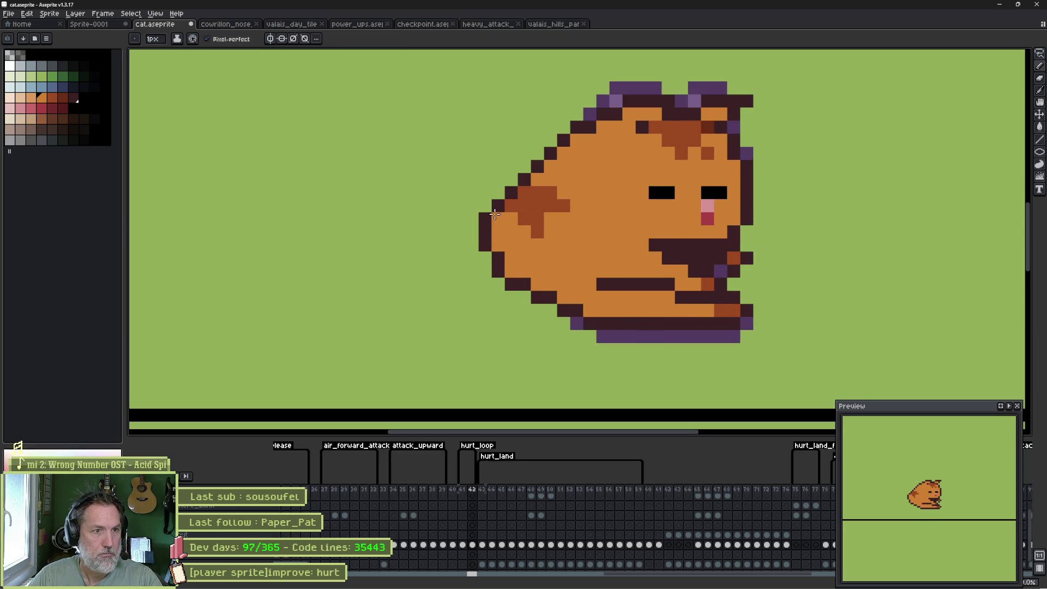
left_click_drag(491, 233, 478, 241)
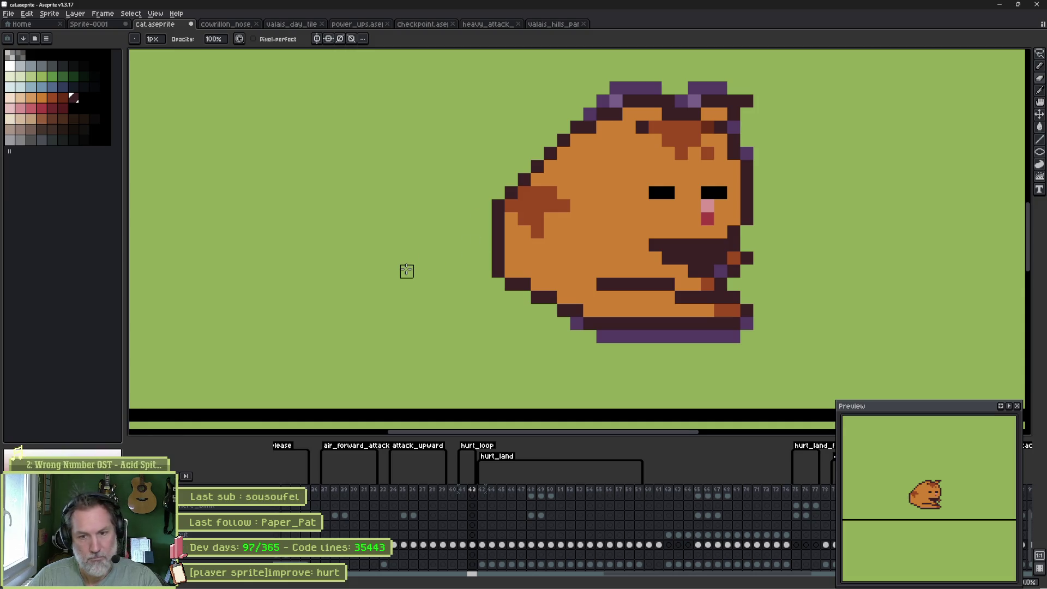
key("Left")
key("Right")
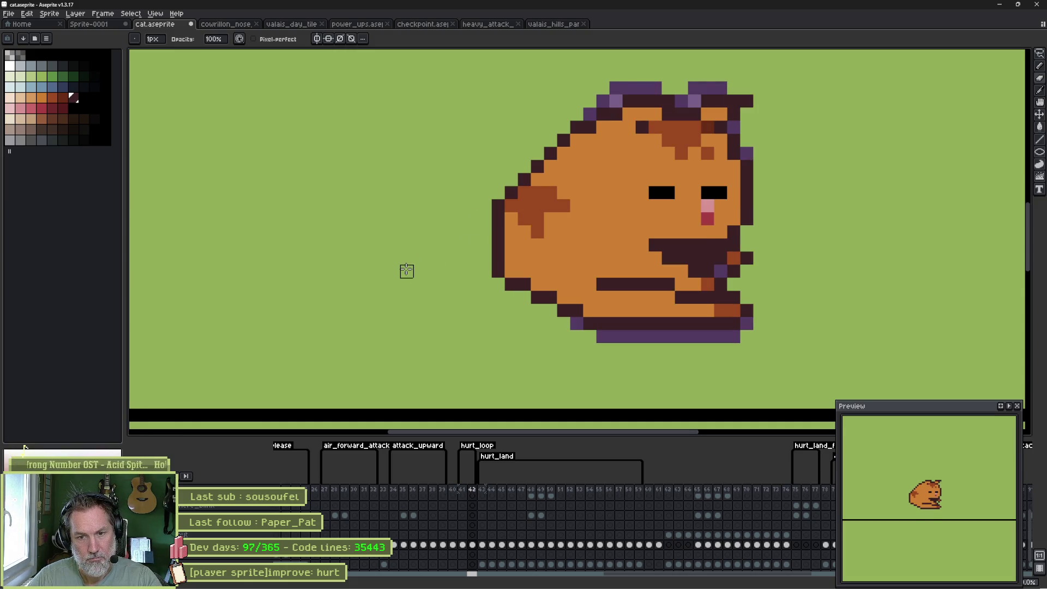
key("alt+Tab")
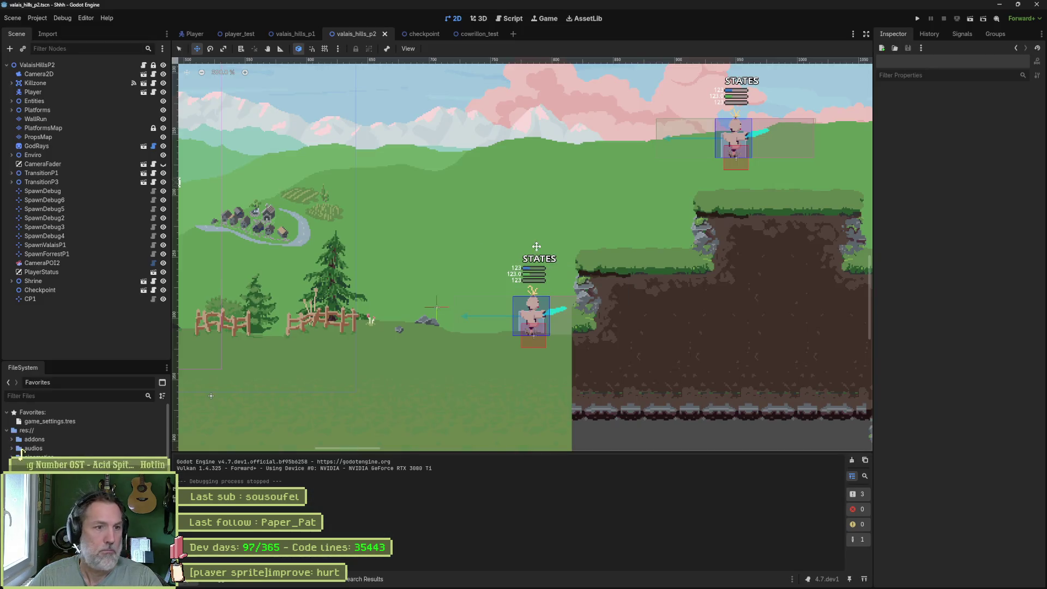
Reimport the updated cat sprite on CatSprite in the Player scene.
left_click(192, 34)
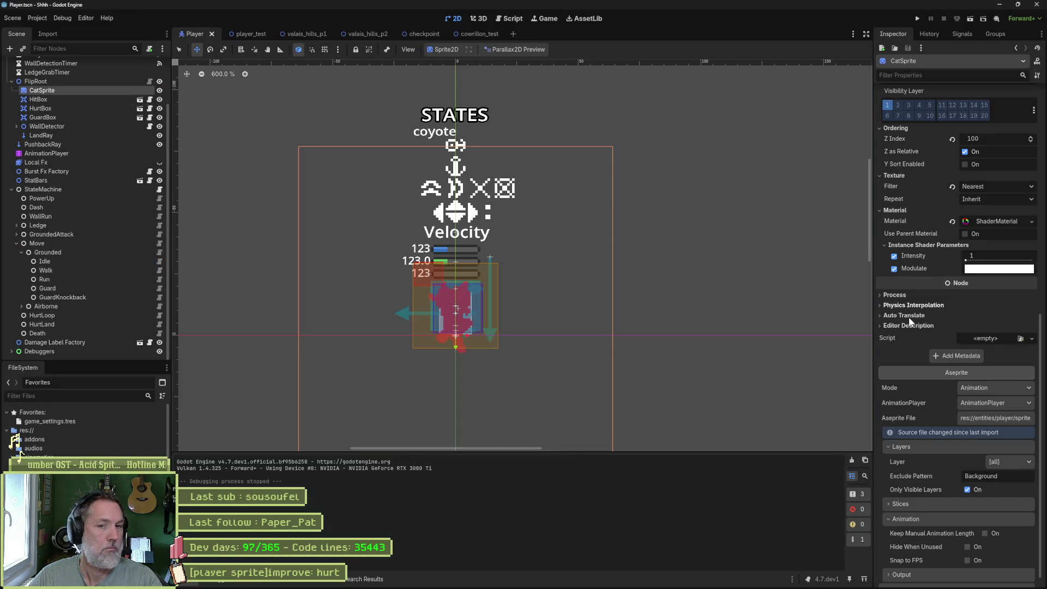
scroll(908, 316, "down", 2)
left_click(937, 573)
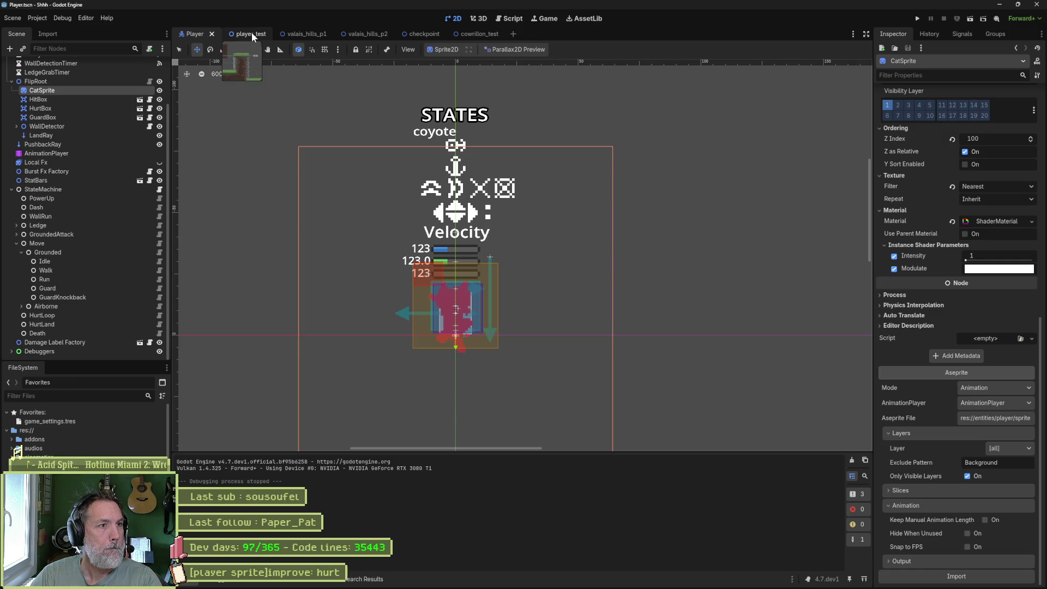
Run valais_hills_p2 to test the sprite, stop it, and return to Aseprite.
left_click(352, 34)
key("F6")
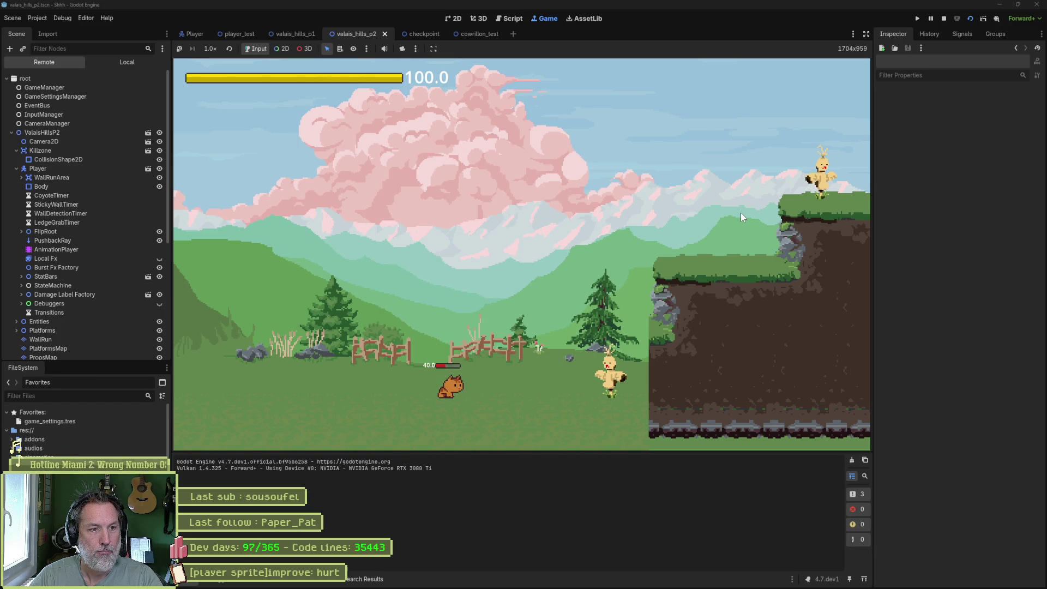
key("F8")
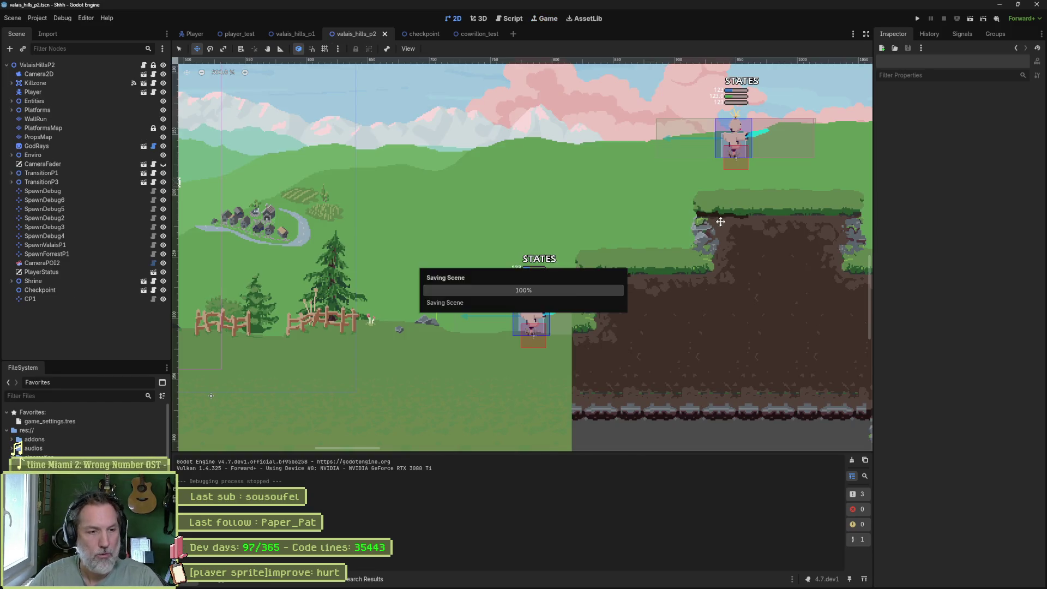
mouse_move(589, 585)
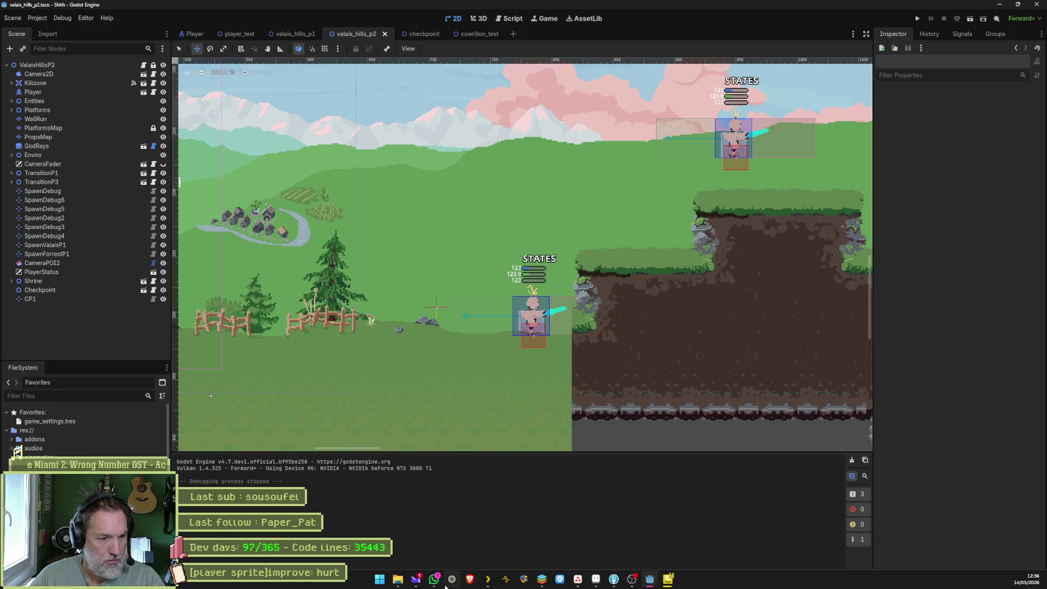
left_click(597, 579)
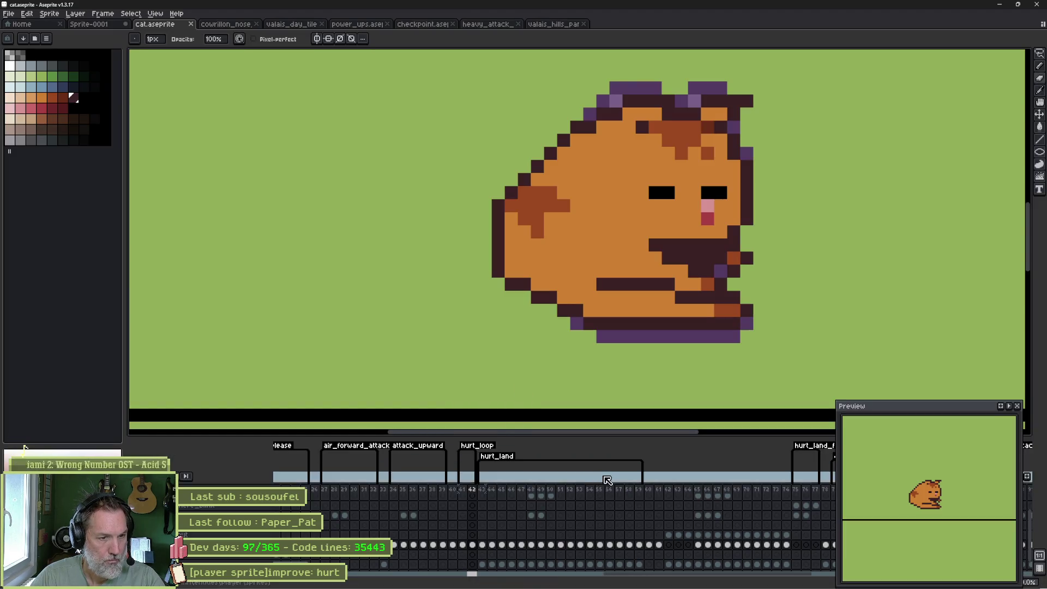
On frame 49, repaint dark body pixels and the cat's lower edge in light orange.
left_click_drag(482, 489, 541, 496)
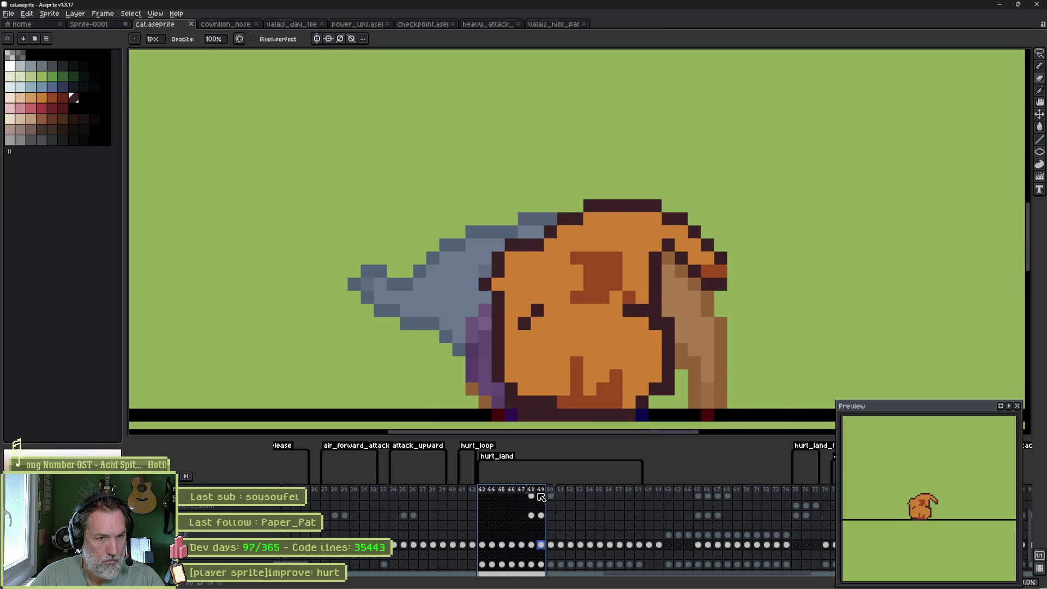
left_click(572, 374, "alt")
mouse_move(579, 379)
left_mouse_down()
mouse_move(594, 380)
mouse_move(574, 383)
left_mouse_up()
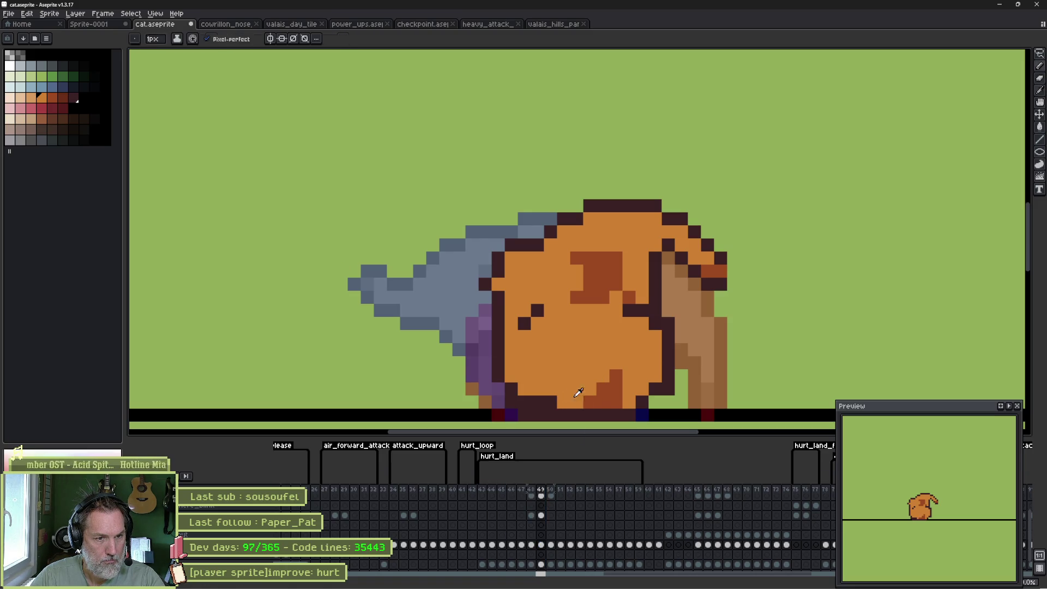
left_click(557, 400, "alt")
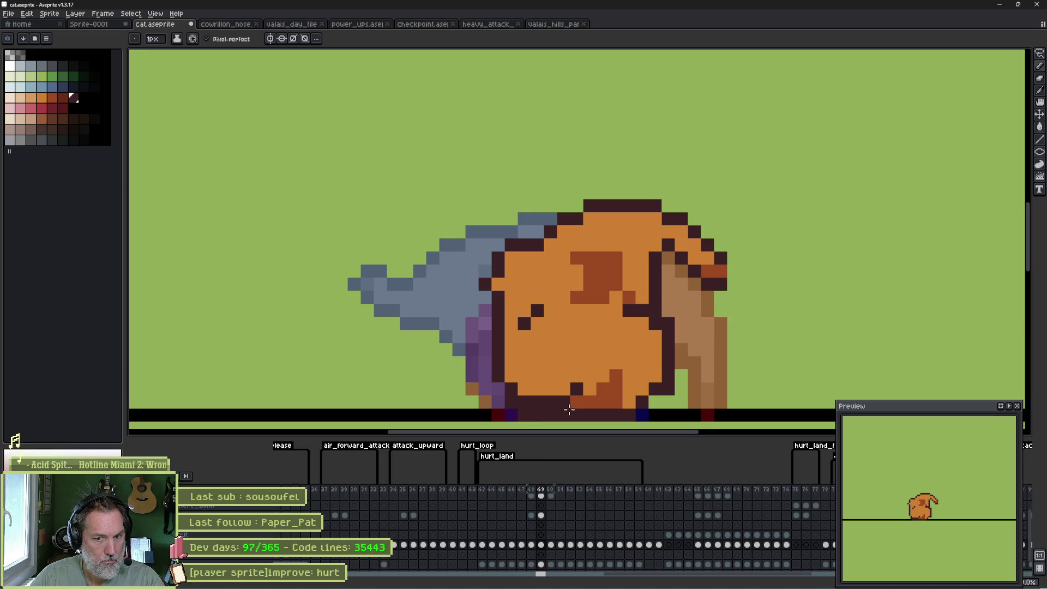
Redraw the paws with orange and dark-orange pixels, then pick the dark maroon outline colour.
left_click(608, 393, "alt")
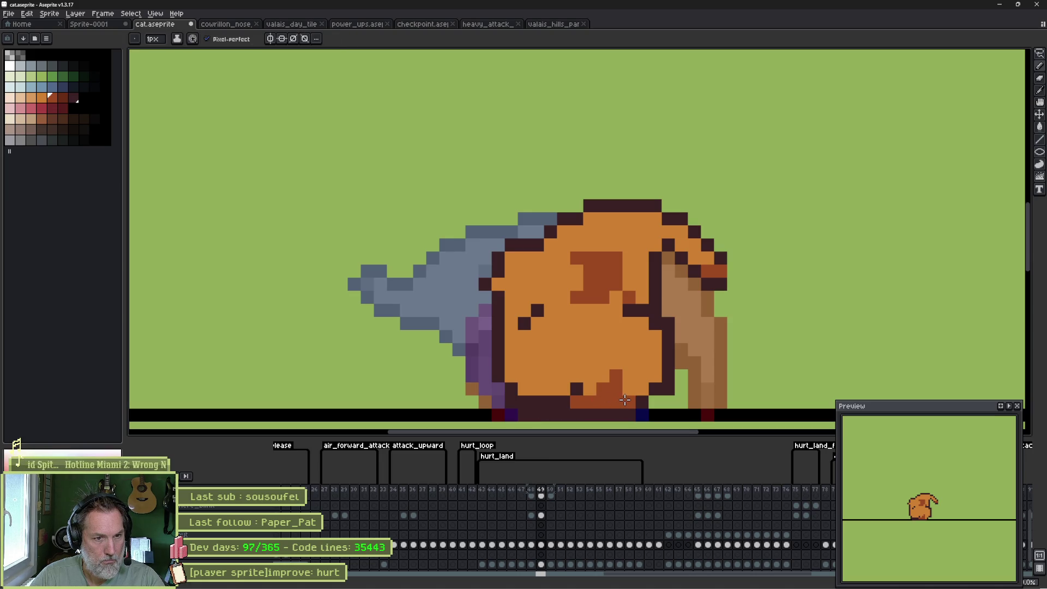
left_click(628, 389)
left_click(626, 362, "alt")
mouse_move(615, 376)
left_mouse_down()
mouse_move(616, 388)
mouse_move(602, 387)
left_mouse_up()
left_click(602, 387, "alt")
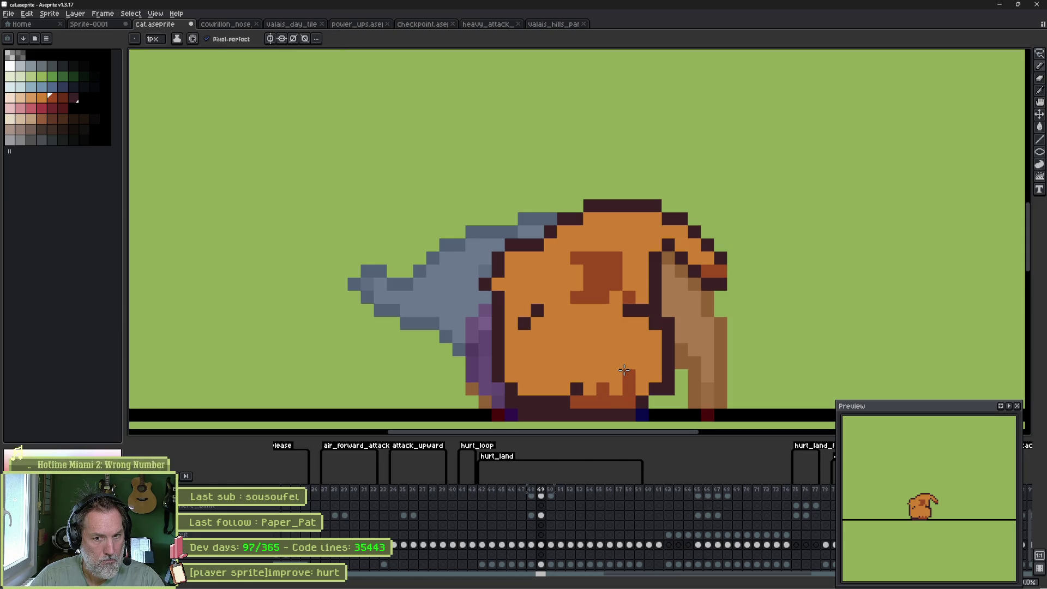
left_click(663, 389, "alt")
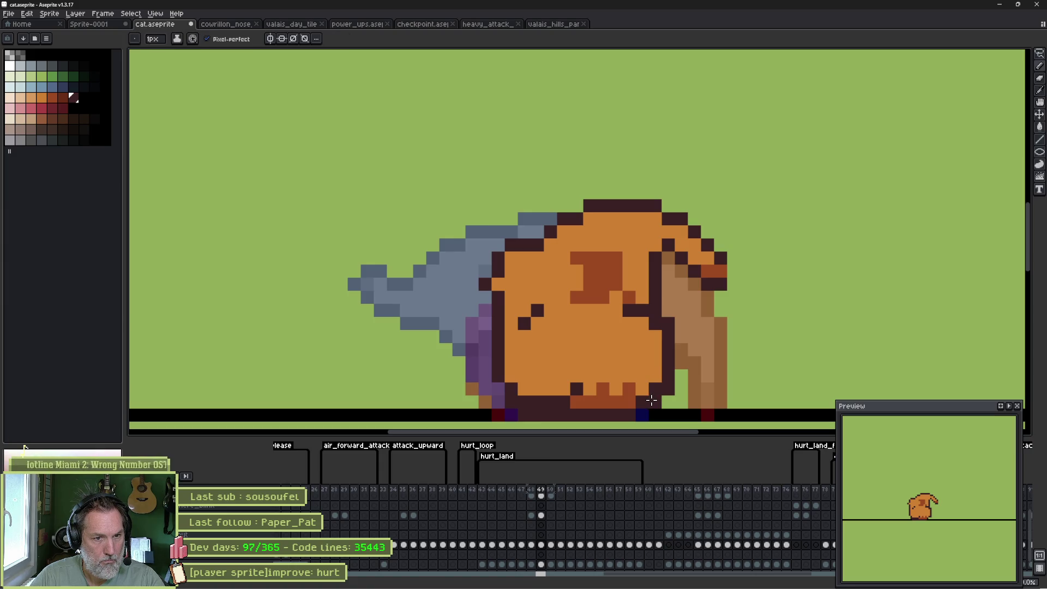
left_click_drag(630, 391, 634, 373)
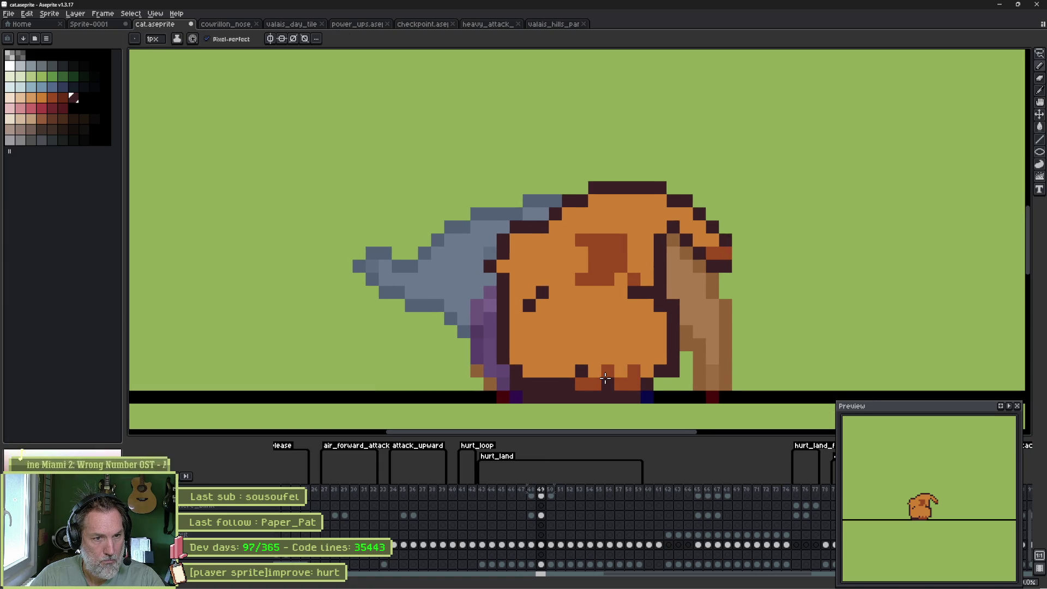
In frame 50, cover the stray dark pixel on the cat's body with orange.
key("period")
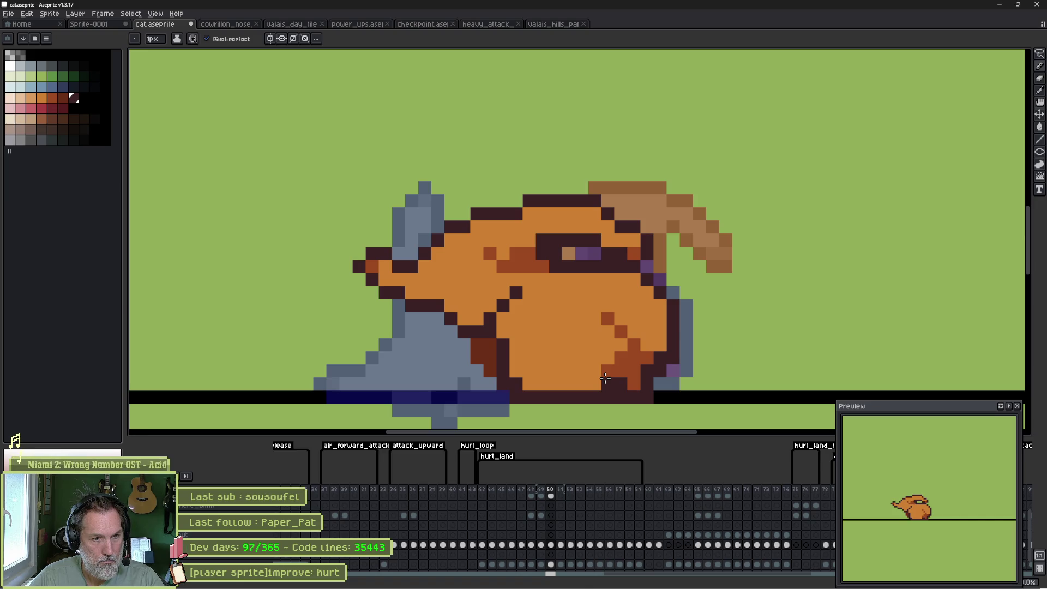
left_click(595, 359)
left_click(606, 357, "alt")
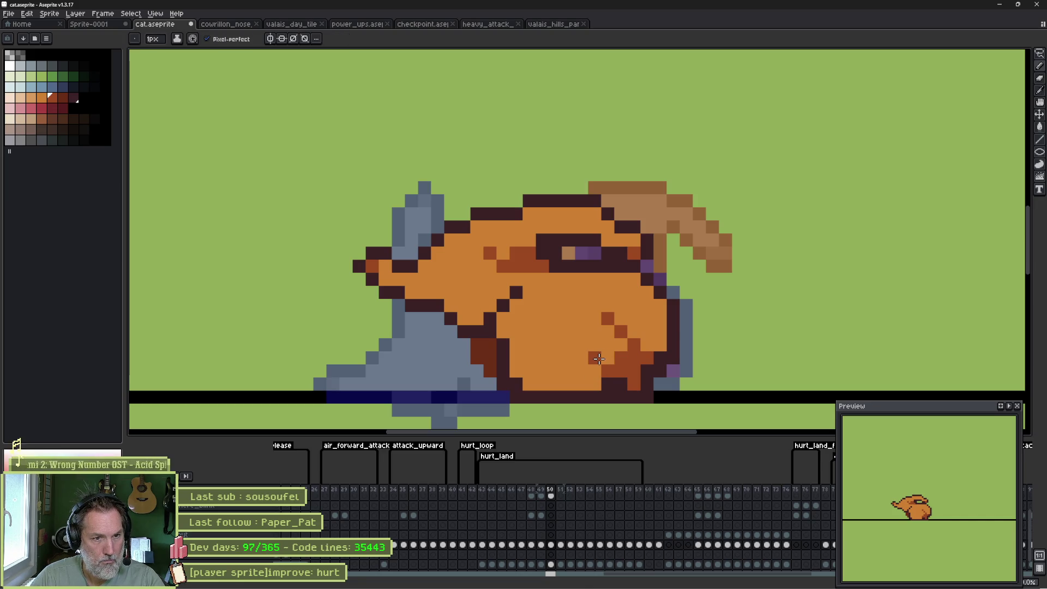
left_click(605, 332, "alt")
left_click(607, 319)
Step through the hurt frames to frame 55 and paint a dark head-top pixel orange.
key("comma")
key("period")
key("period")
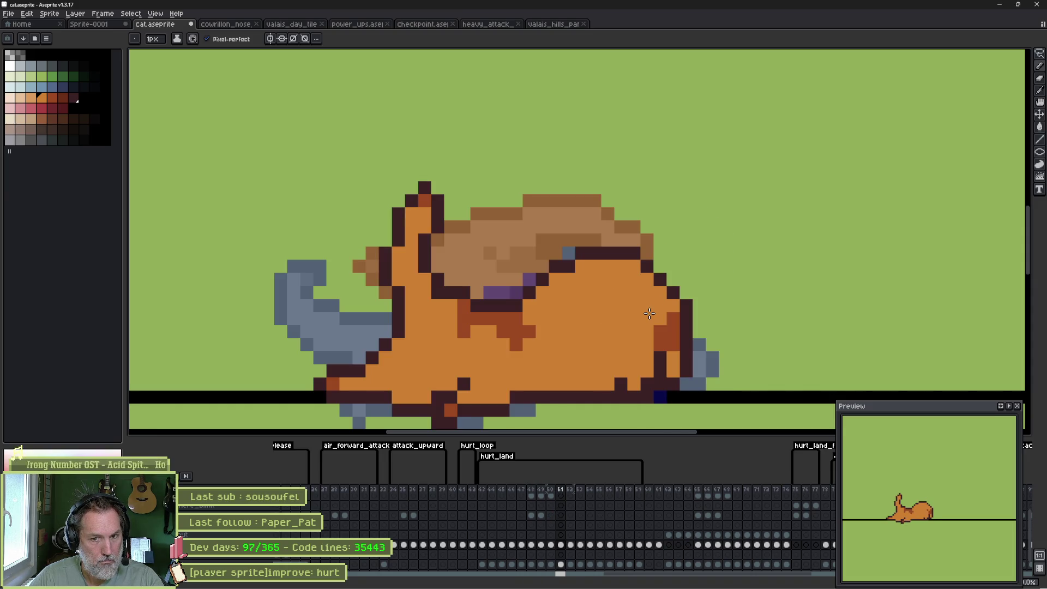
key("period")
key("period")
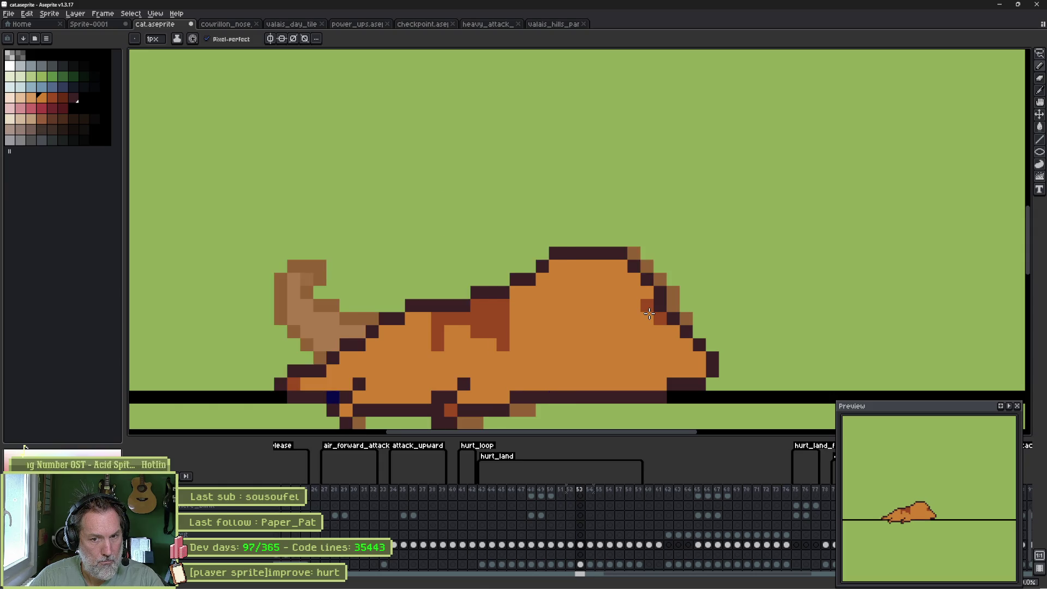
key("period")
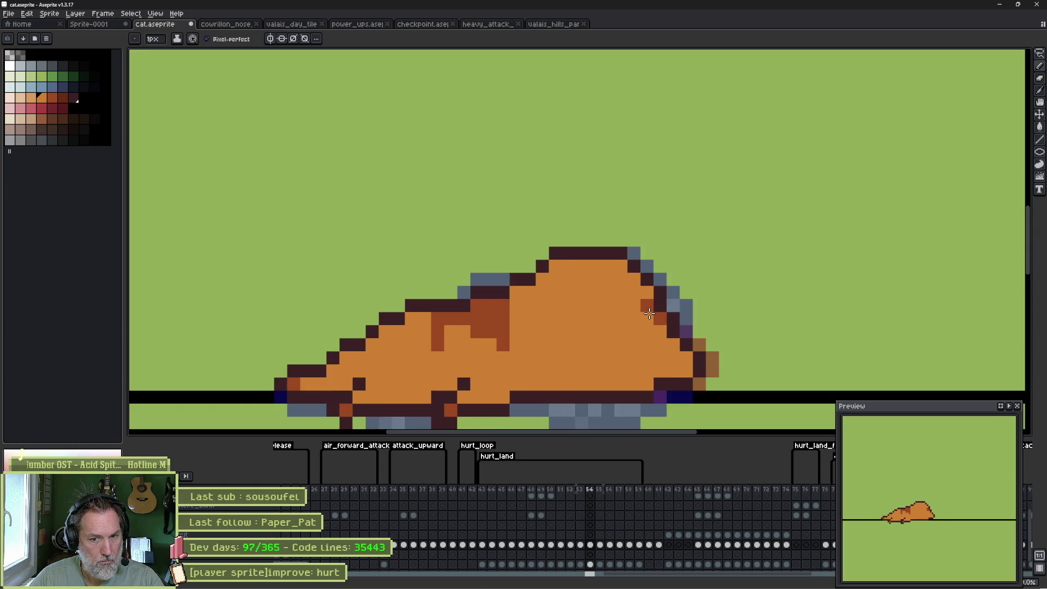
key("comma")
key("comma")
key("comma")
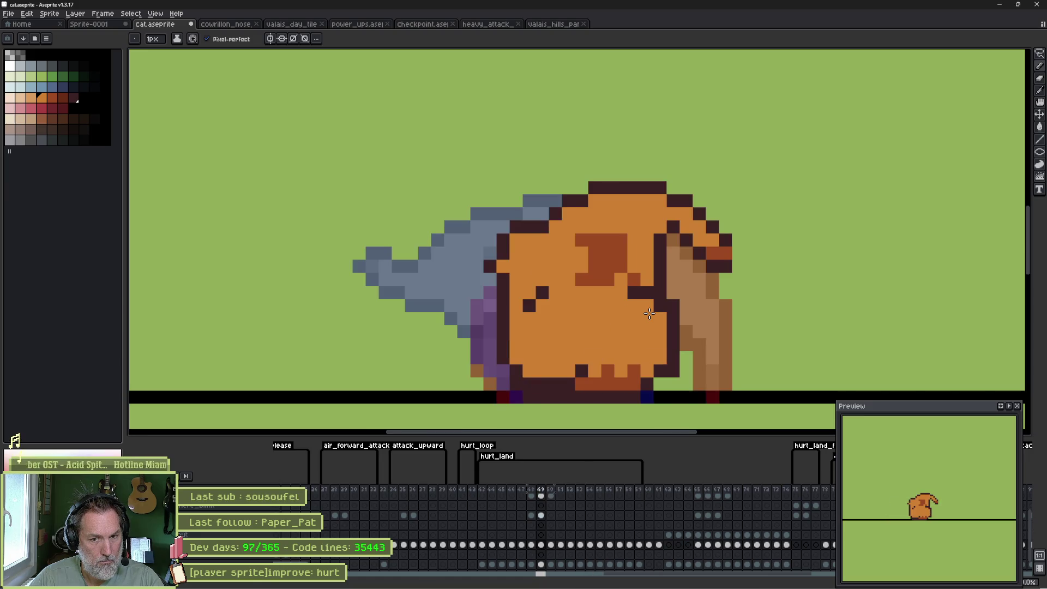
key("period")
key("period")
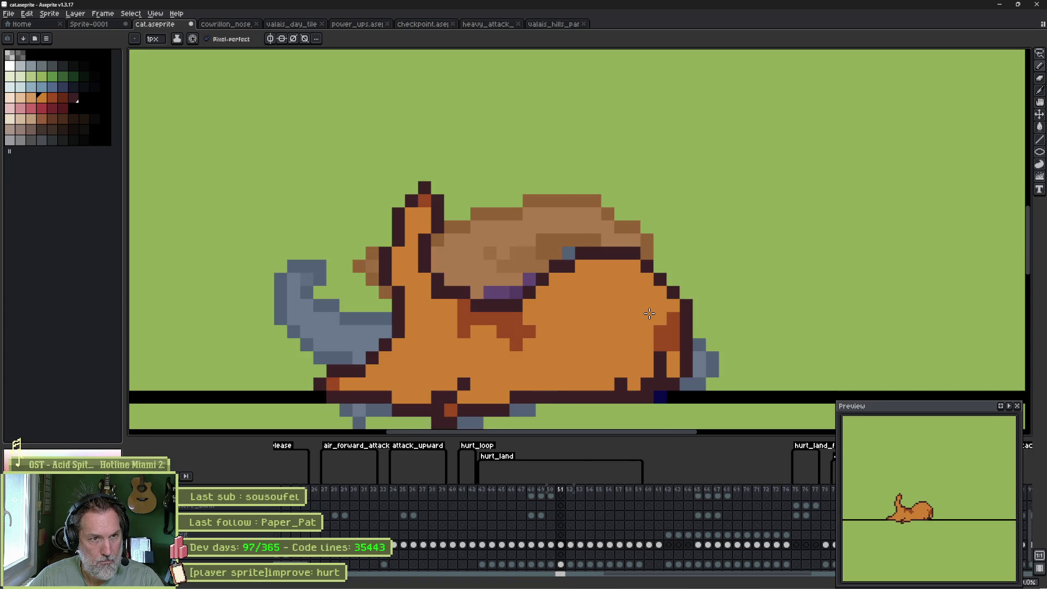
key("period")
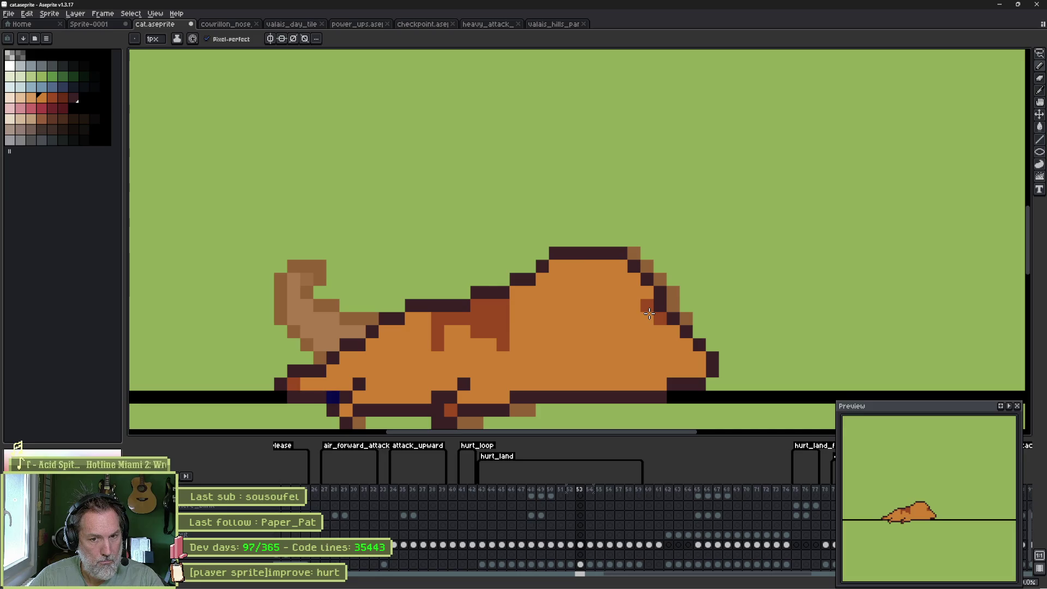
key("period")
key("period")
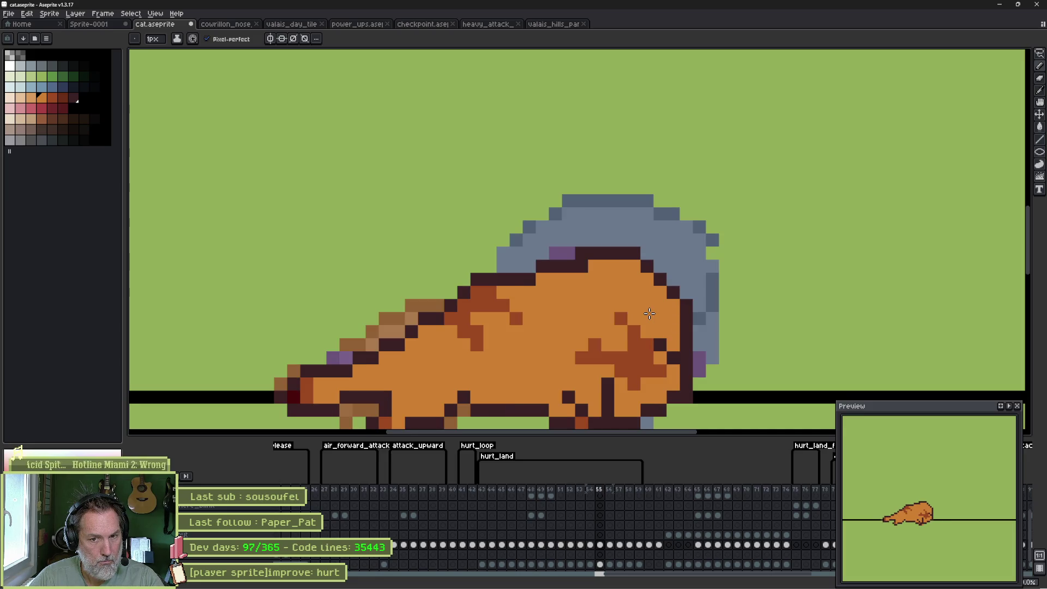
left_click(586, 253)
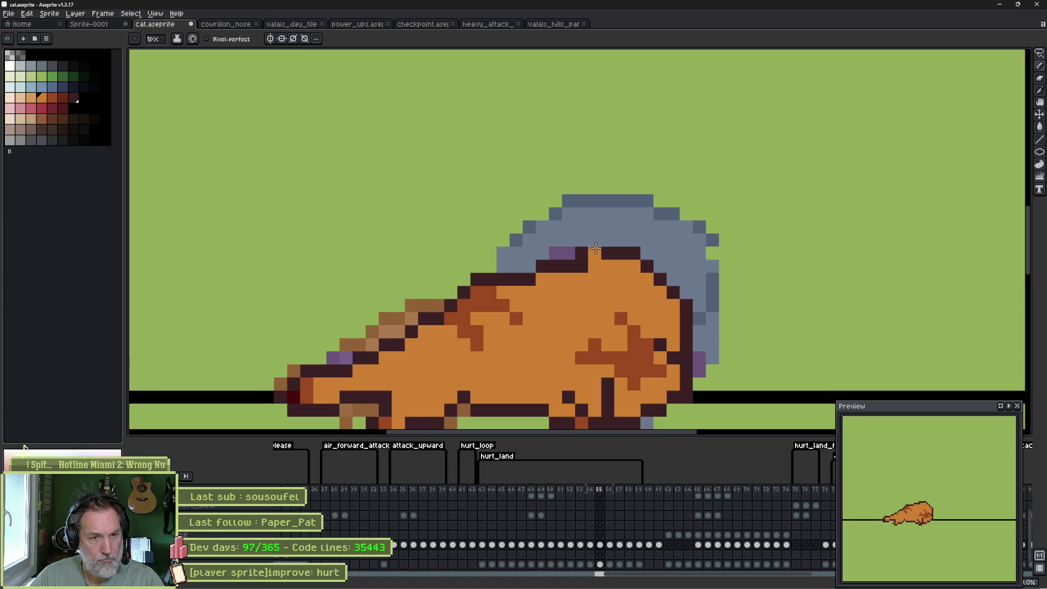
Extend purple shading along the head top and draw a dark diagonal head outline.
left_click(567, 253, "alt")
mouse_move(581, 254)
left_mouse_down()
mouse_move(627, 254)
mouse_move(641, 284)
mouse_move(673, 305)
left_mouse_up()
left_click_drag(616, 266, 657, 276)
left_click(646, 279)
left_click(607, 266)
key("comma")
key("period")
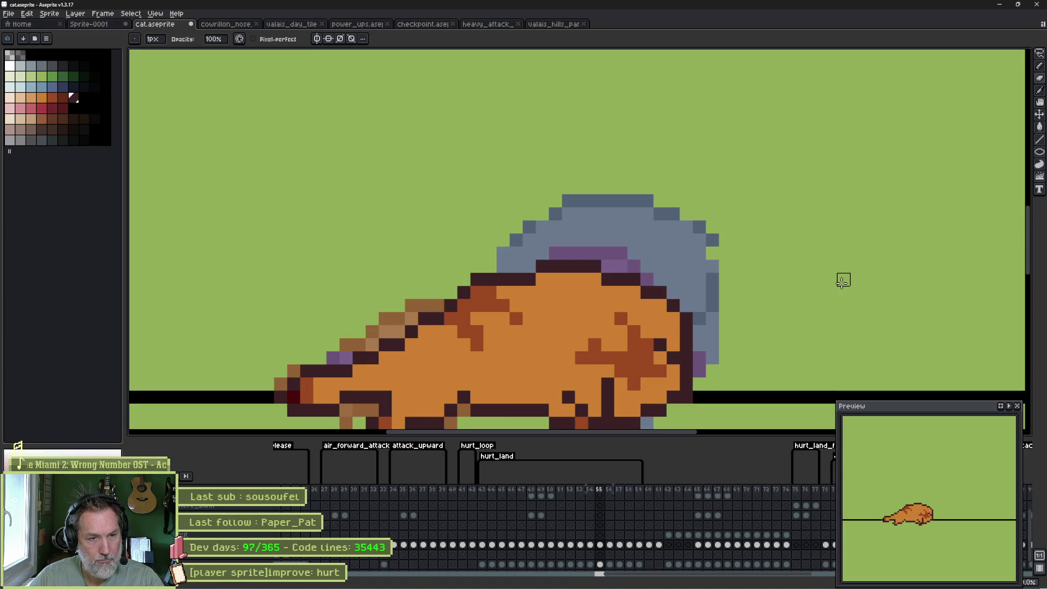
scroll(689, 267, "down", 3)
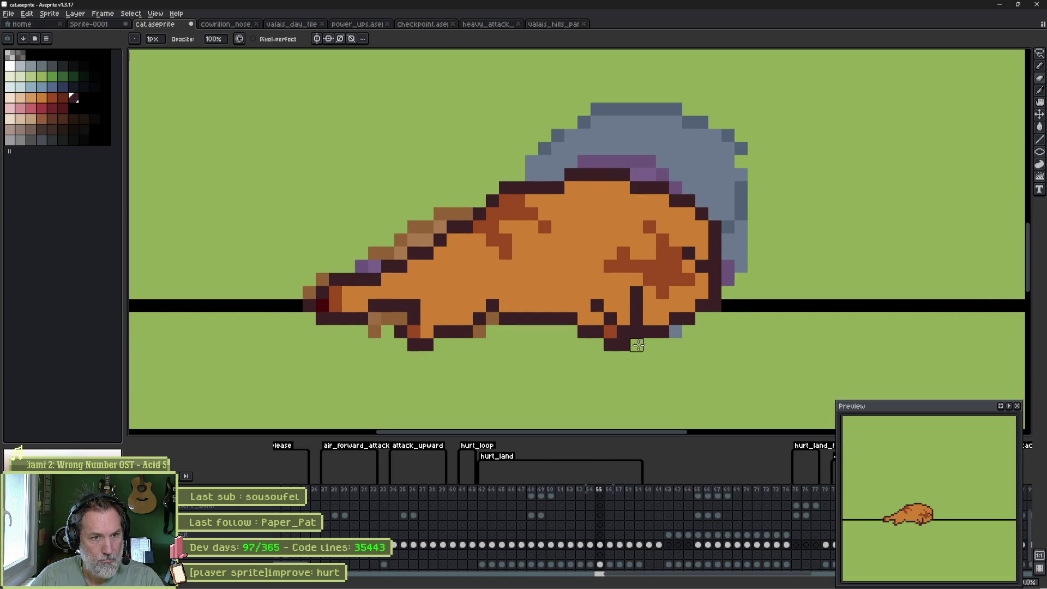
key("comma")
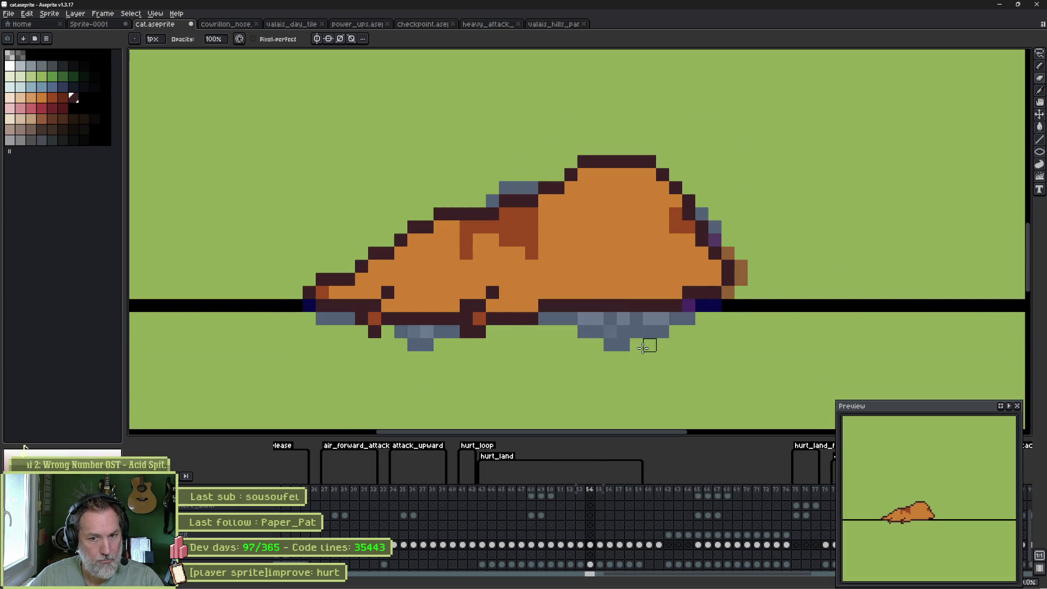
key("period")
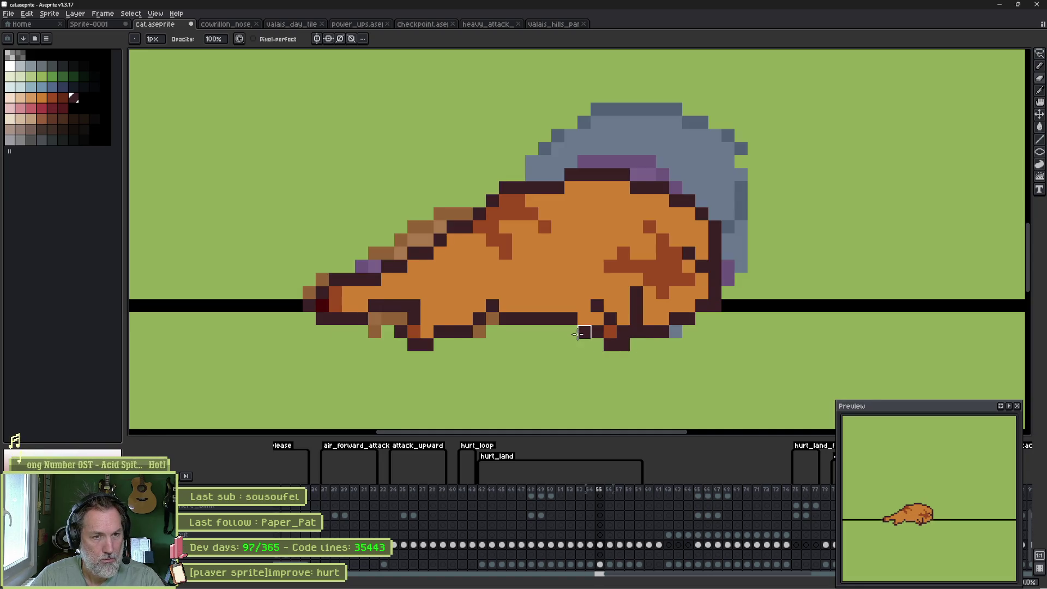
Add a reddish-brown paw with a dark outline beneath the belly, clearing a stray outline pixel.
left_click(610, 331, "alt")
left_click(565, 340)
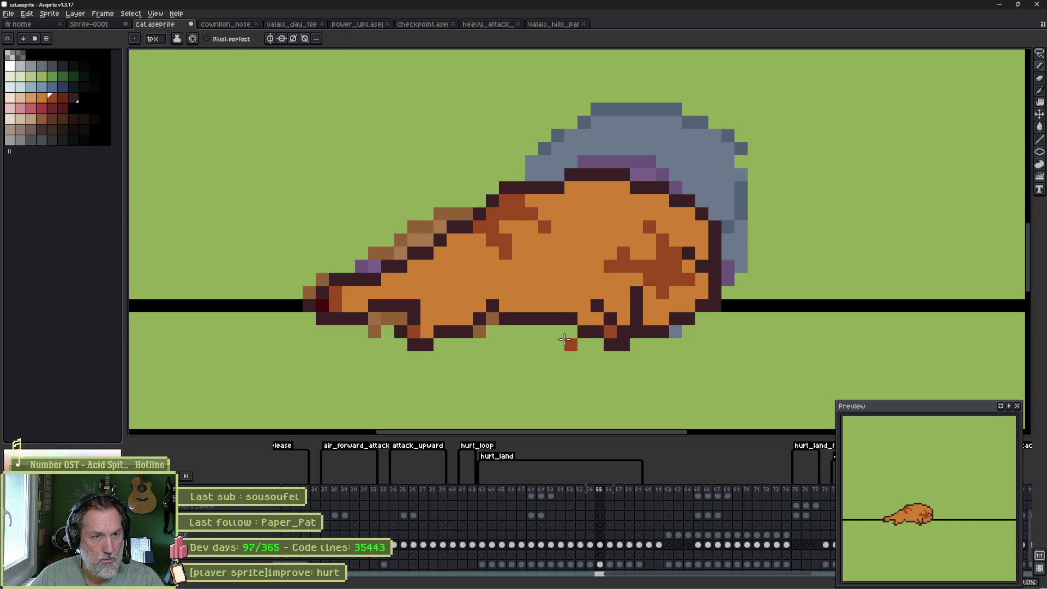
left_click(559, 322, "alt")
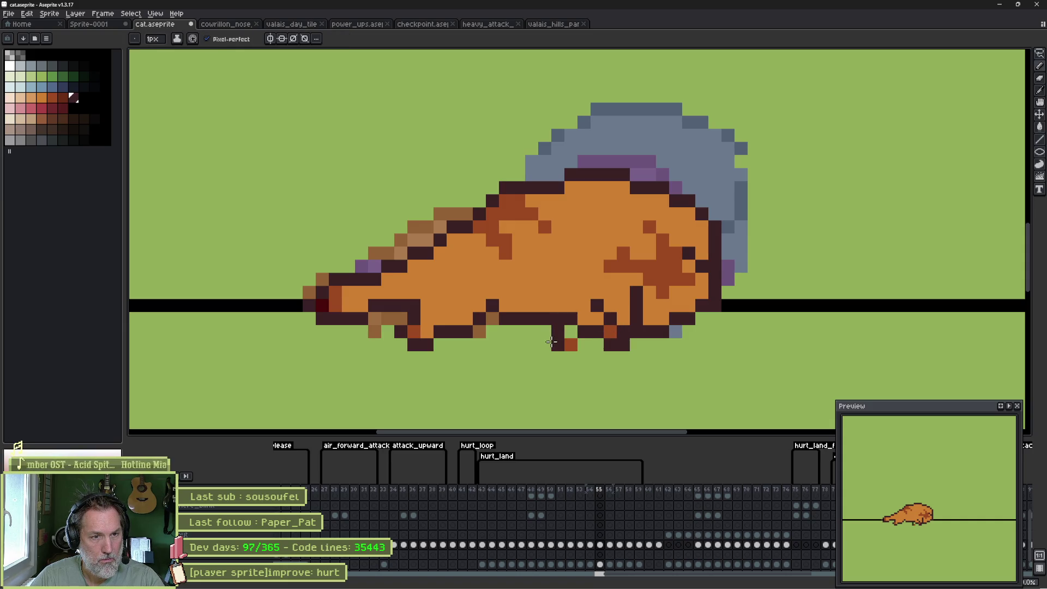
left_click_drag(555, 349, 584, 351)
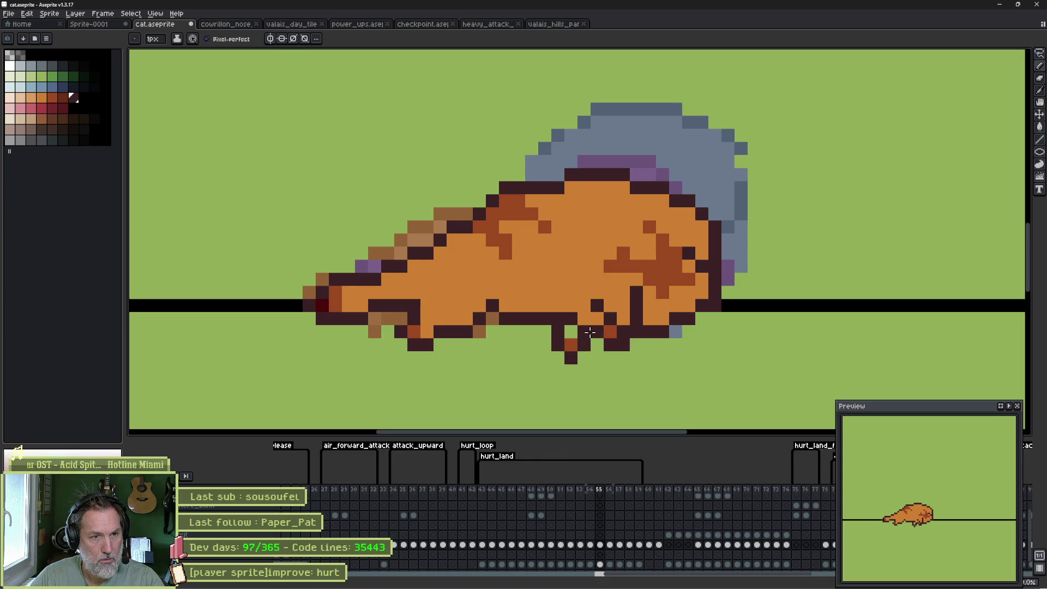
key("shift")
left_click(573, 322, "alt")
key("comma")
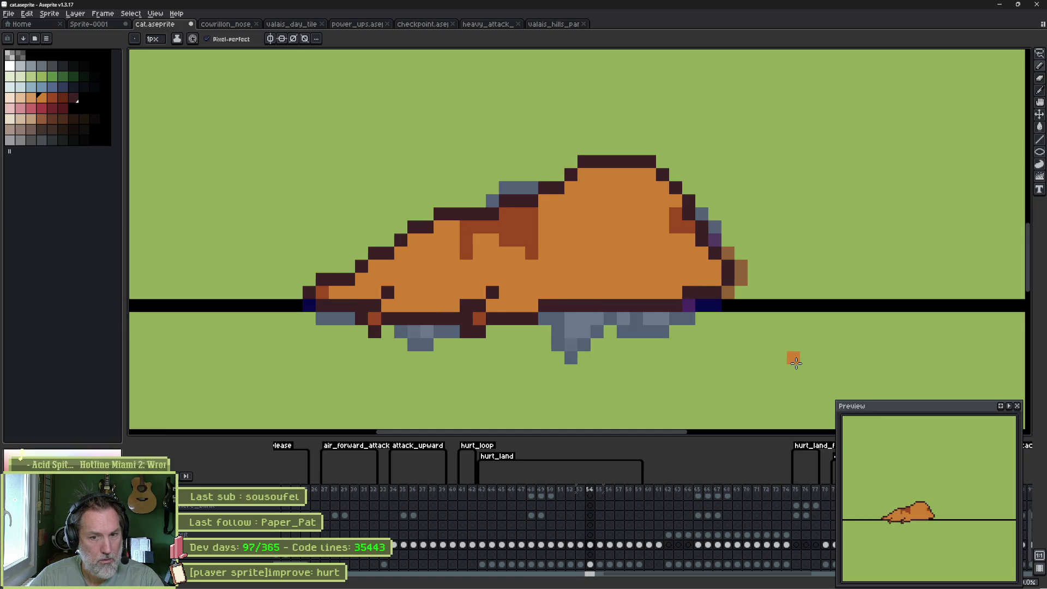
key("period")
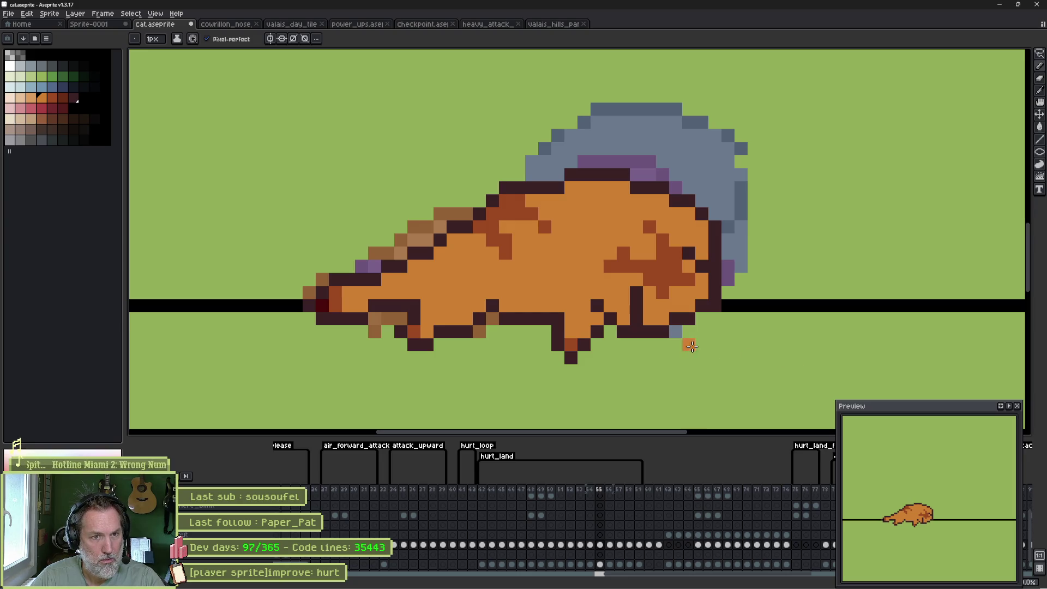
left_click(610, 330, "alt")
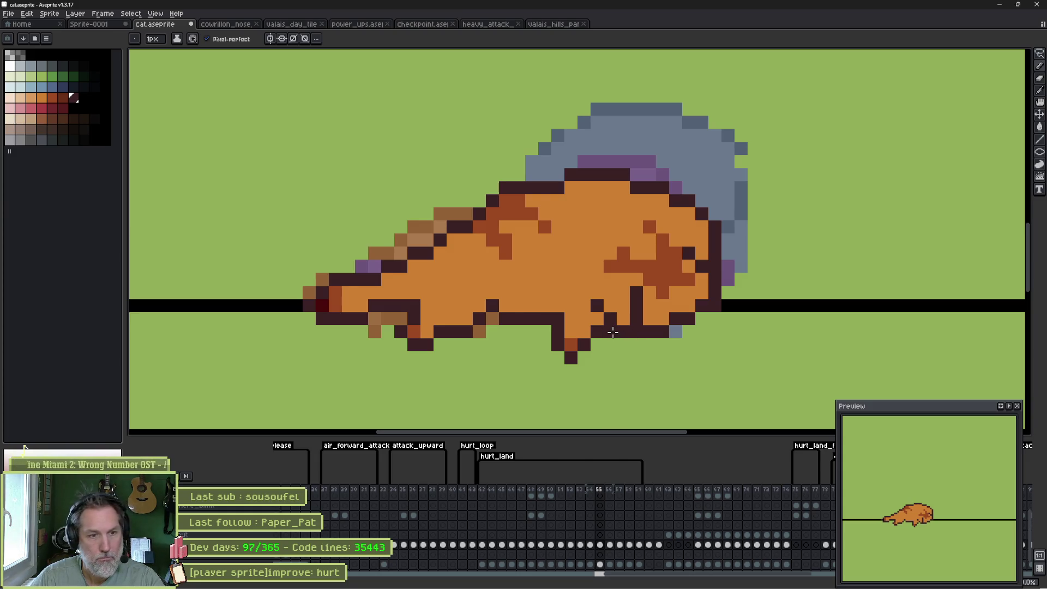
right_click(610, 331)
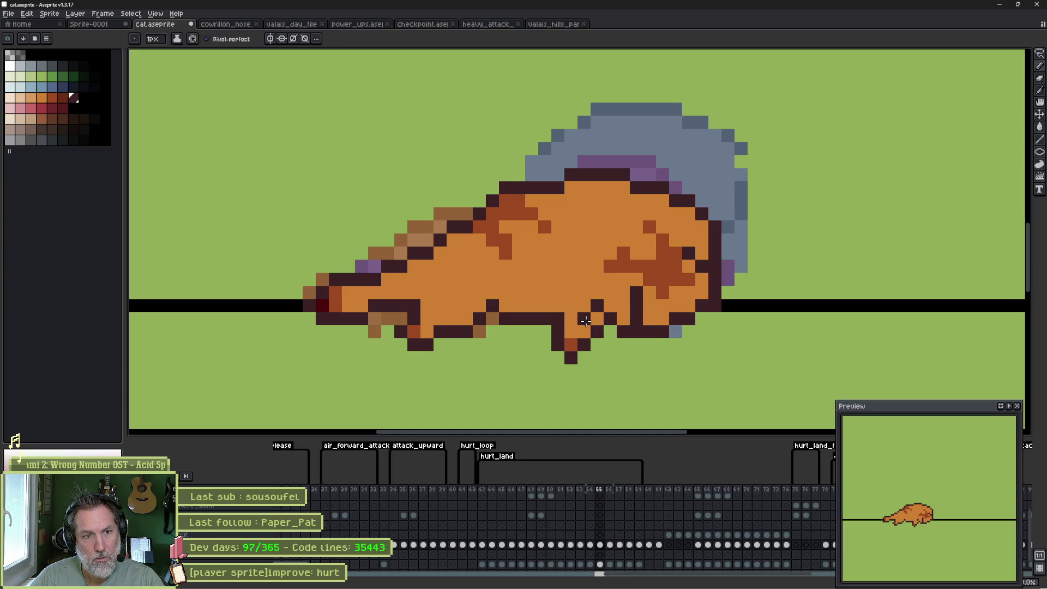
key("e")
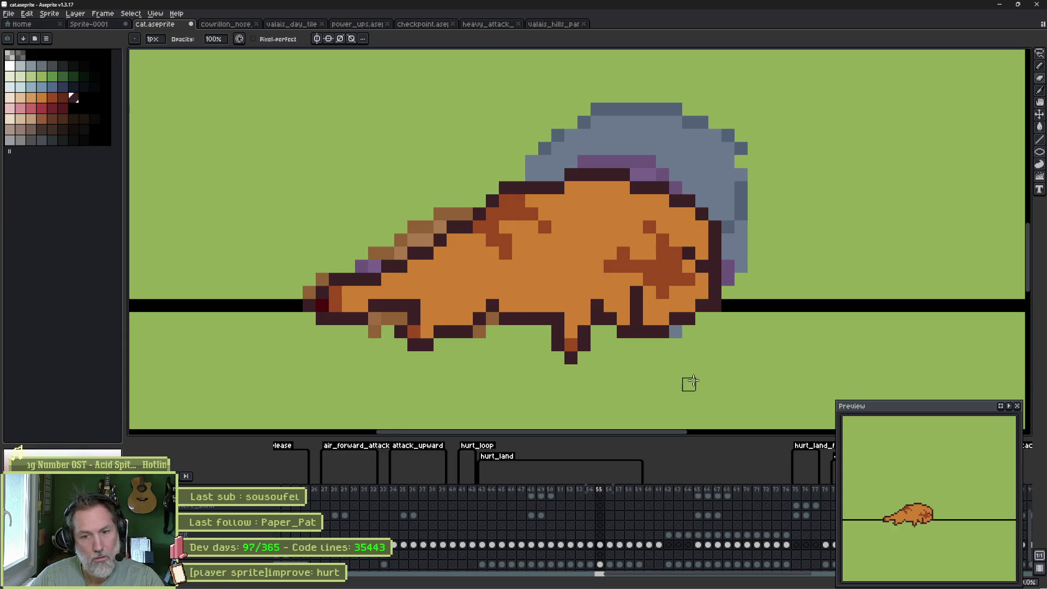
Compare the lying pose across frames 54, 55 and 56, ending on frame 56.
key("Left")
key("Right")
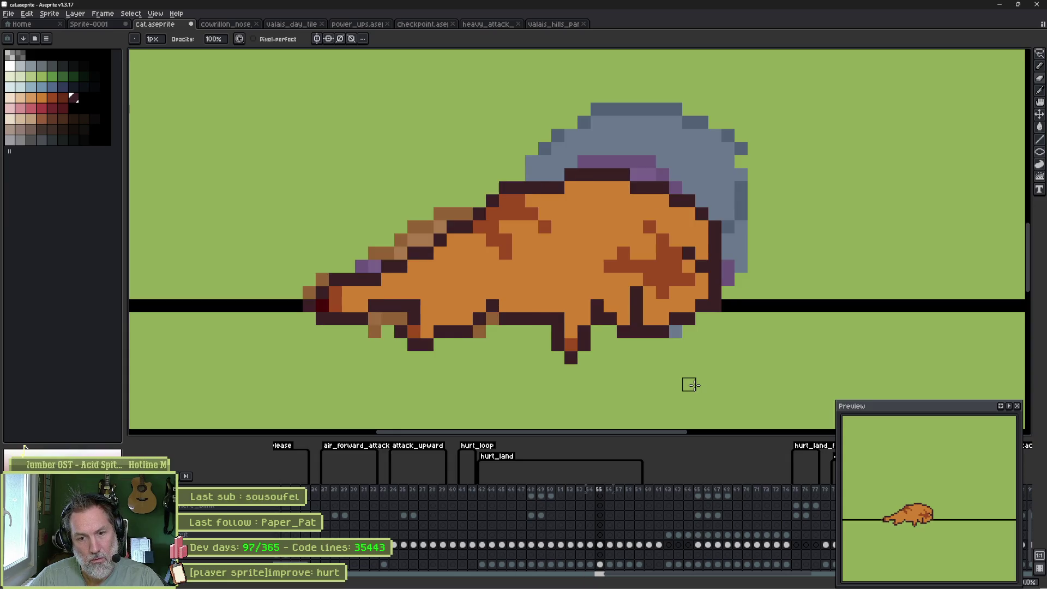
key("Right")
key("Left")
key("Left")
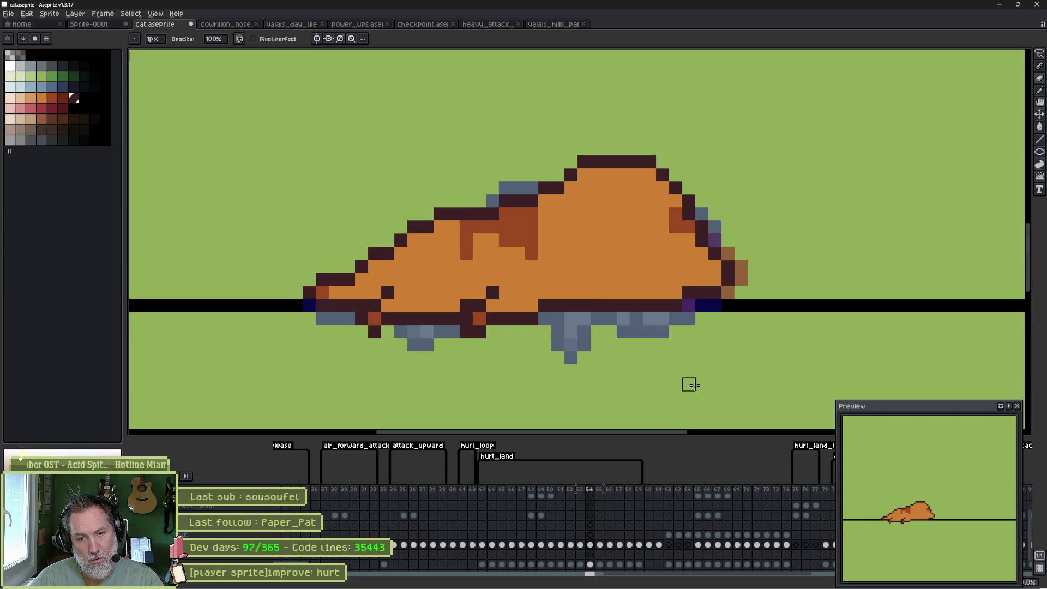
key("Right")
key("Right")
key("Left")
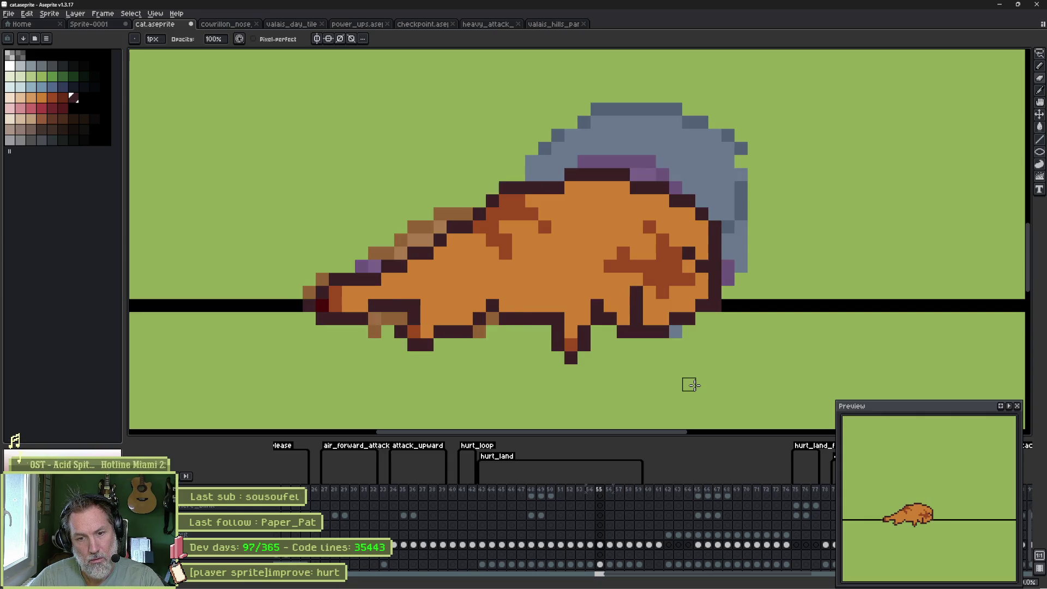
key("Left")
key("Right")
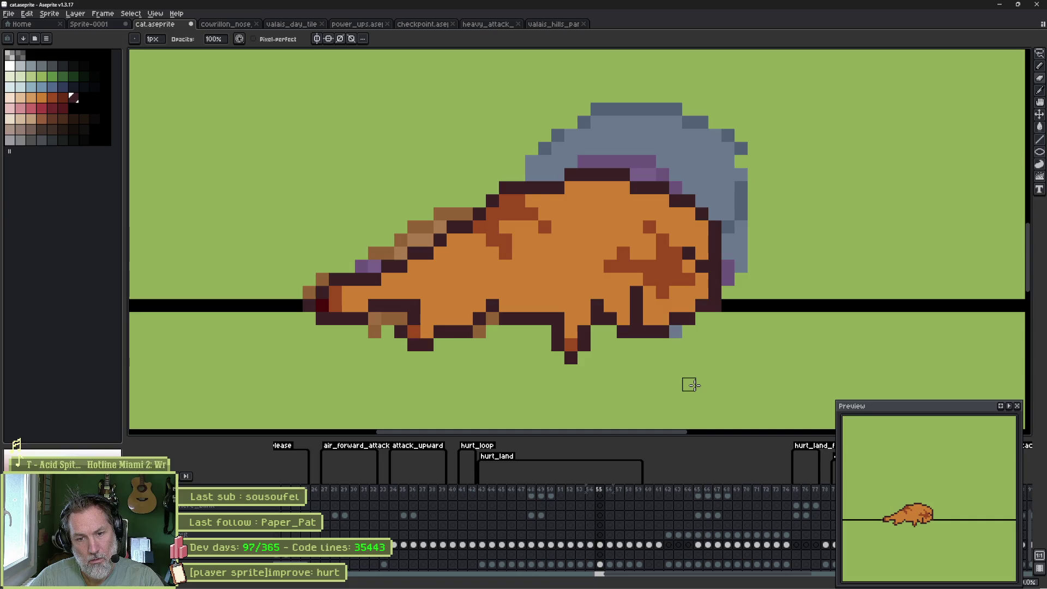
key("e")
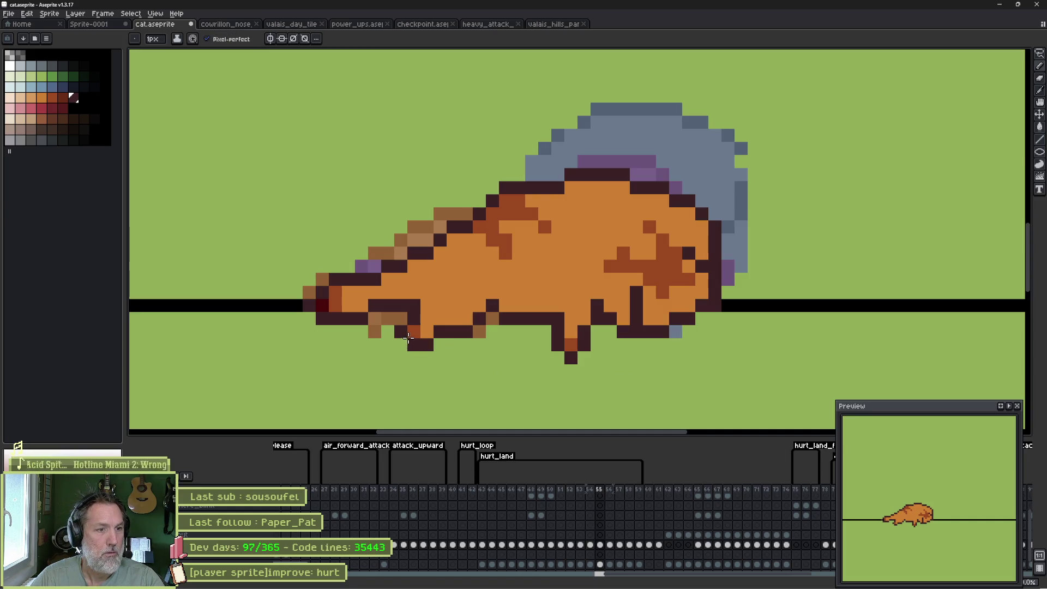
key("Right")
Recolour lower-body pixels red-brown and dark maroon, undoing a stray dark pixel.
left_click(428, 347)
left_click(52, 101)
left_click(489, 322)
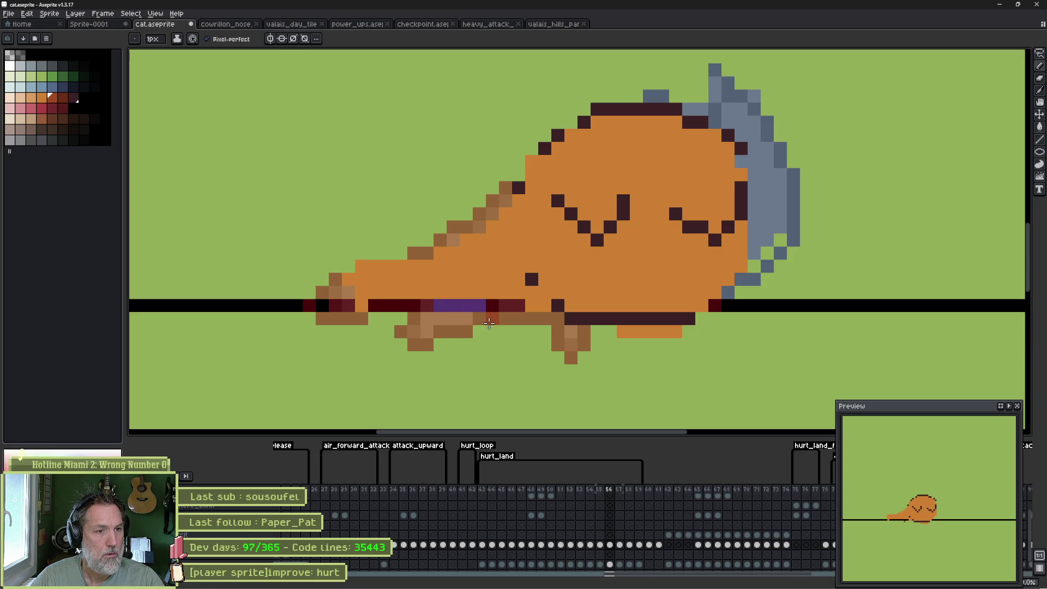
left_click(518, 306, "alt")
left_click(505, 318)
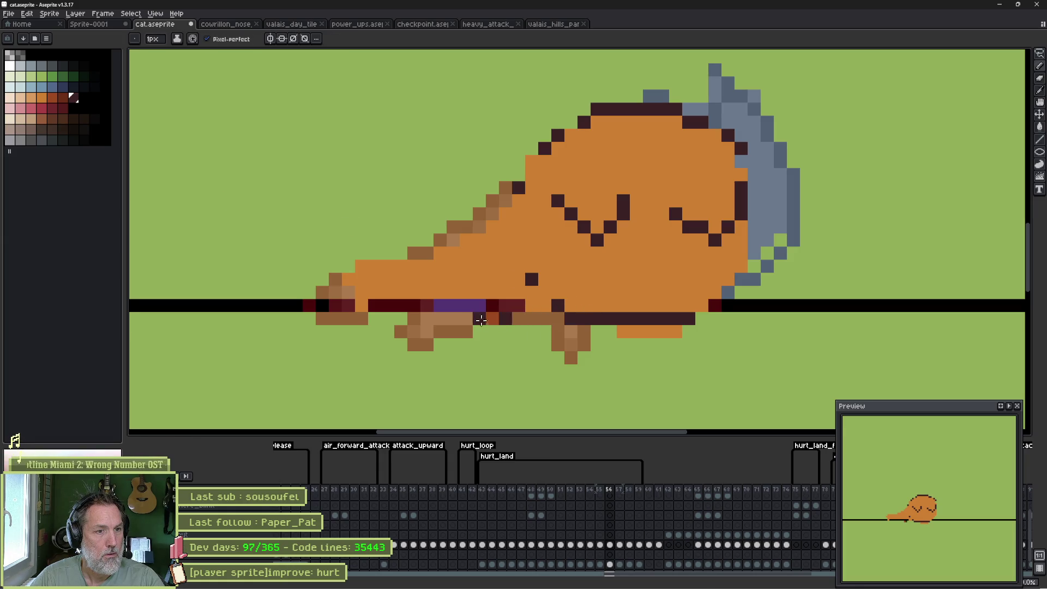
left_click_drag(465, 312, 461, 310)
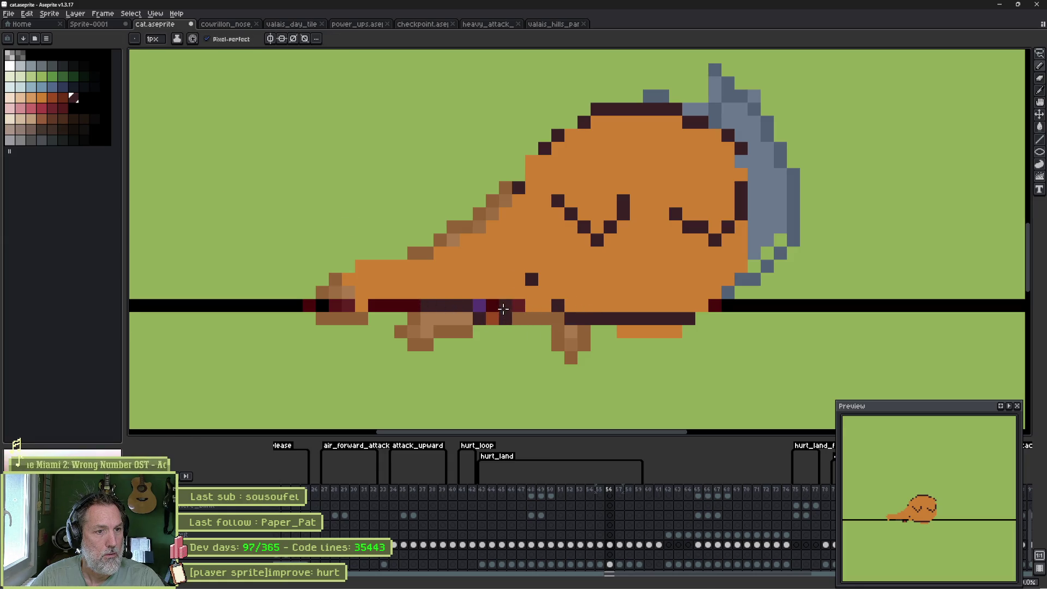
key("ctrl+z")
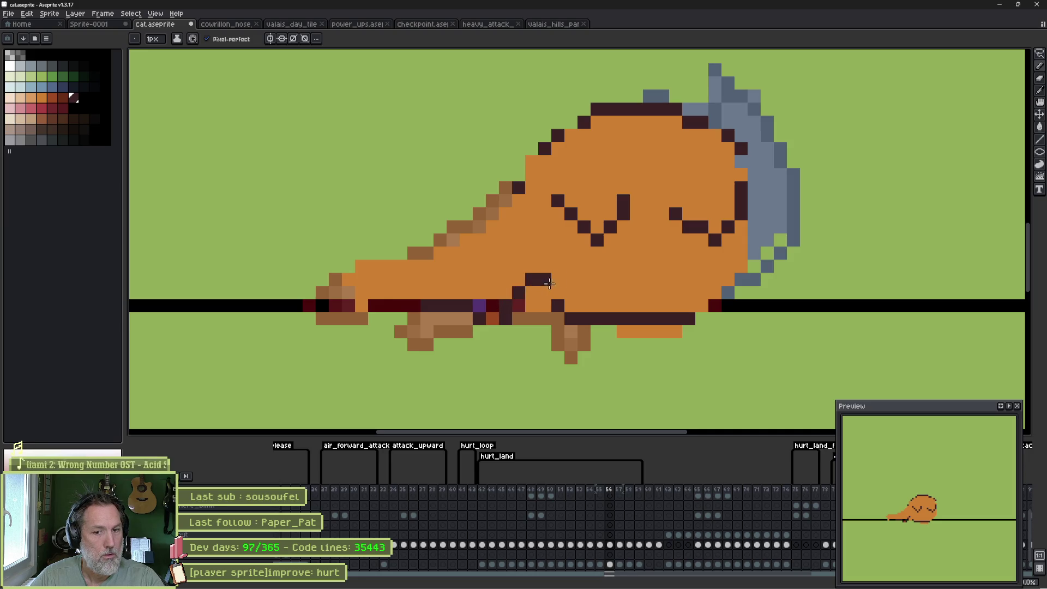
Draw dark maroon outlines along the front leg and diagonally across the body.
left_click(518, 202)
mouse_move(518, 206)
left_mouse_down()
mouse_move(477, 240)
mouse_move(412, 266)
mouse_move(362, 268)
mouse_move(351, 282)
mouse_move(355, 294)
mouse_move(454, 295)
left_mouse_up()
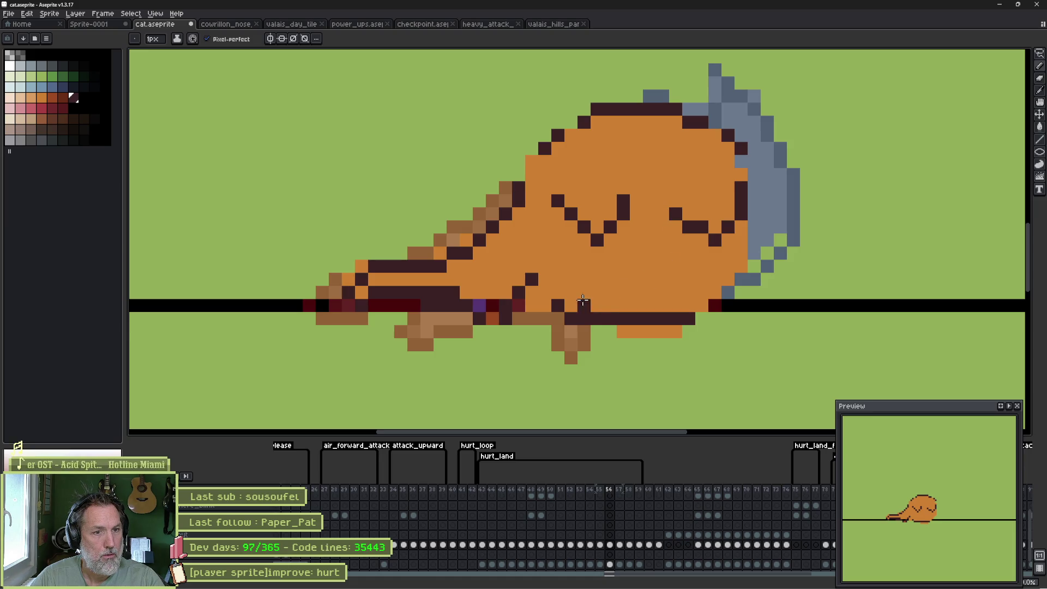
mouse_move(545, 252)
left_mouse_down()
mouse_move(598, 290)
mouse_move(654, 292)
mouse_move(708, 273)
mouse_move(741, 239)
mouse_move(752, 253)
mouse_move(717, 286)
mouse_move(714, 305)
mouse_move(663, 318)
left_mouse_up()
key("e")
key("i")
left_click(52, 97)
key("b")
Recolour belly-edge pixels reddish-brown and paint a purple strip along the belly.
left_click(570, 318)
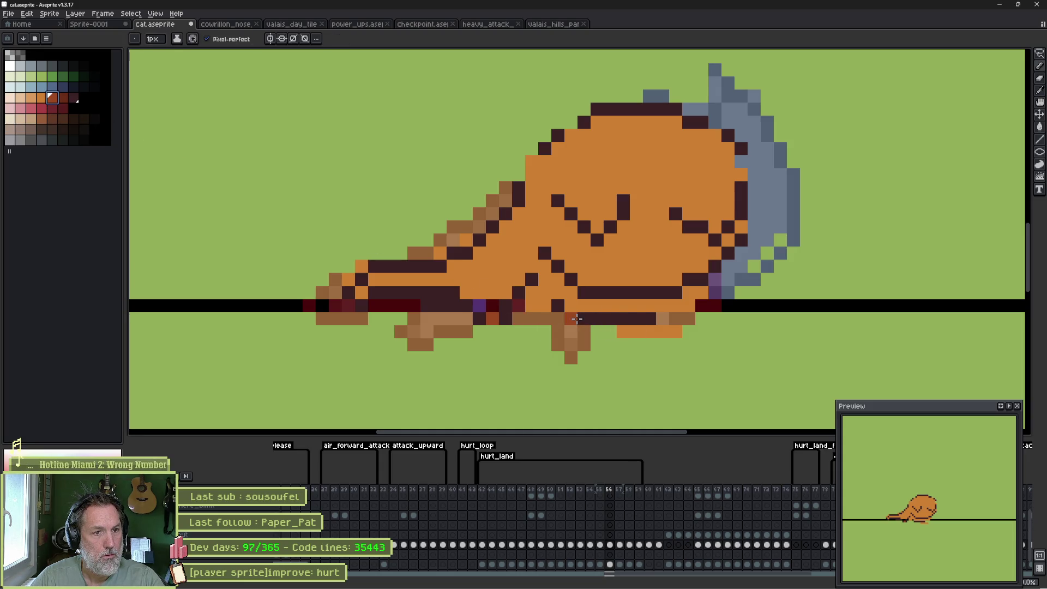
left_click(683, 317)
left_click(702, 307)
left_click(720, 306, "alt")
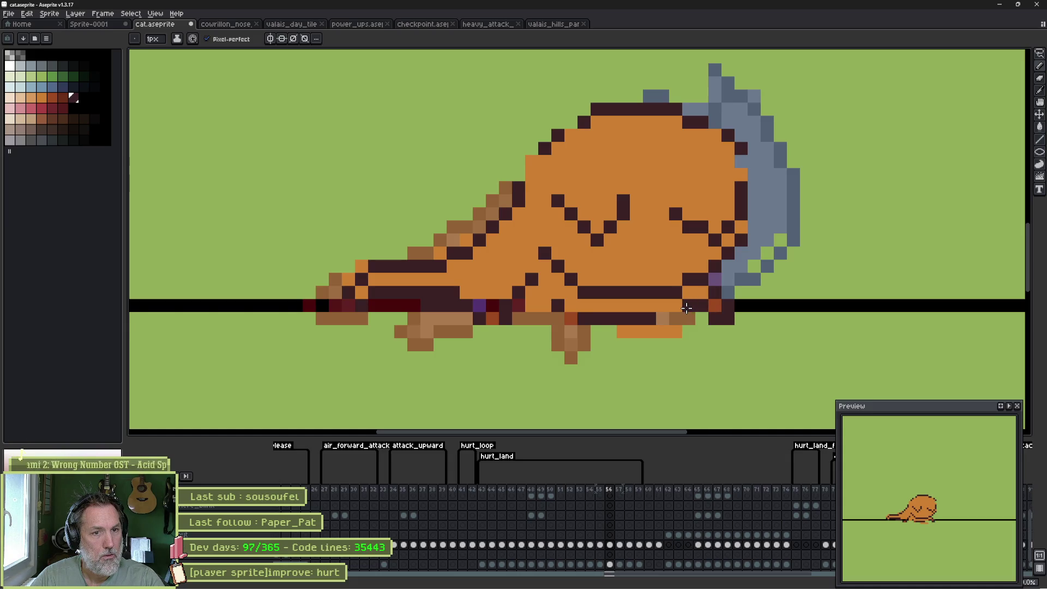
left_click_drag(675, 310, 562, 301)
left_click(562, 301, "alt")
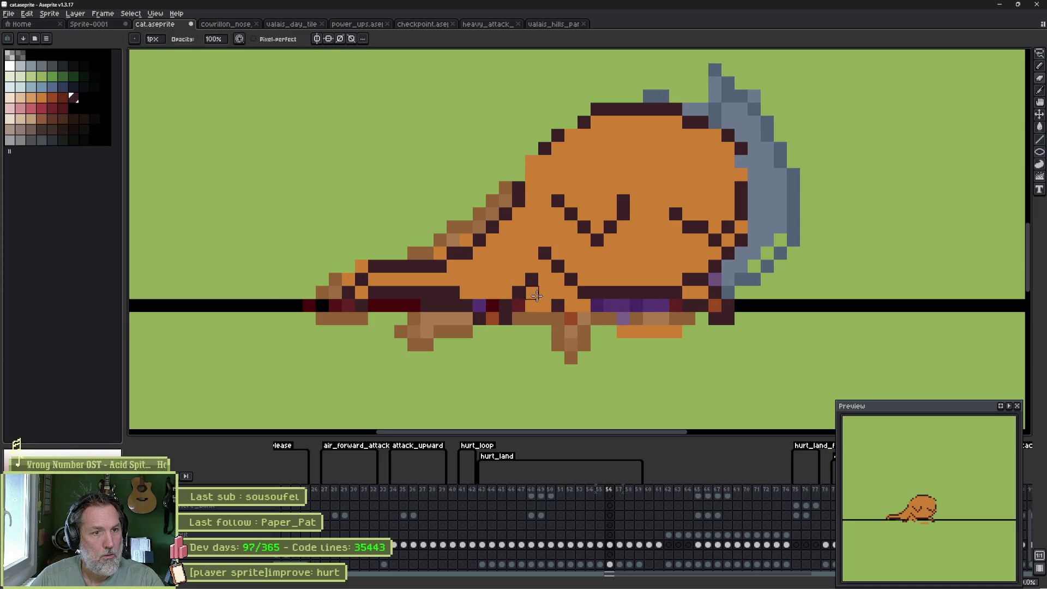
Outline the lower leg in a dark colour and compare against frame 55.
key("b")
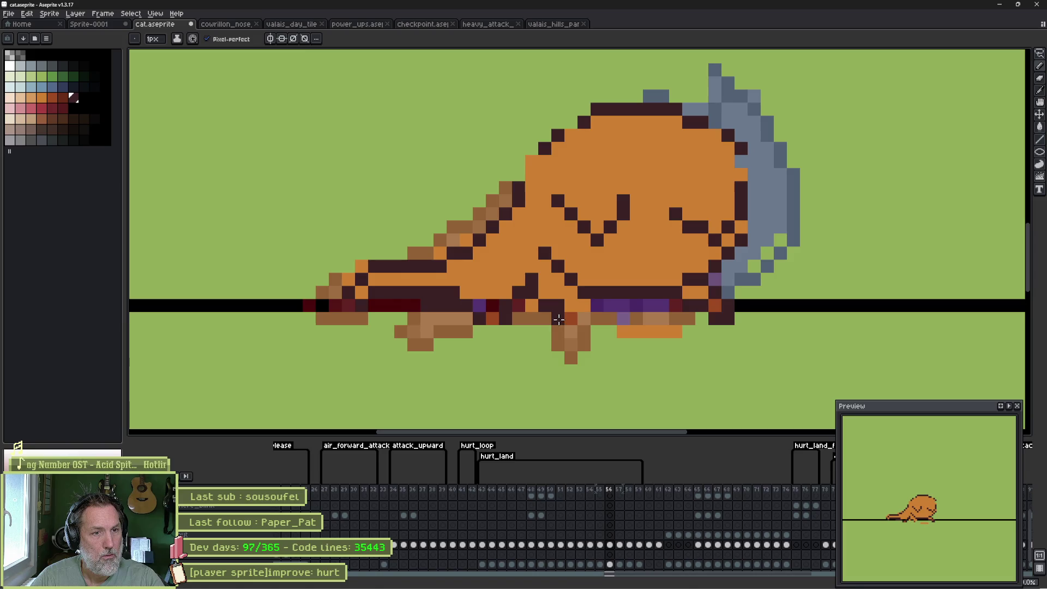
mouse_move(570, 331)
left_mouse_down()
mouse_move(597, 305)
mouse_move(665, 332)
mouse_move(698, 328)
left_mouse_up()
key("e")
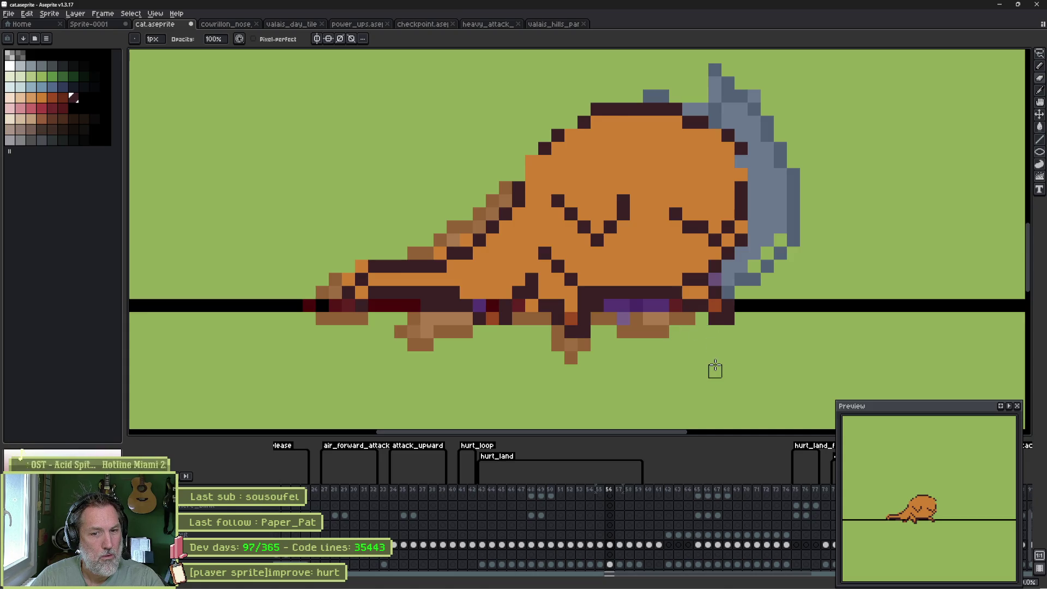
key("Left")
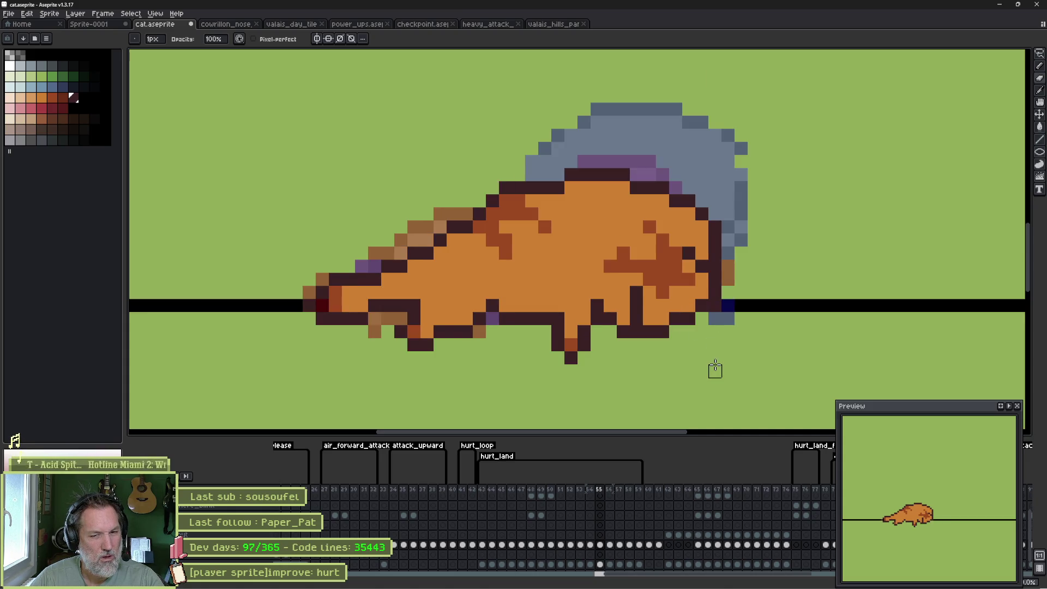
key("Right")
Add brown shading marks on the back and paint two outline pixels orange.
key("b")
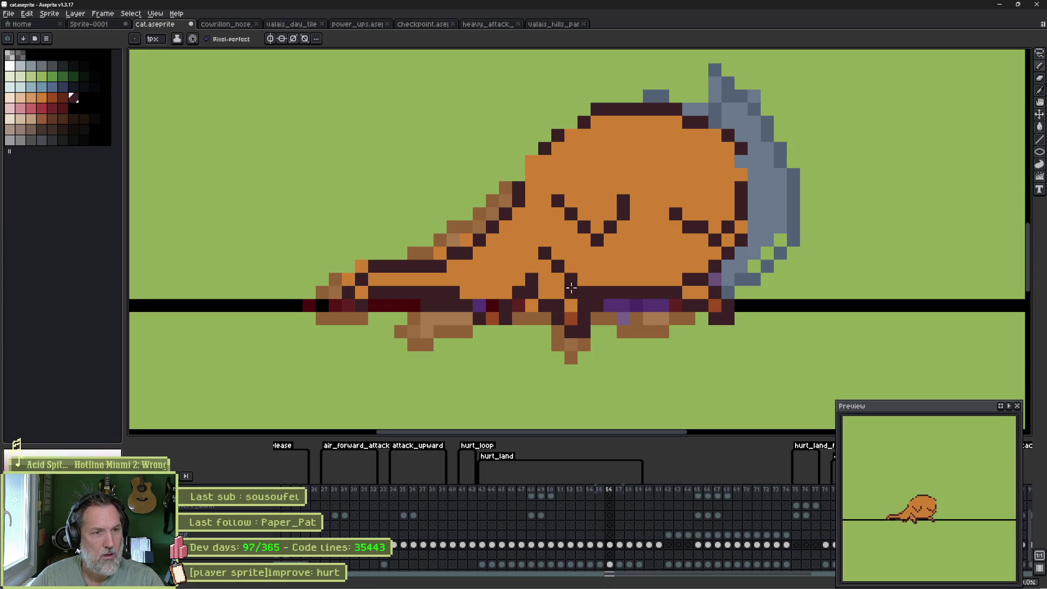
left_click(53, 103)
mouse_move(636, 214)
left_mouse_down()
mouse_move(649, 214)
mouse_move(662, 171)
mouse_move(636, 201)
mouse_move(636, 173)
left_mouse_up()
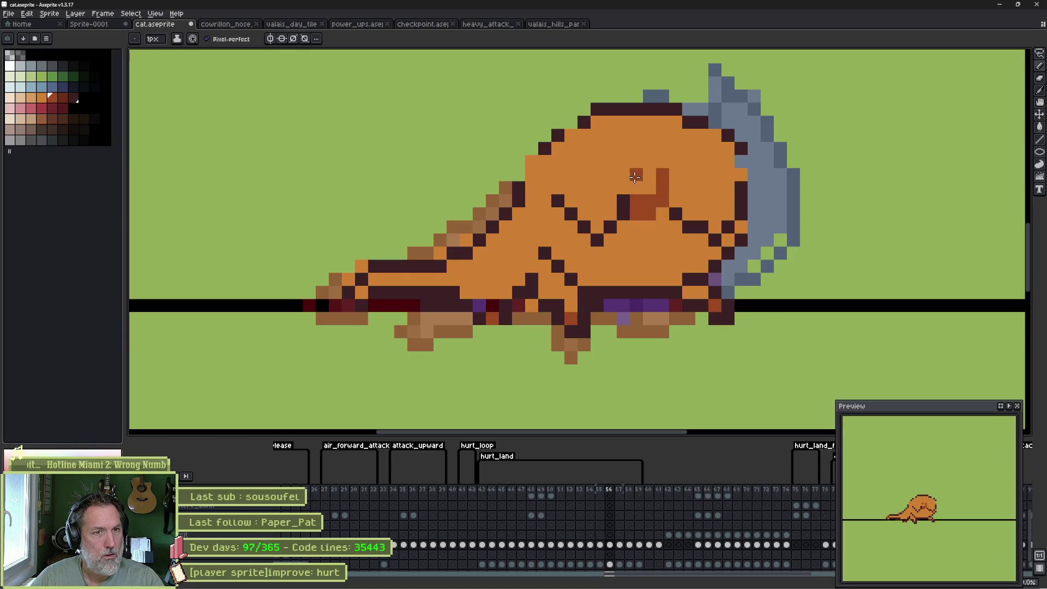
left_click(548, 191, "alt")
left_click_drag(558, 201, 565, 217)
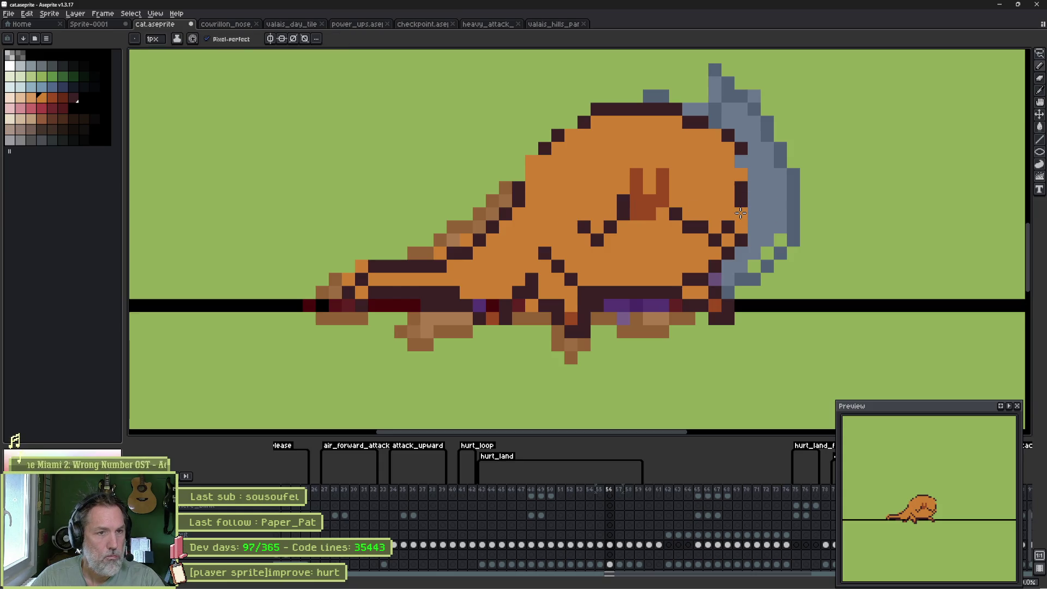
key("e")
key("Left")
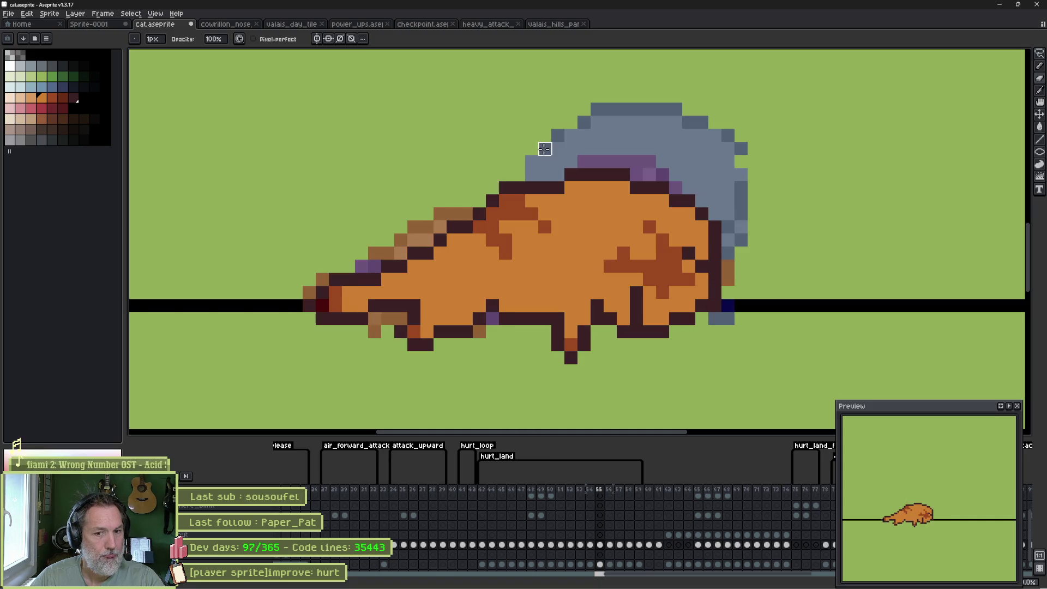
key("Right")
Add reddish-brown body shading and erase stray pixels along the tail to its tip.
key("b")
left_click(651, 204, "alt")
left_click_drag(519, 213, 517, 221)
left_click(505, 227)
left_click(519, 240)
key("e")
left_click(440, 248)
left_click(362, 266)
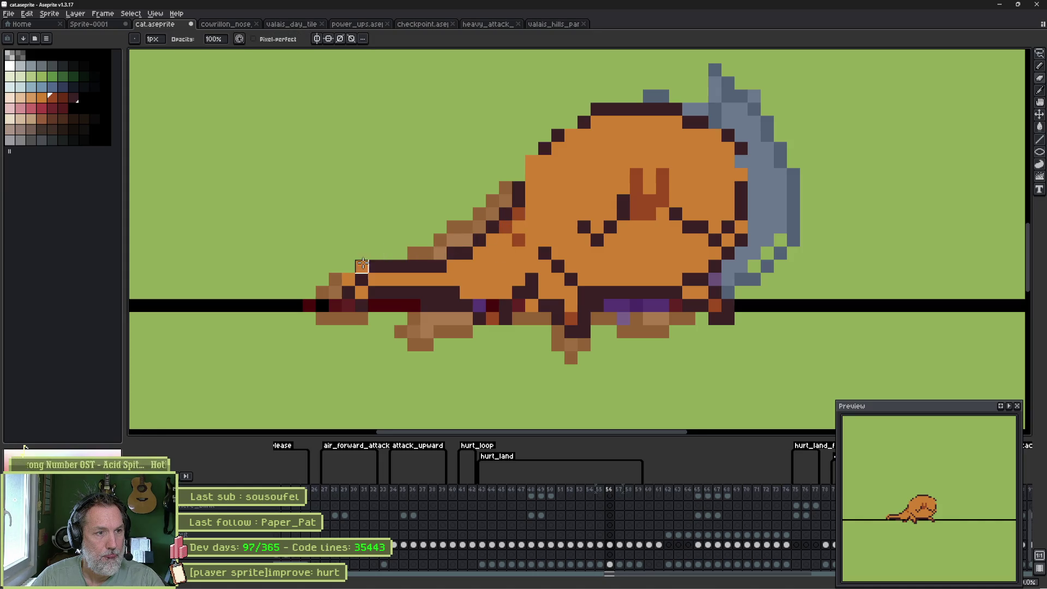
left_click(349, 280)
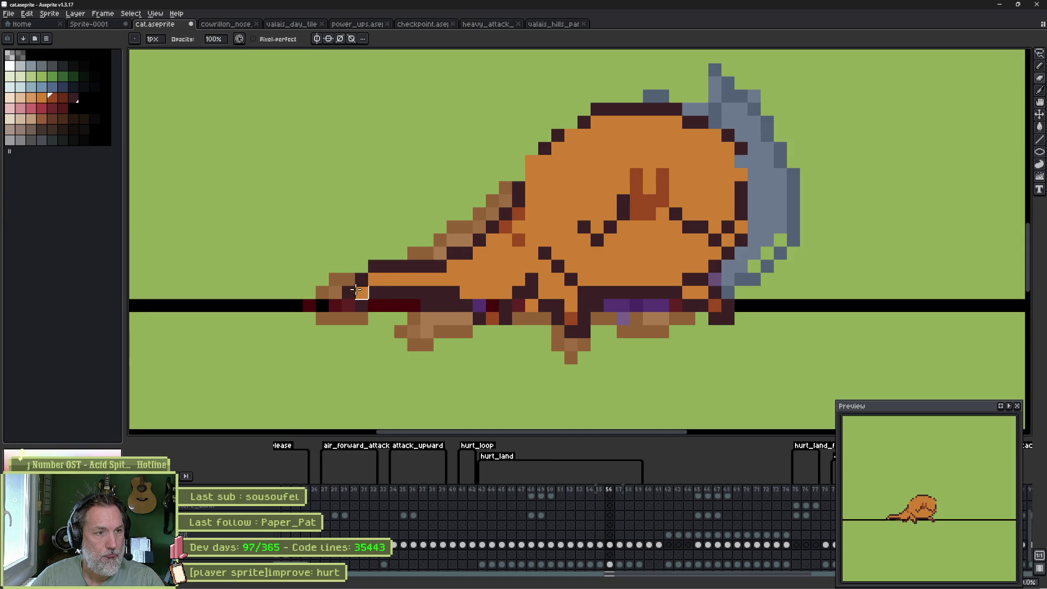
Add a dark pixel under the front paw and compare with neighbouring frames.
key("b")
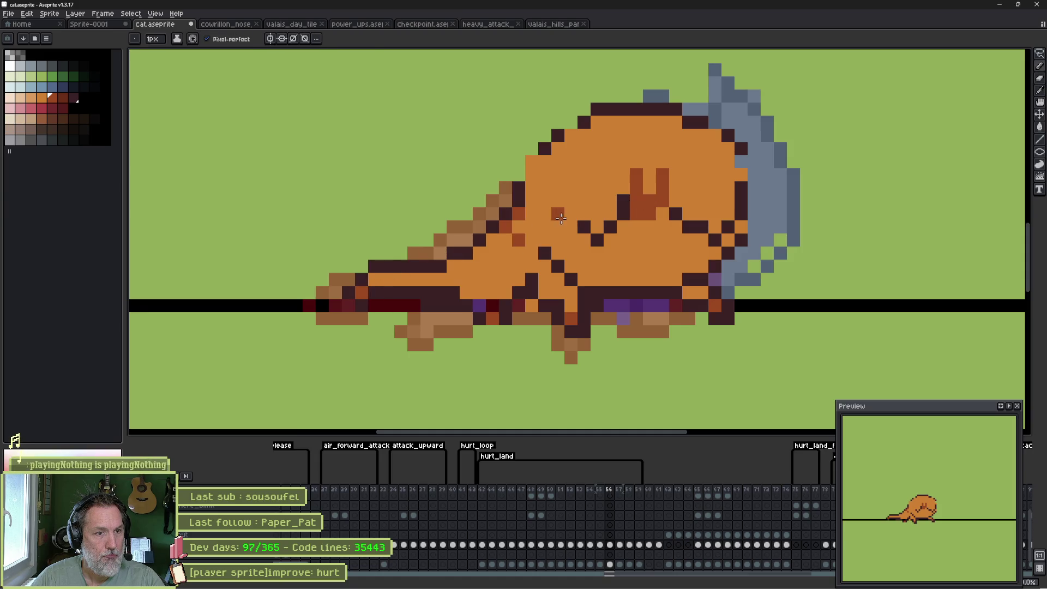
key("e")
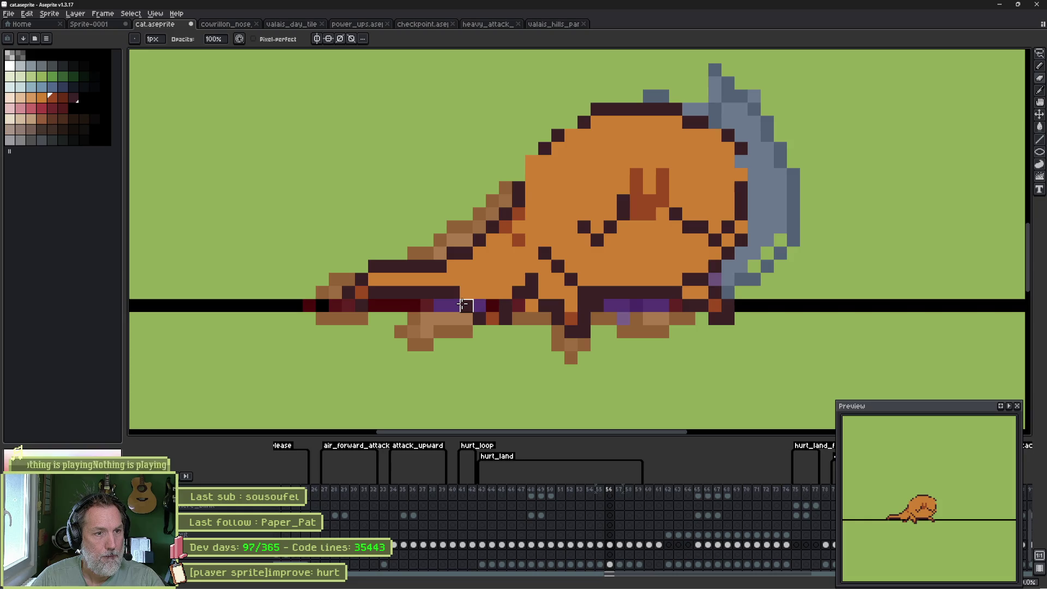
key("b")
left_click(492, 331)
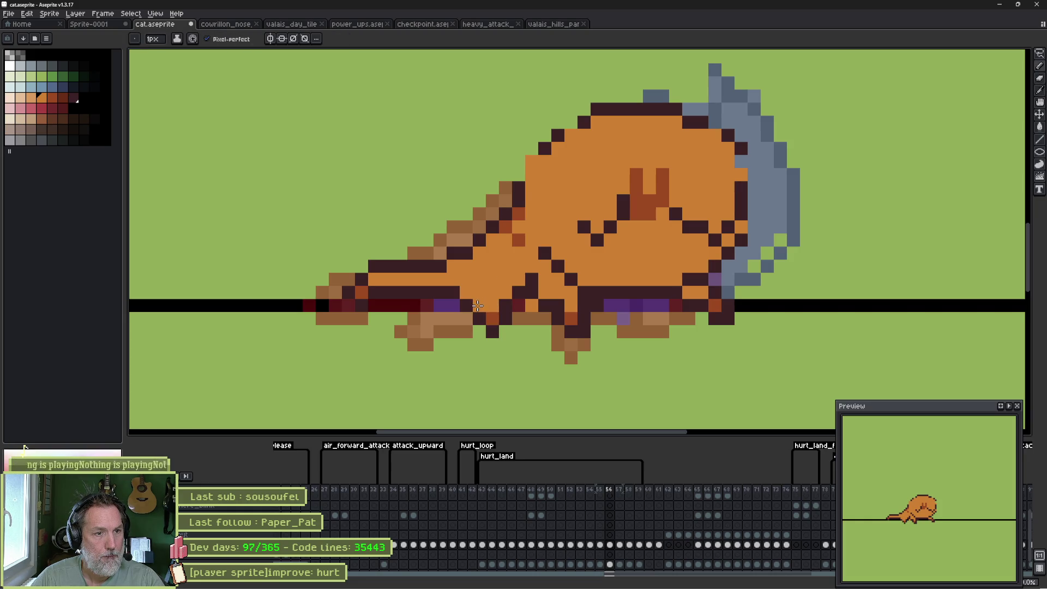
key("e")
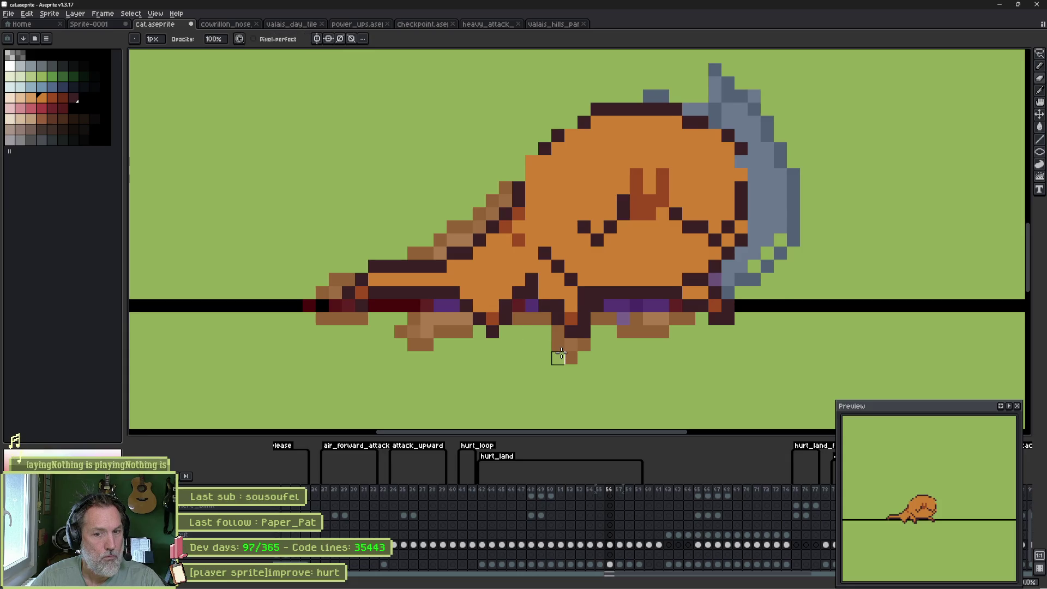
key("Left")
key("Left")
key("Left")
key("Right")
key("Right")
key("Right")
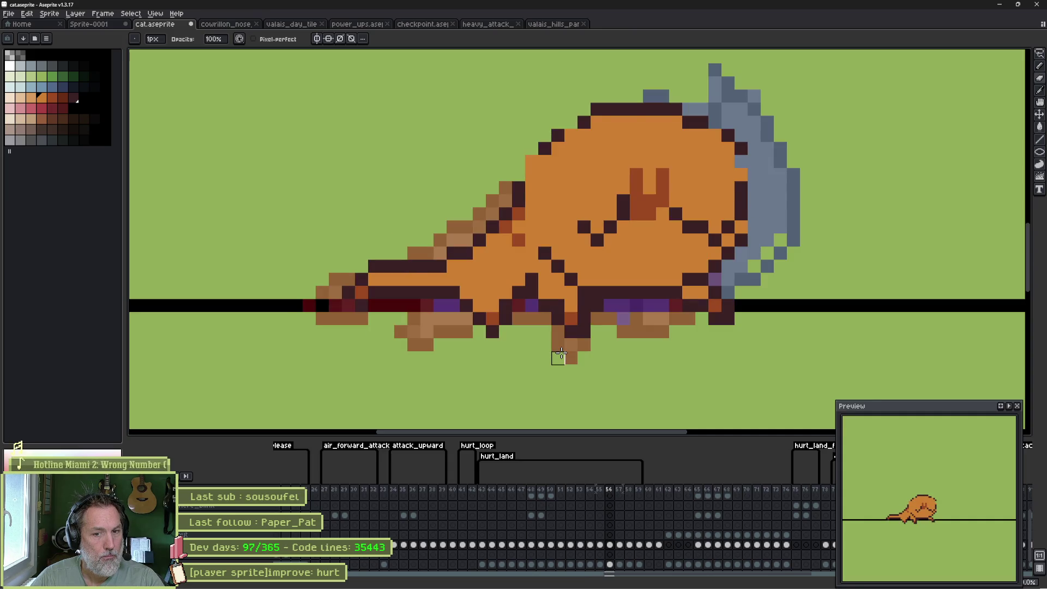
Draw a dark maroon neck outline down the back, then play the hurt animation.
key("b")
left_click(545, 153)
left_click_drag(535, 178, 538, 227)
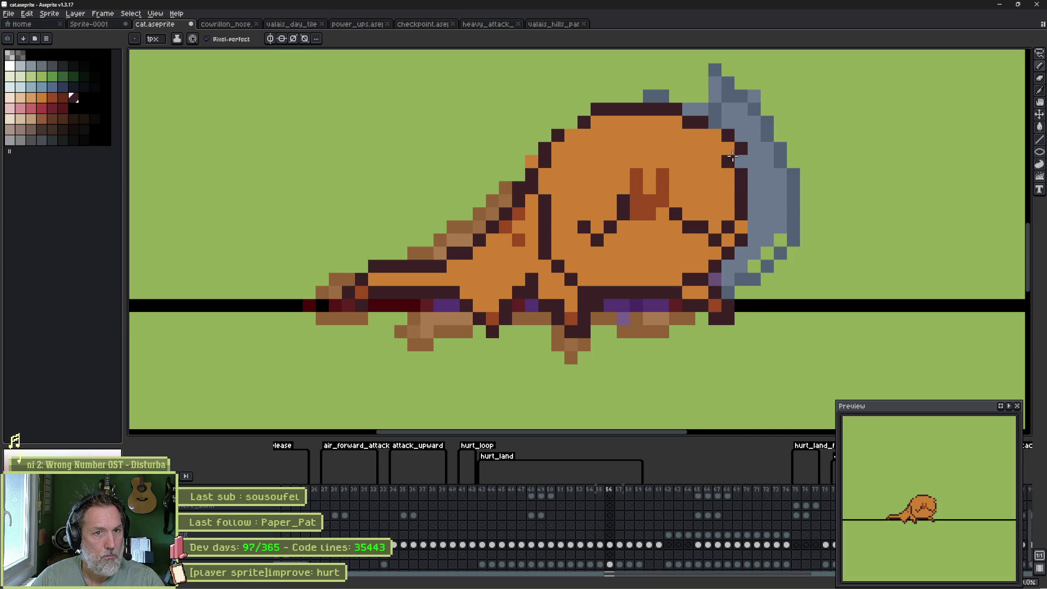
key("e")
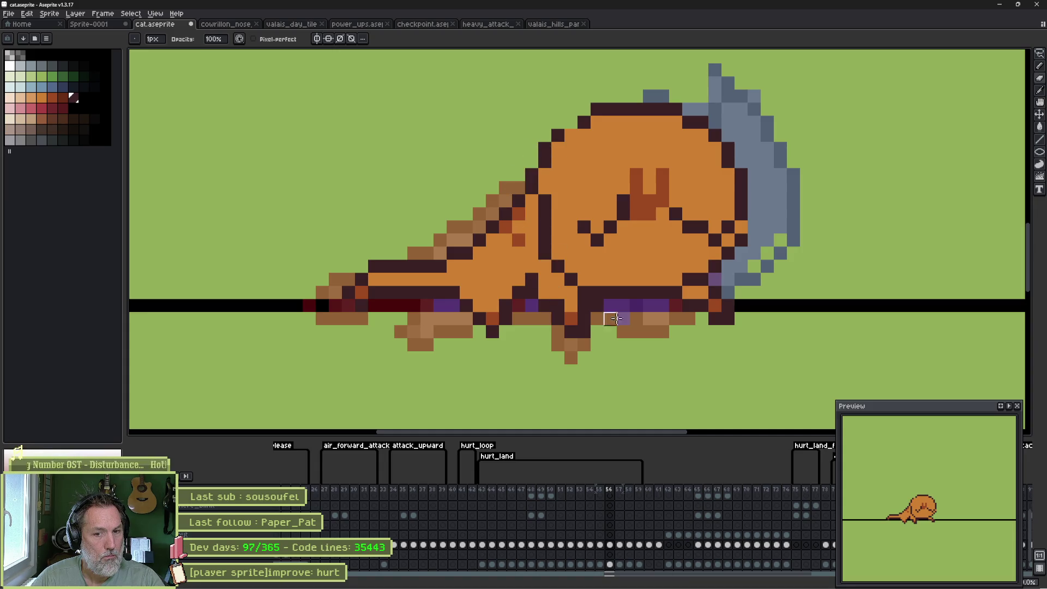
key("Return")
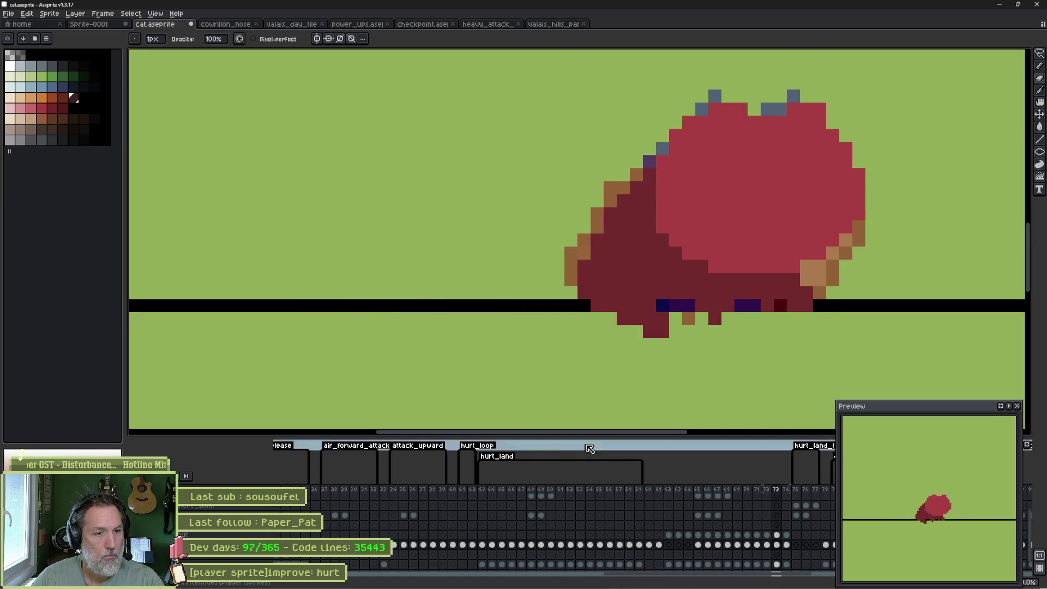
Open and close the hurt_land tag properties, save the sprite, and resume playback.
double_click(504, 456)
left_click(525, 369)
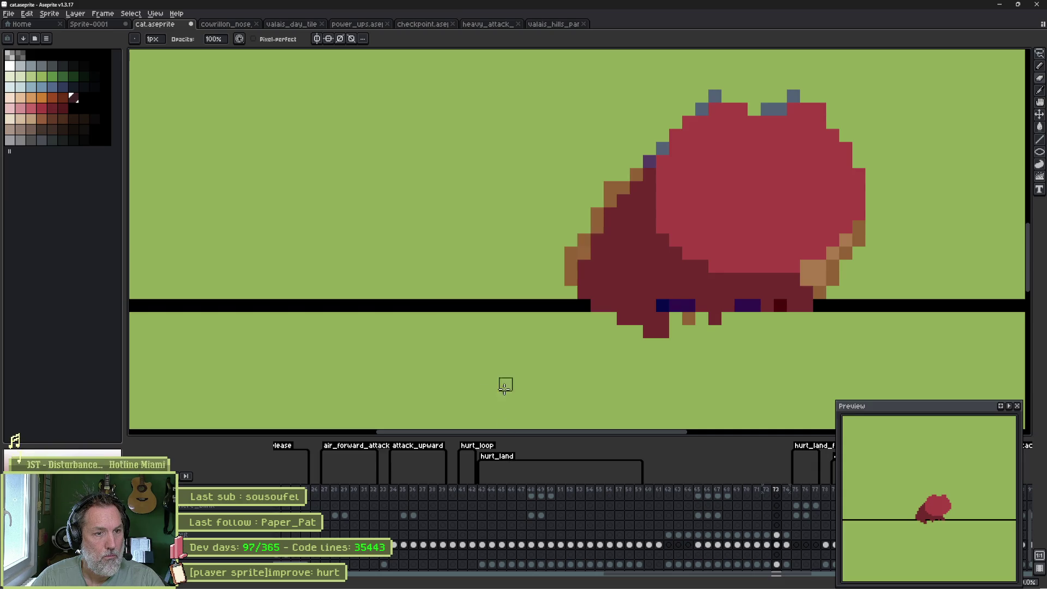
left_click(528, 480)
key("ctrl+s")
key("Return")
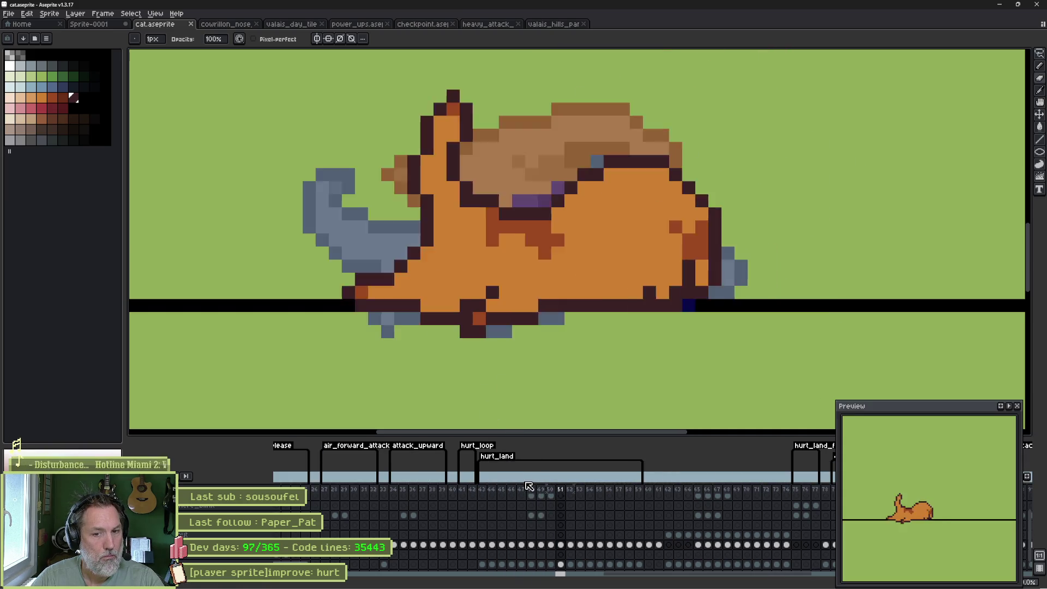